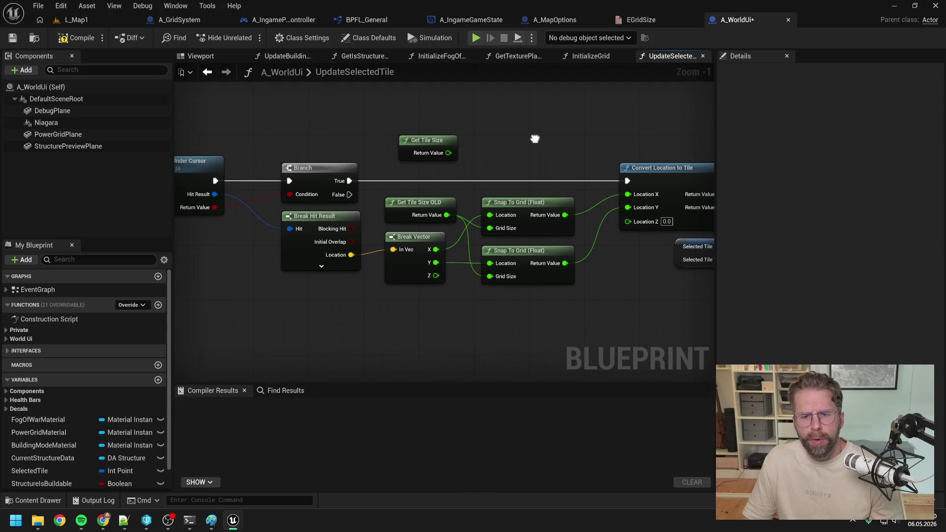
Step: Wire Get Tile Size into both Snap To Grid Grid Size pins and replace the Get Tile Size OLD node
{"action": "mouse_move", "coordinate": [448, 152]}
{"action": "left_mouse_down"}
{"action": "mouse_move", "coordinate": [490, 228]}
{"action": "mouse_move", "coordinate": [466, 207]}
{"action": "mouse_move", "coordinate": [490, 276]}
{"action": "left_mouse_up"}
{"action": "left_click", "coordinate": [433, 213]}
{"action": "key", "text": "Delete"}
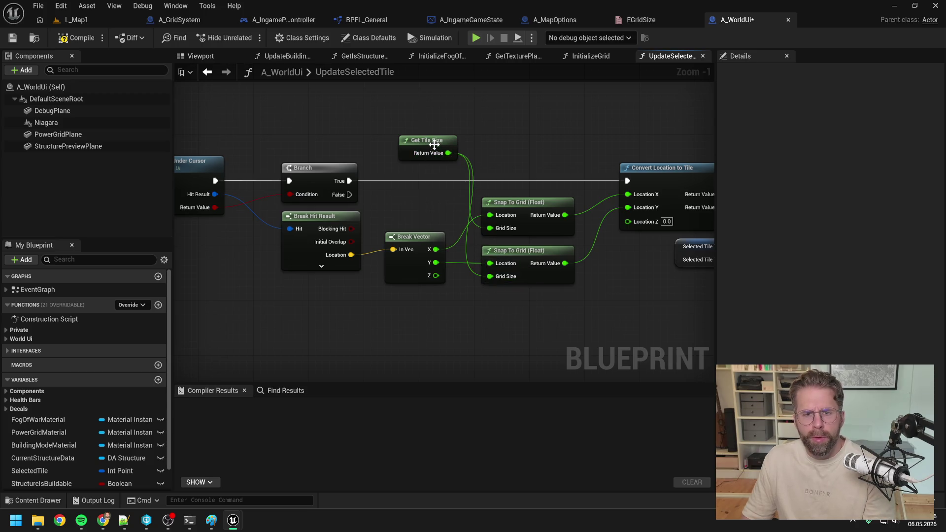
{"action": "left_click_drag", "start_coordinate": [428, 140], "coordinate": [422, 202]}
Step: Clear the node selection and move the Claude Code terminal aside to uncover the graph
{"action": "left_click", "coordinate": [518, 199]}
{"action": "left_click", "coordinate": [482, 152]}
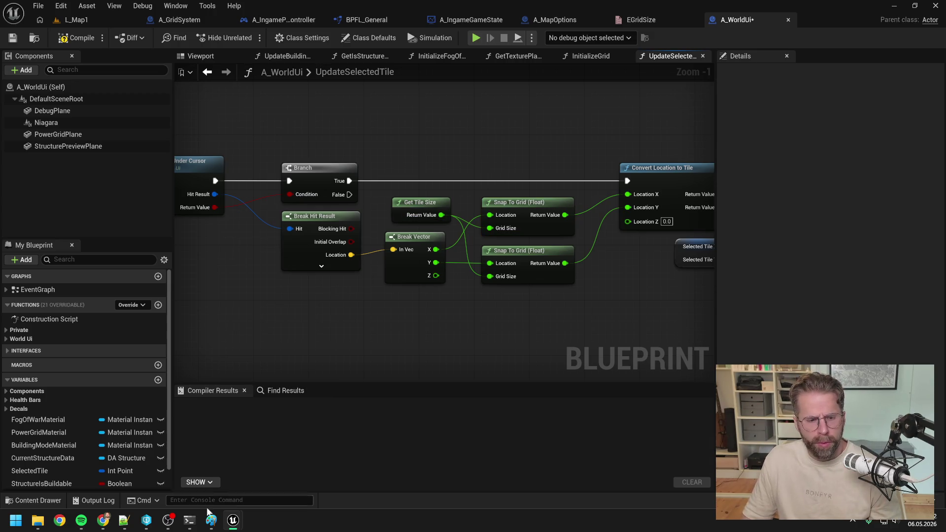
{"action": "key", "text": "alt+Tab"}
{"action": "mouse_move", "coordinate": [480, 126]}
{"action": "left_mouse_down"}
{"action": "mouse_move", "coordinate": [832, 191]}
{"action": "mouse_move", "coordinate": [442, 200]}
{"action": "mouse_move", "coordinate": [373, 93]}
{"action": "mouse_move", "coordinate": [855, 153]}
{"action": "mouse_move", "coordinate": [944, 143]}
{"action": "left_mouse_up"}
Step: Restore the terminal window and draft the prompt 'Ich sehe gerade dass SnapToGrid'
{"action": "key", "text": "super+Down"}
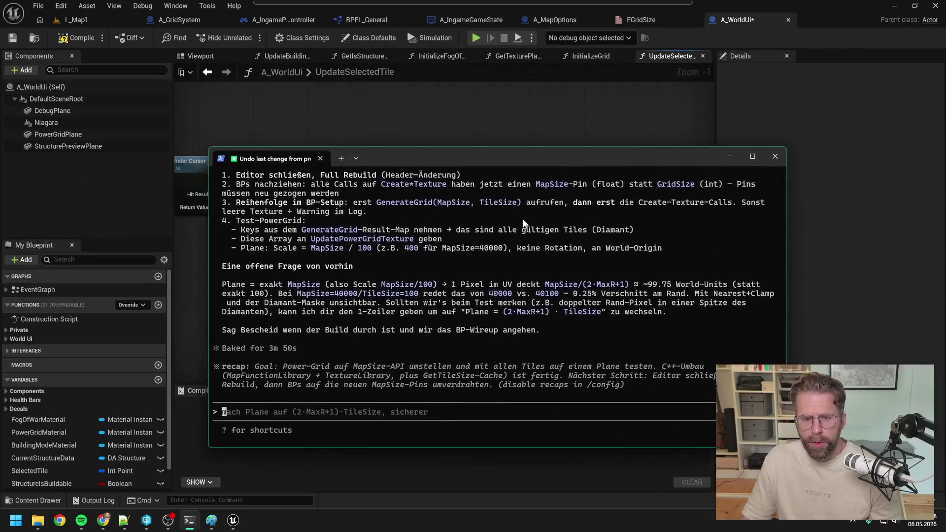
{"action": "type", "text": "Ich seh"}
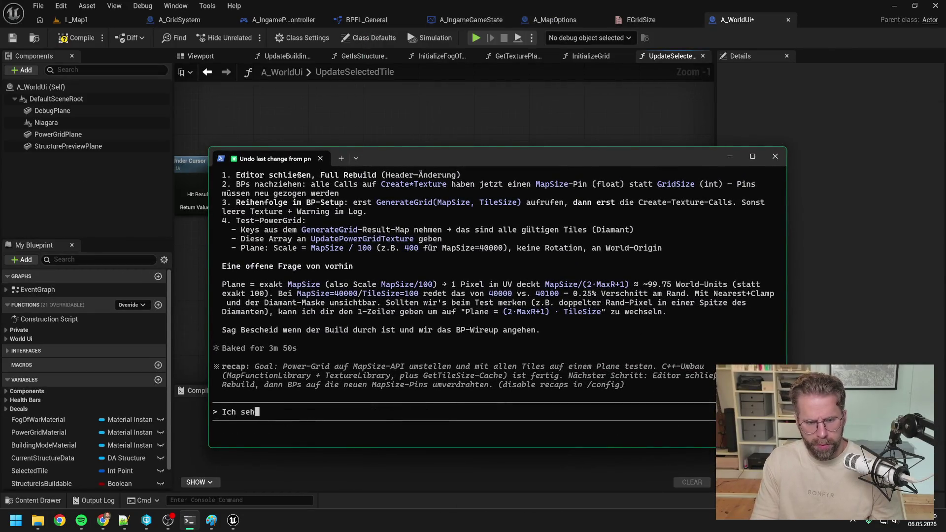
{"action": "type", "text": "e gerade dass"}
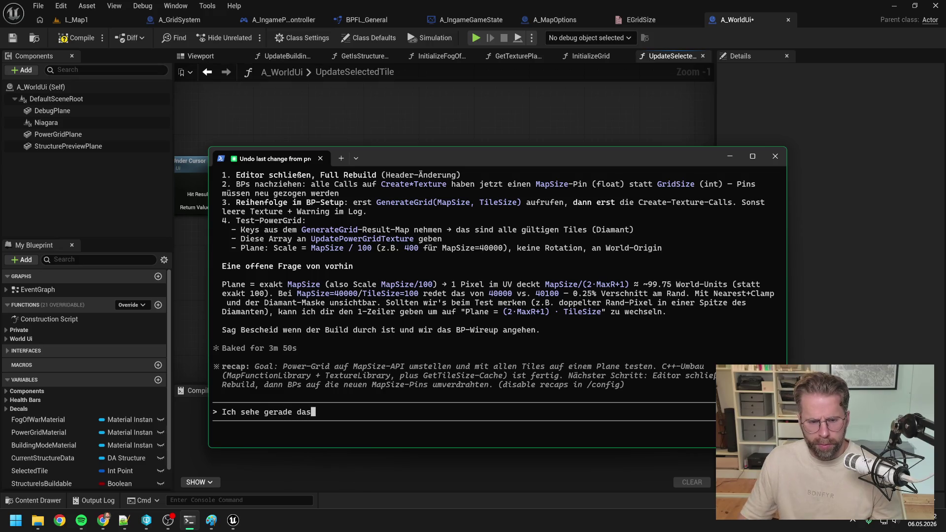
{"action": "mouse_move", "coordinate": [498, 163]}
{"action": "left_mouse_down"}
{"action": "mouse_move", "coordinate": [519, 240]}
{"action": "mouse_move", "coordinate": [526, 192]}
{"action": "left_mouse_up"}
{"action": "type", "text": "SnapToGrid"}
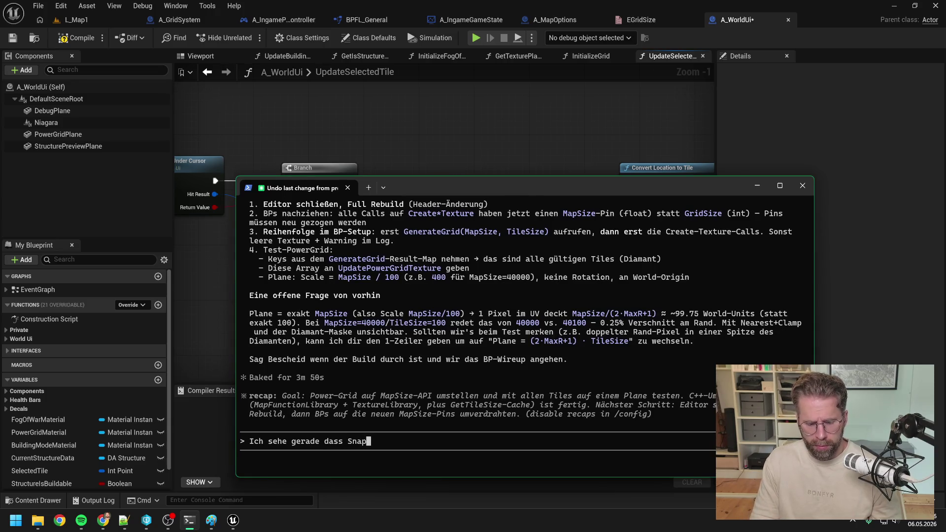
Step: Erase the drafted prompt and bring the Unreal blueprint graph back to the front
{"action": "left_click", "coordinate": [554, 142]}
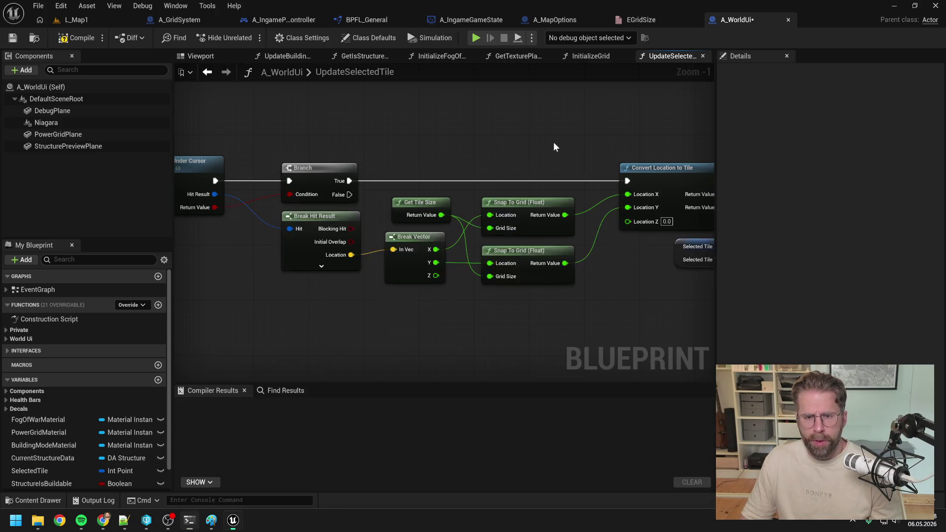
{"action": "left_click", "coordinate": [189, 520]}
{"action": "key", "text": "BackSpace"}
{"action": "key", "text": "BackSpace"}
{"action": "key", "text": "BackSpace"}
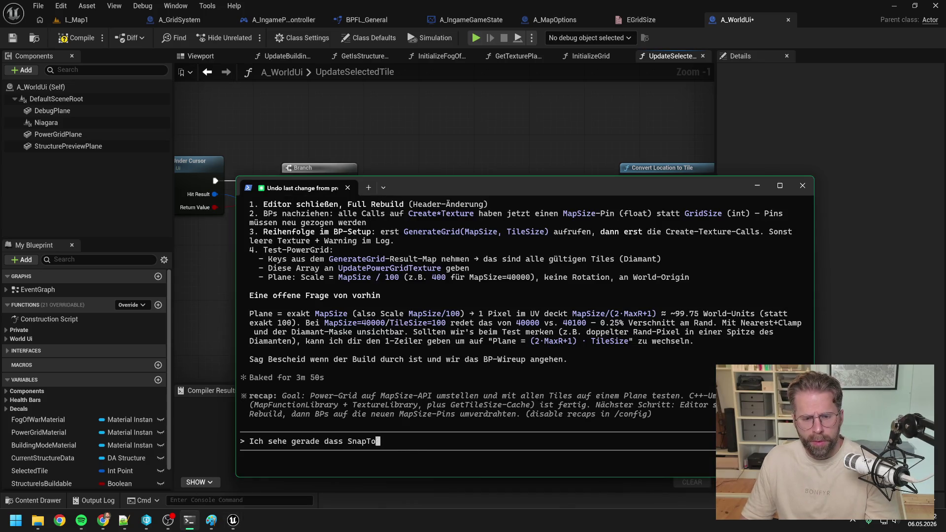
{"action": "left_click", "coordinate": [472, 142]}
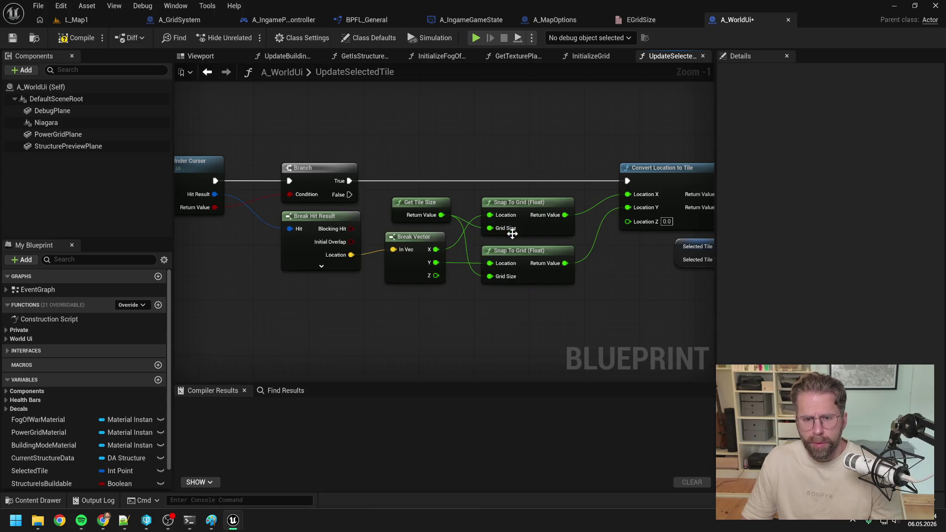
Step: Compile and save A_WorldUi, then close all graph tabs except UpdateSelectedTile
{"action": "left_click", "coordinate": [69, 38]}
{"action": "key", "text": "ctrl+s"}
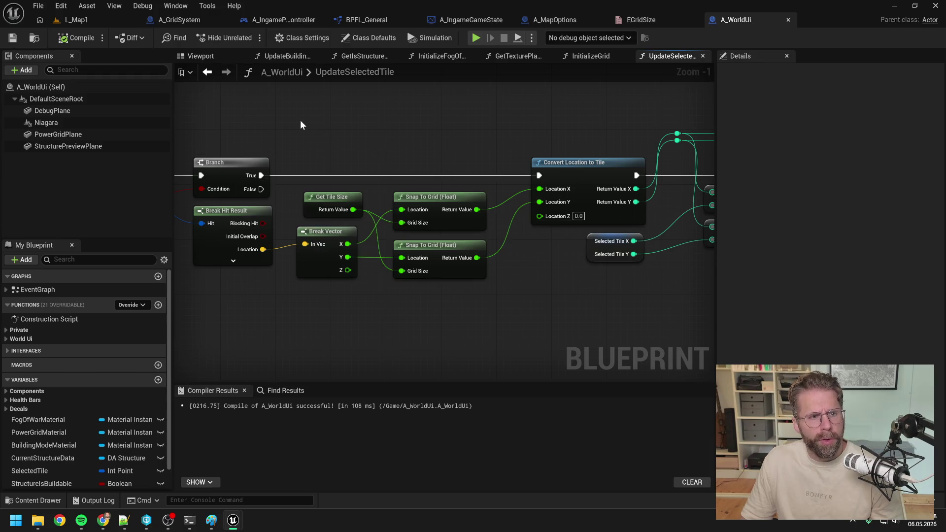
{"action": "right_click", "coordinate": [675, 56]}
{"action": "left_click", "coordinate": [681, 119]}
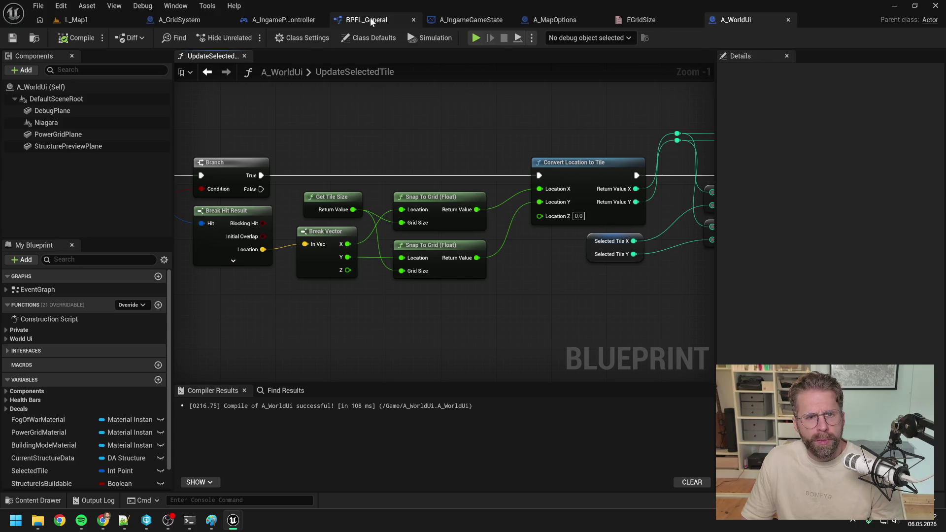
Step: Compile BPFL_General from its GetTilesInRadius function and run L_Map1 in play mode
{"action": "left_click", "coordinate": [371, 18]}
{"action": "double_click", "coordinate": [70, 252]}
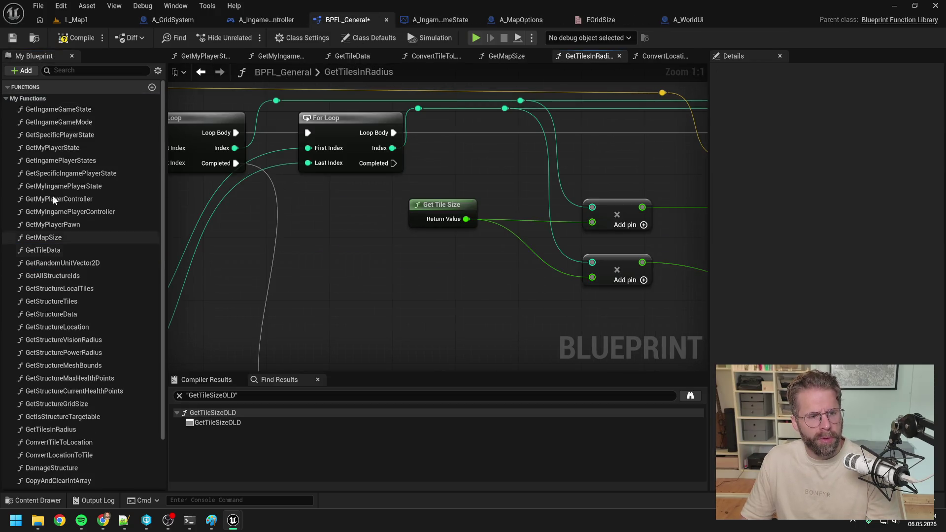
{"action": "left_click", "coordinate": [75, 37]}
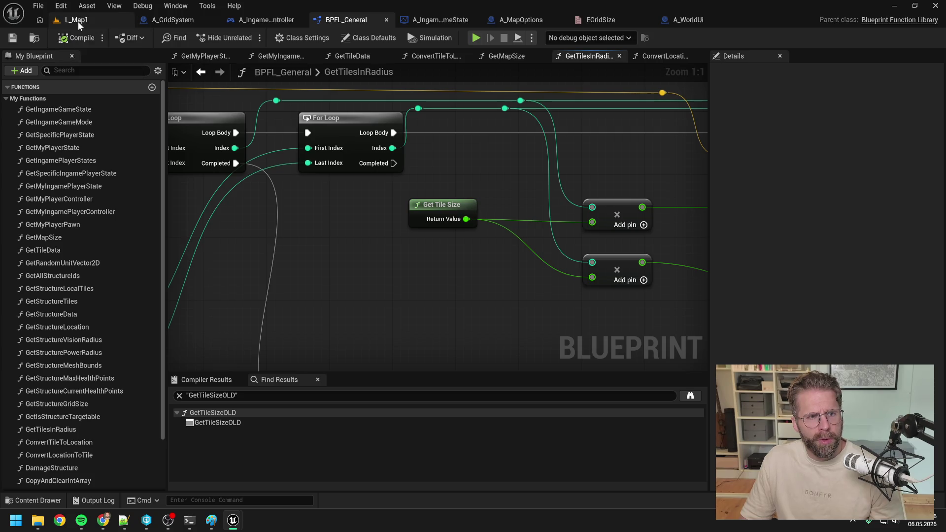
{"action": "left_click", "coordinate": [77, 22]}
{"action": "left_click", "coordinate": [248, 37]}
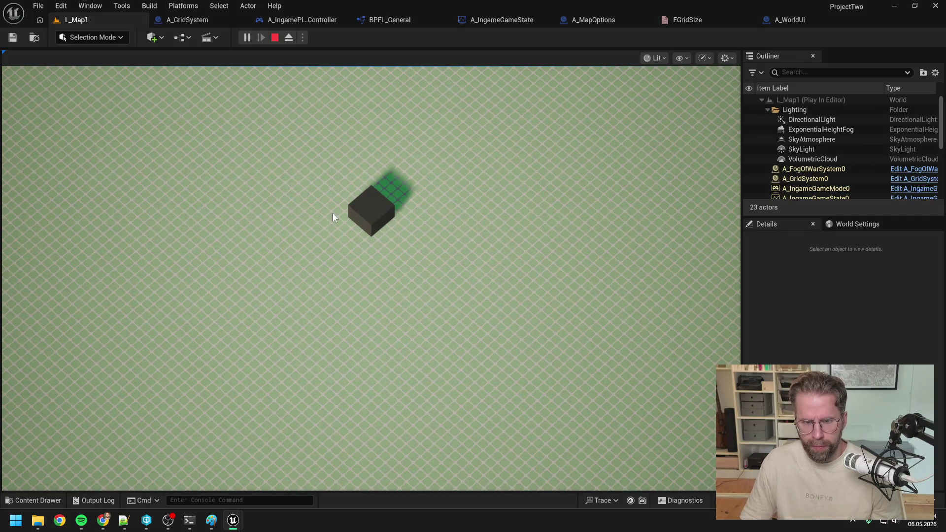
Step: Stop play mode and jump from the error log to InitializeGrid's failing Set Scalar Parameter Value node
{"action": "key", "text": "Escape"}
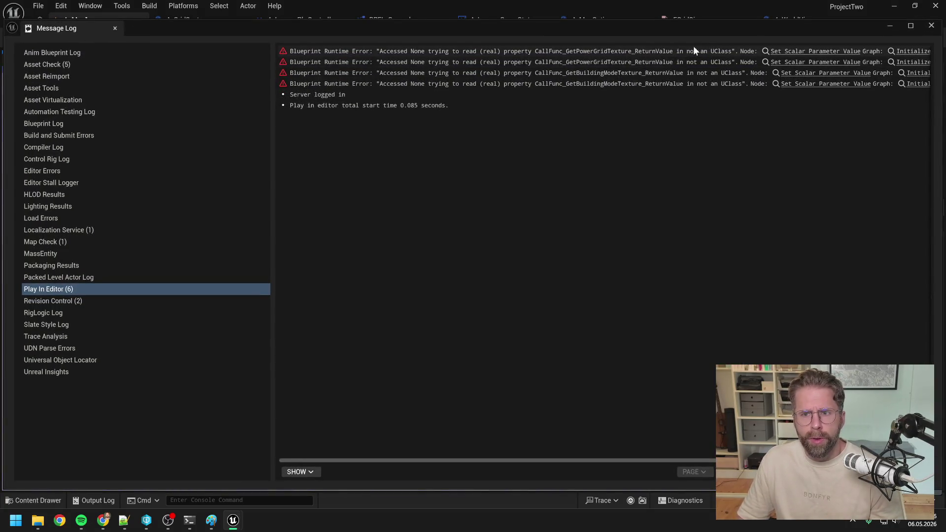
{"action": "left_click", "coordinate": [791, 52]}
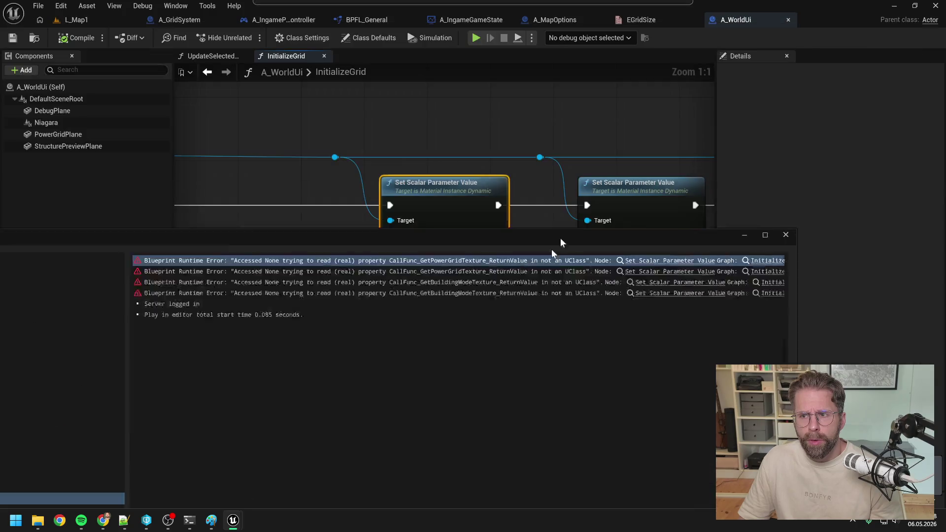
{"action": "scroll", "coordinate": [558, 255], "scroll_direction": "down", "scroll_amount": 1}
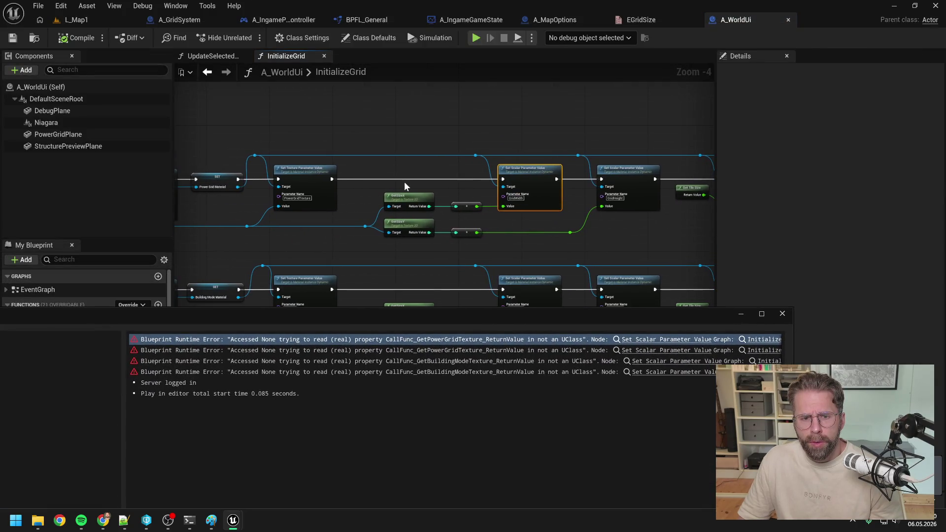
{"action": "left_click_drag", "start_coordinate": [404, 182], "coordinate": [649, 128]}
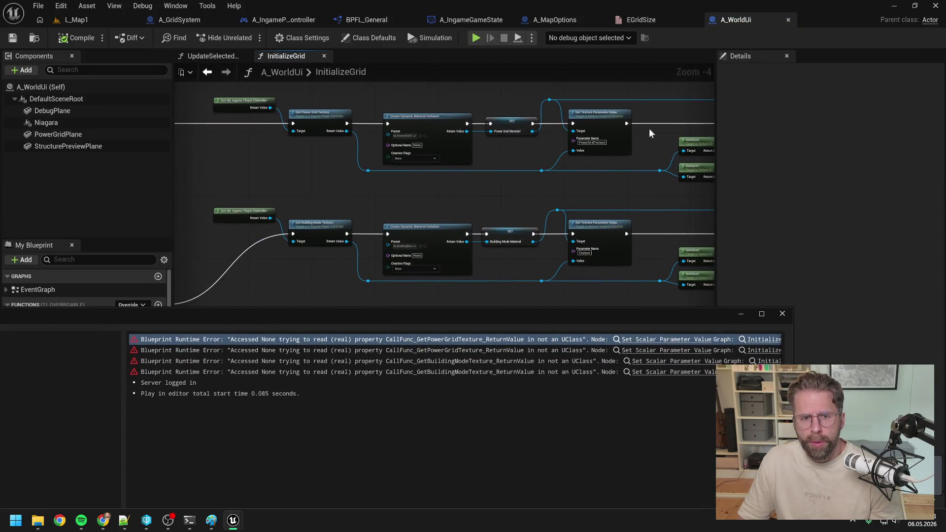
{"action": "left_click", "coordinate": [781, 315]}
{"action": "left_click_drag", "start_coordinate": [324, 176], "coordinate": [518, 157]}
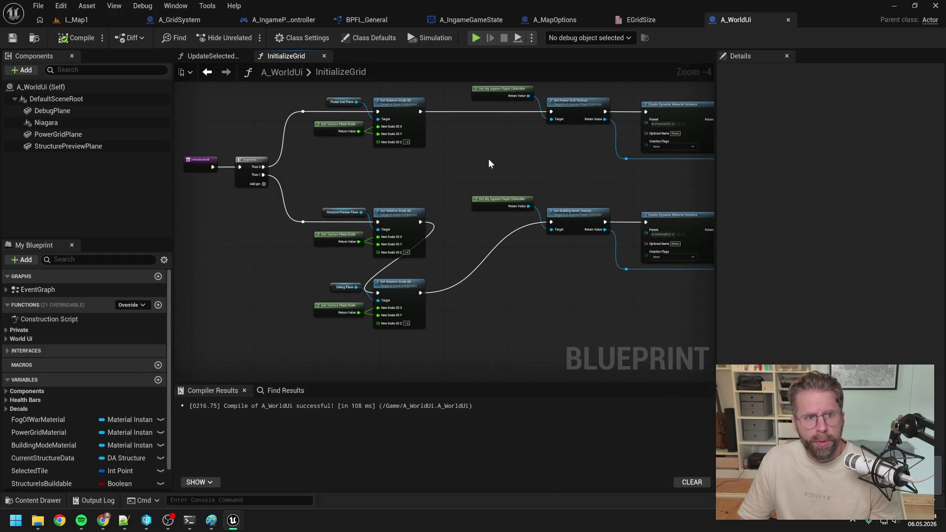
{"action": "left_click", "coordinate": [286, 19]}
Step: In InitializeTextures, wire Sequence Then 0–3 to the Fog Of War, Structure, Power Grid and Building Mode textures
{"action": "scroll", "coordinate": [409, 147], "scroll_direction": "down", "scroll_amount": 5}
{"action": "double_click", "coordinate": [458, 72]}
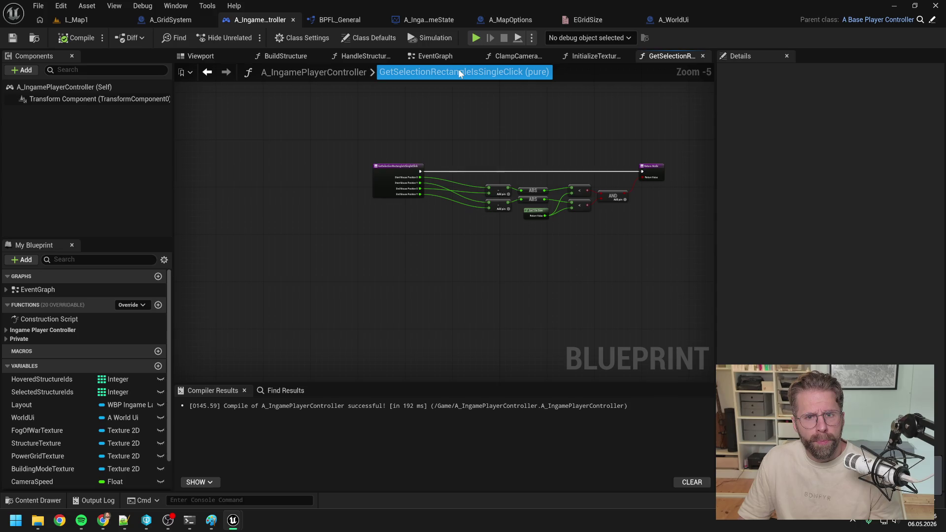
{"action": "left_click", "coordinate": [604, 57]}
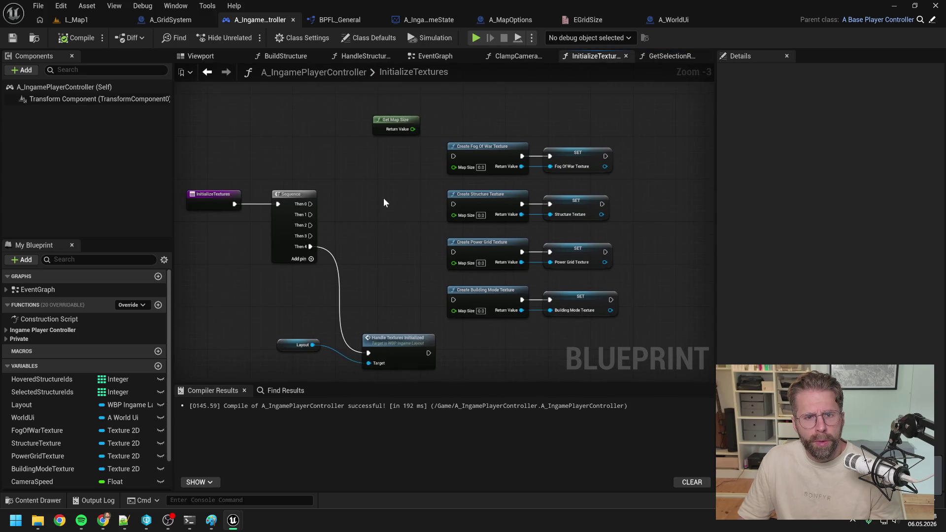
{"action": "scroll", "coordinate": [384, 190], "scroll_direction": "up", "scroll_amount": 1}
{"action": "left_click_drag", "start_coordinate": [293, 209], "coordinate": [461, 153]}
{"action": "left_click_drag", "start_coordinate": [301, 218], "coordinate": [463, 205]}
{"action": "left_click_drag", "start_coordinate": [302, 229], "coordinate": [462, 258]}
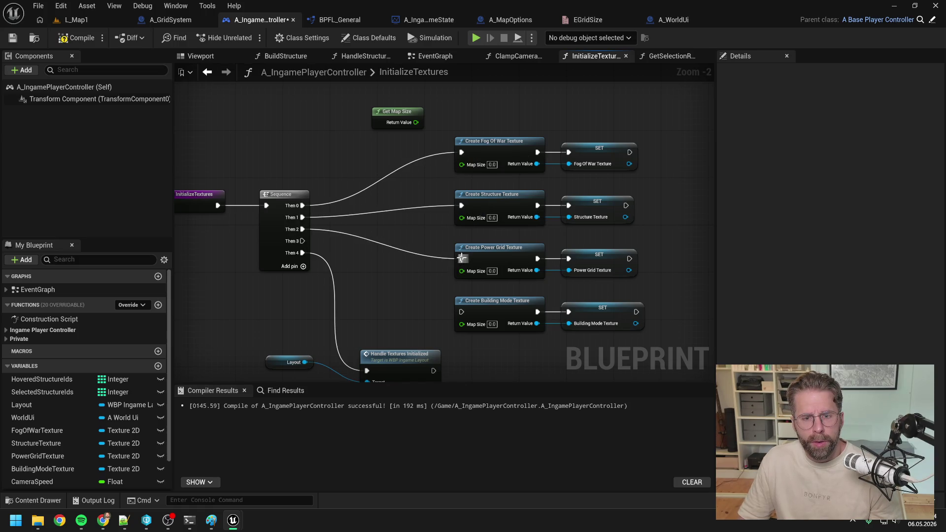
{"action": "left_click_drag", "start_coordinate": [302, 241], "coordinate": [461, 312]}
Step: Feed Get Map Size into all four texture nodes' Map Size, then compile and save the player controller
{"action": "mouse_move", "coordinate": [416, 122]}
{"action": "left_mouse_down"}
{"action": "mouse_move", "coordinate": [462, 164]}
{"action": "mouse_move", "coordinate": [443, 190]}
{"action": "mouse_move", "coordinate": [461, 218]}
{"action": "left_mouse_up"}
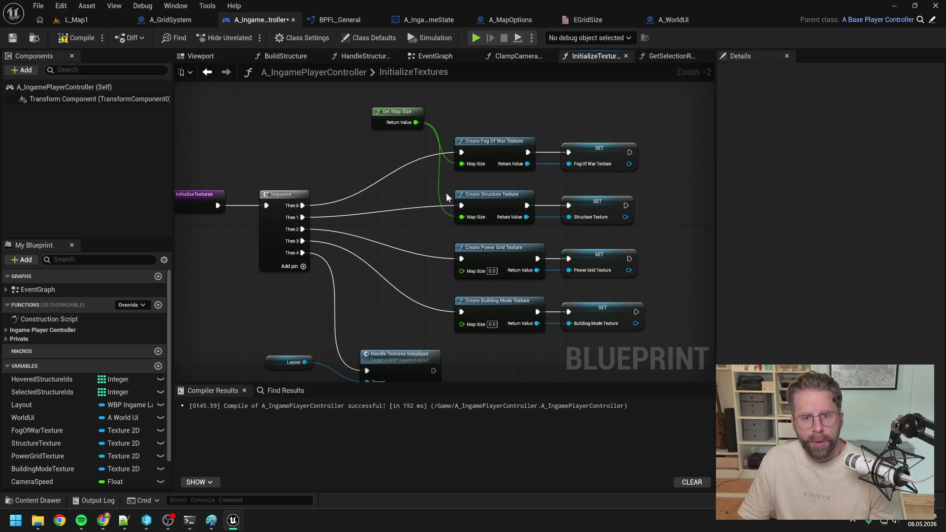
{"action": "mouse_move", "coordinate": [416, 122]}
{"action": "left_mouse_down"}
{"action": "mouse_move", "coordinate": [462, 271]}
{"action": "mouse_move", "coordinate": [452, 274]}
{"action": "mouse_move", "coordinate": [462, 324]}
{"action": "left_mouse_up"}
{"action": "left_click_drag", "start_coordinate": [398, 121], "coordinate": [403, 137]}
{"action": "left_click", "coordinate": [485, 105]}
{"action": "left_click", "coordinate": [74, 38]}
{"action": "scroll", "coordinate": [300, 141], "scroll_direction": "down", "scroll_amount": 1}
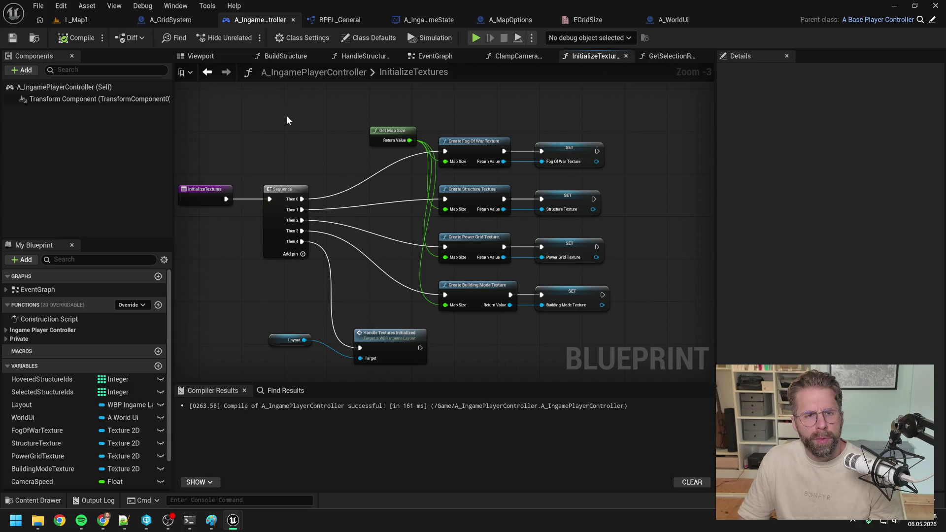
{"action": "left_click", "coordinate": [510, 20]}
{"action": "scroll", "coordinate": [546, 152], "scroll_direction": "up", "scroll_amount": 2}
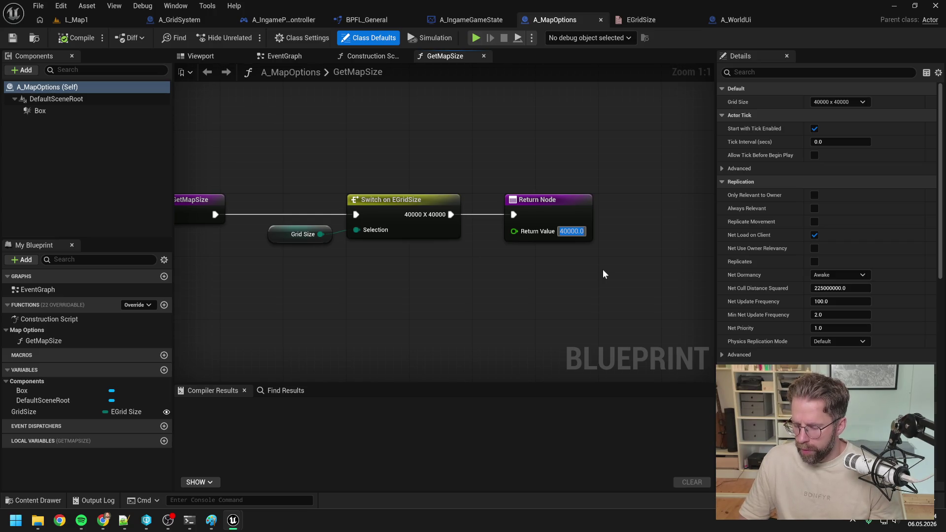
Step: Set the GetMapSize return value to 500, compile, and play-test L_Map1
{"action": "type", "text": "500"}
{"action": "key", "text": "Return"}
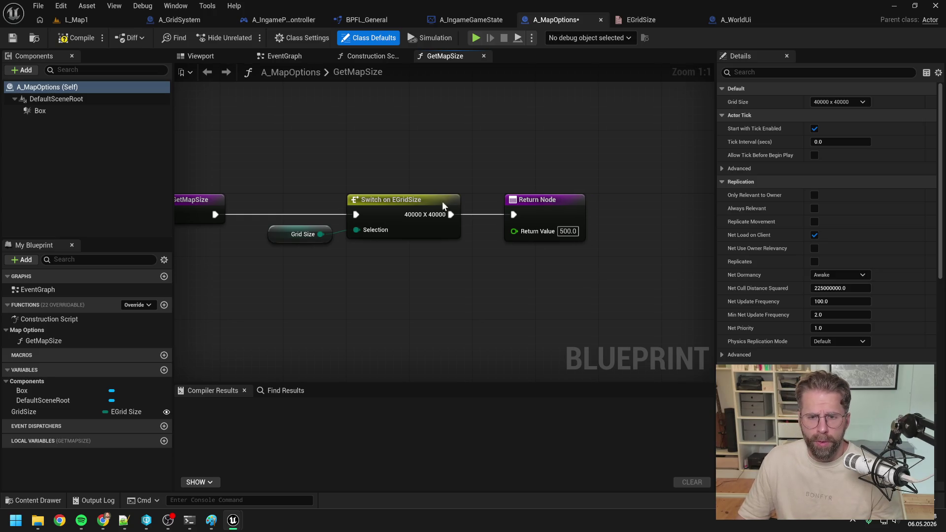
{"action": "left_click", "coordinate": [81, 37]}
{"action": "left_click", "coordinate": [85, 22]}
{"action": "left_click", "coordinate": [249, 38]}
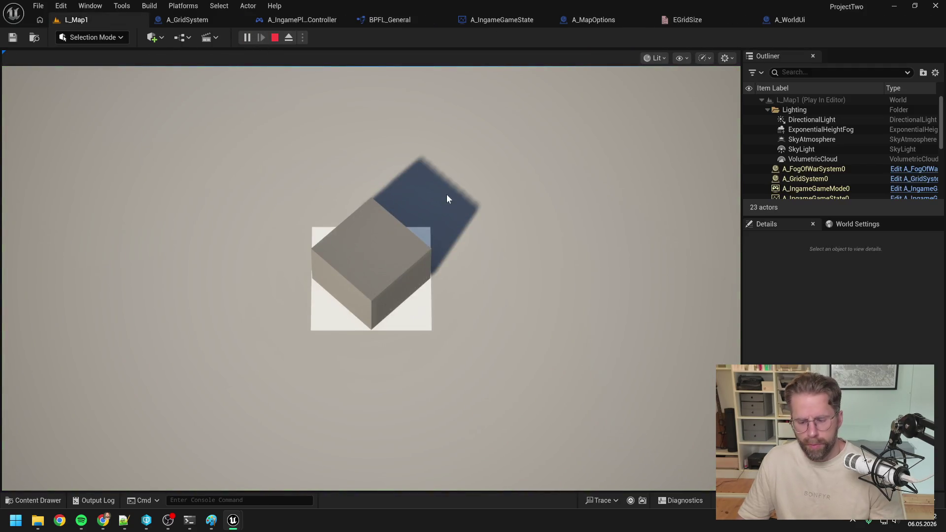
{"action": "key", "text": "Escape"}
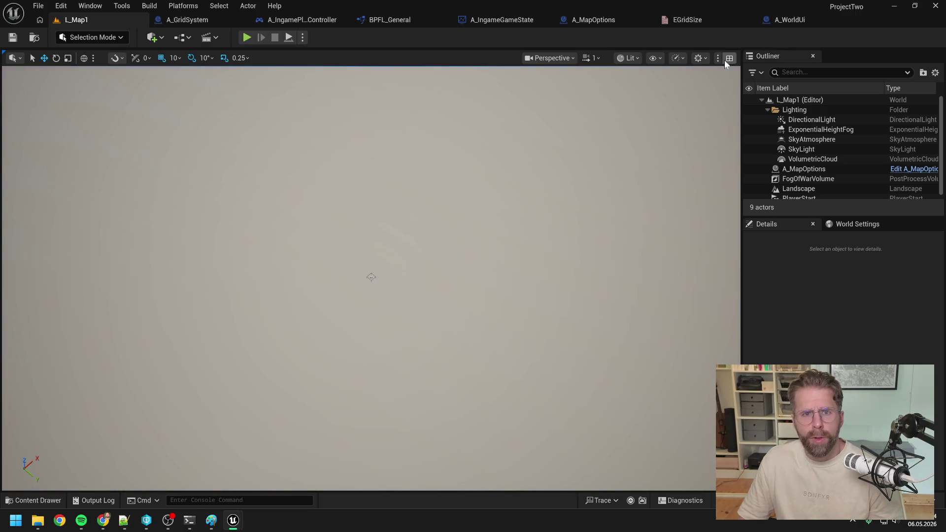
Step: Change the GetMapSize return value to 5000, compile, and play-test L_Map1 again
{"action": "left_click", "coordinate": [604, 19]}
{"action": "left_click", "coordinate": [568, 231]}
{"action": "type", "text": "5000"}
{"action": "key", "text": "Return"}
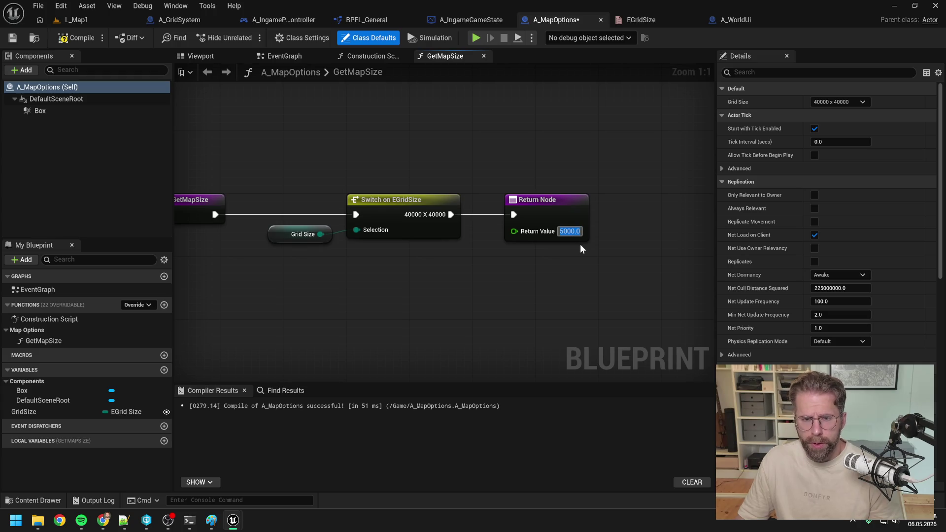
{"action": "left_click", "coordinate": [81, 38]}
{"action": "left_click", "coordinate": [85, 21]}
{"action": "left_click", "coordinate": [248, 38]}
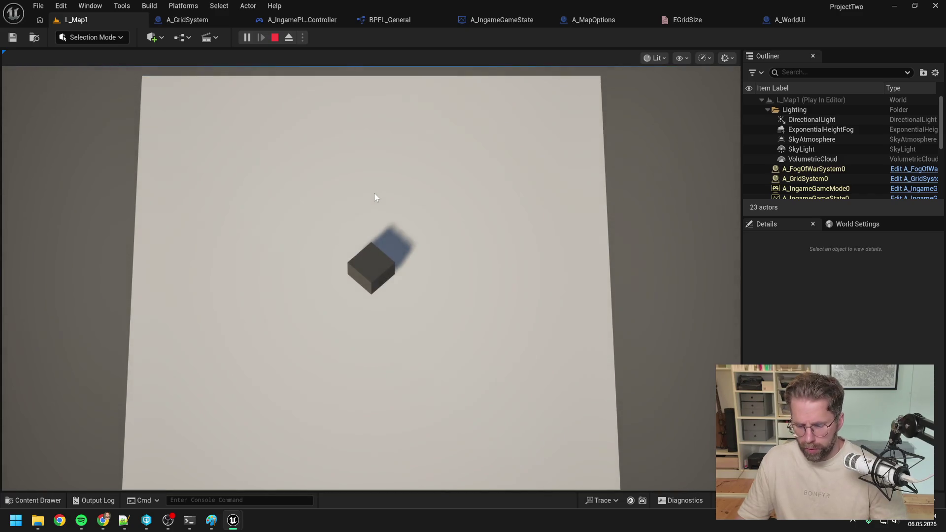
{"action": "key", "text": "Escape"}
Step: Set the GetMapSize return value to 3000 and compile A_MapOptions
{"action": "left_click", "coordinate": [792, 21]}
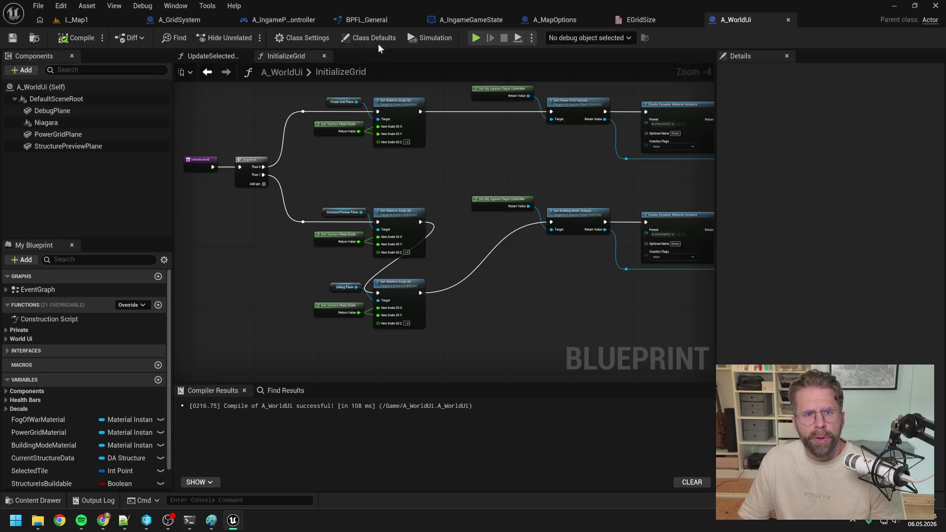
{"action": "left_click", "coordinate": [555, 20]}
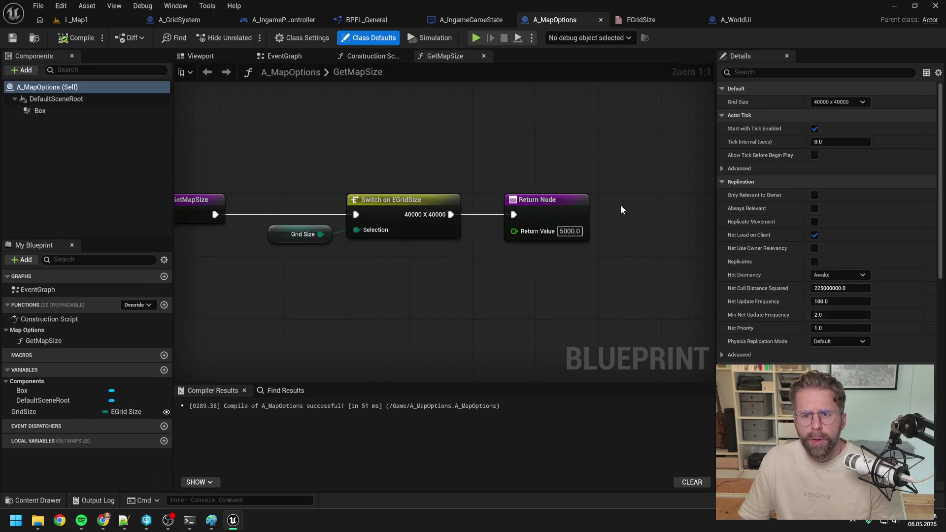
{"action": "left_click", "coordinate": [576, 230]}
{"action": "type", "text": "3000"}
{"action": "key", "text": "Return"}
{"action": "left_click", "coordinate": [577, 231]}
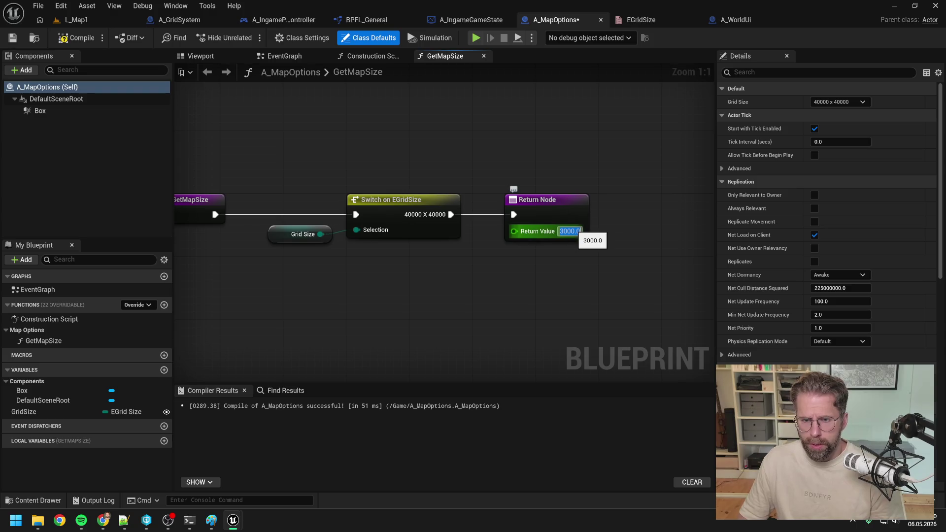
{"action": "left_click", "coordinate": [79, 37]}
{"action": "left_click", "coordinate": [82, 18]}
Step: Play-test L_Map1 with the 3000 map size, dismiss the tile grid overlay, and stop playing
{"action": "left_click", "coordinate": [247, 38]}
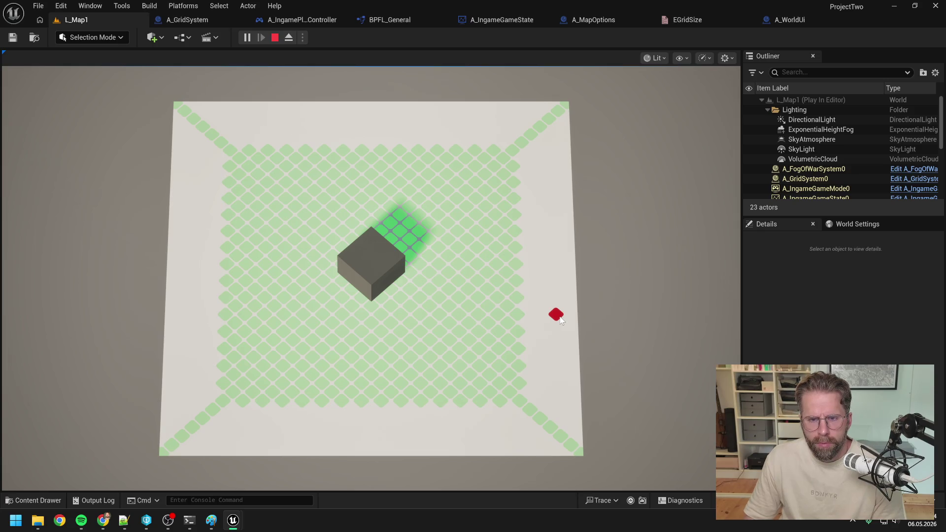
{"action": "left_click", "coordinate": [560, 319]}
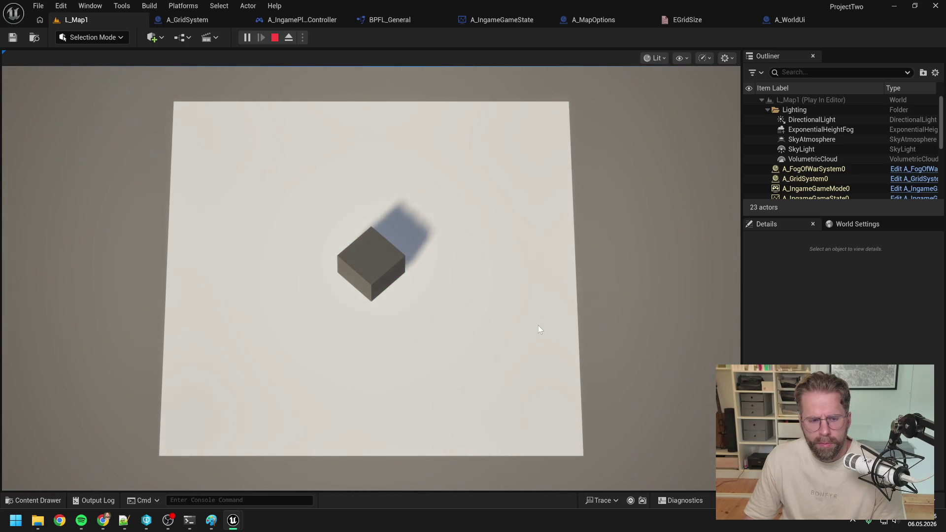
{"action": "key", "text": "Escape"}
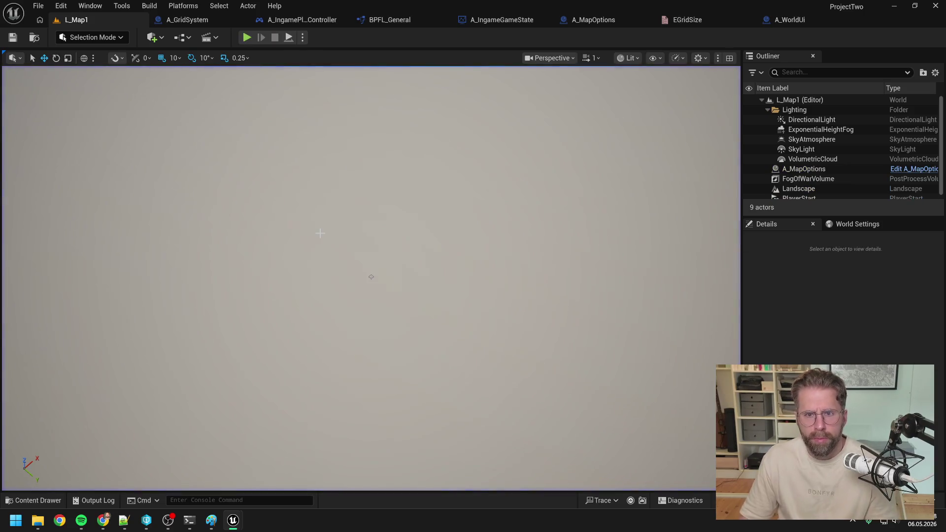
{"action": "left_click", "coordinate": [180, 19]}
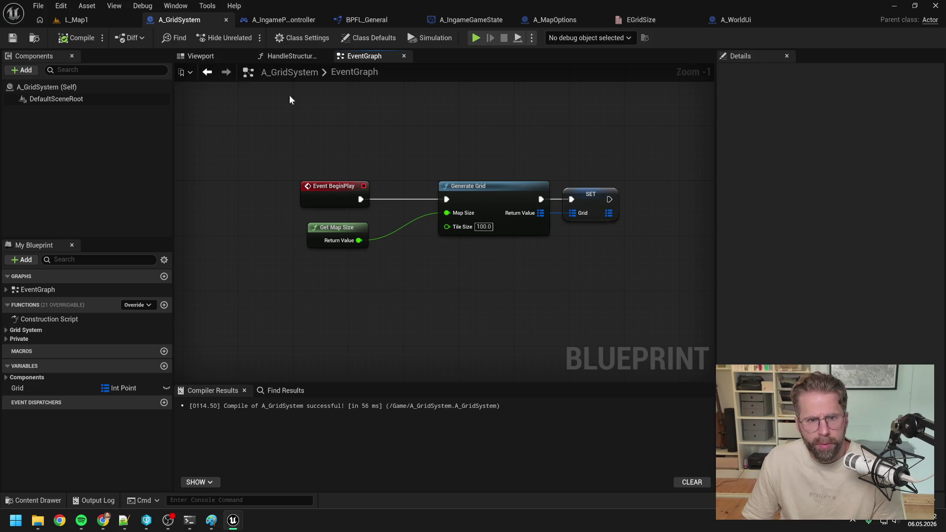
Step: Look over the player controller's event graph, then close every other open asset editor
{"action": "left_click", "coordinate": [281, 20]}
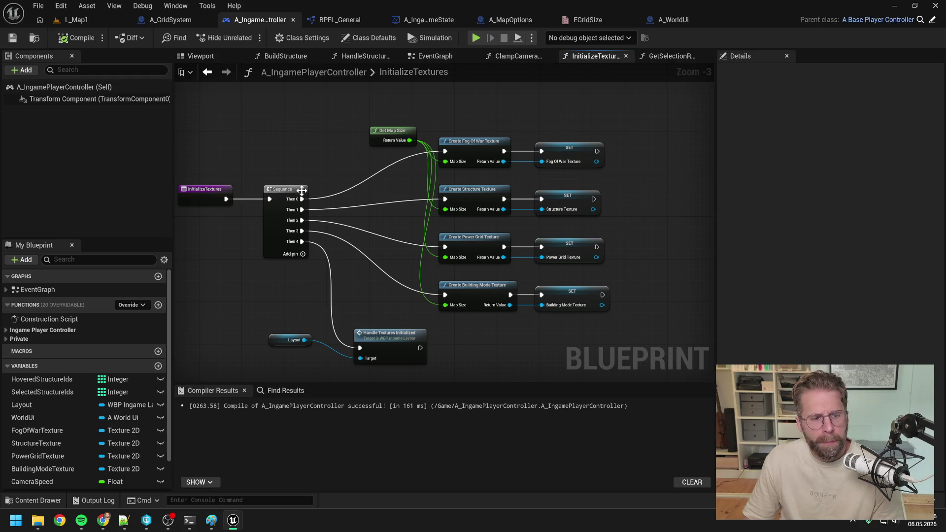
{"action": "left_click", "coordinate": [436, 57]}
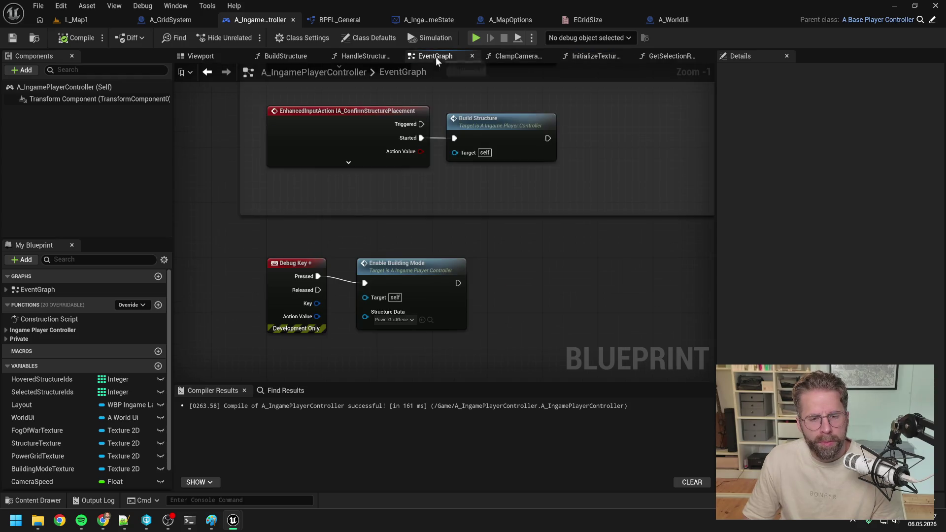
{"action": "left_click", "coordinate": [438, 261]}
{"action": "left_click_drag", "start_coordinate": [505, 276], "coordinate": [584, 241]}
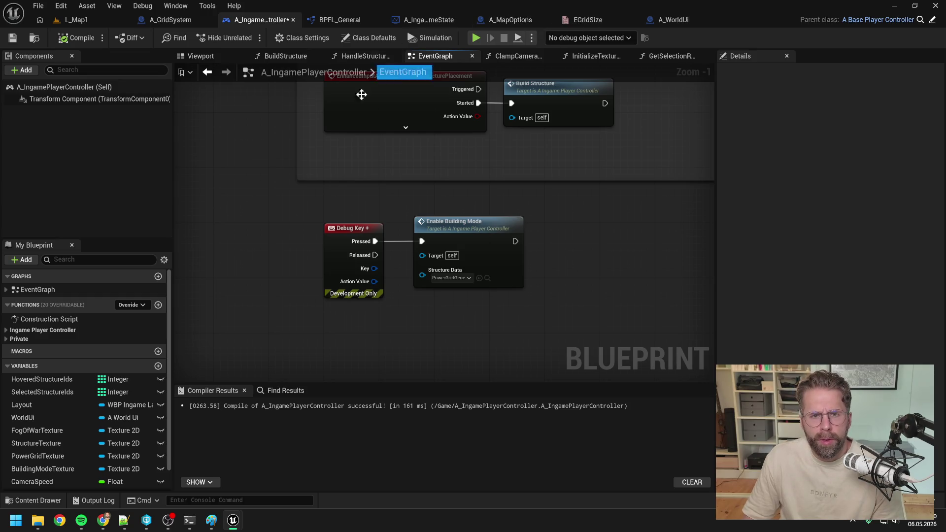
{"action": "right_click", "coordinate": [270, 22]}
{"action": "left_click", "coordinate": [307, 83]}
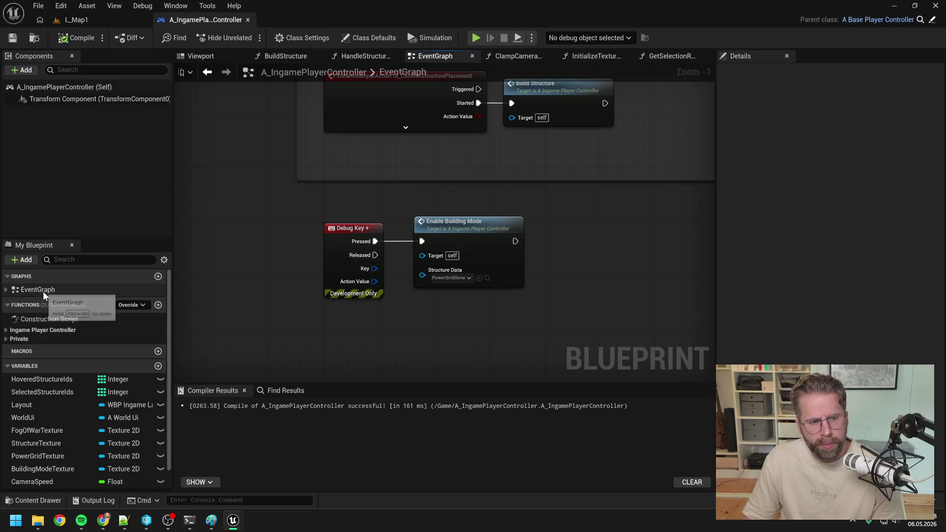
Step: Open InitializeTextures from the private functions list and close every other graph tab
{"action": "left_click", "coordinate": [7, 330]}
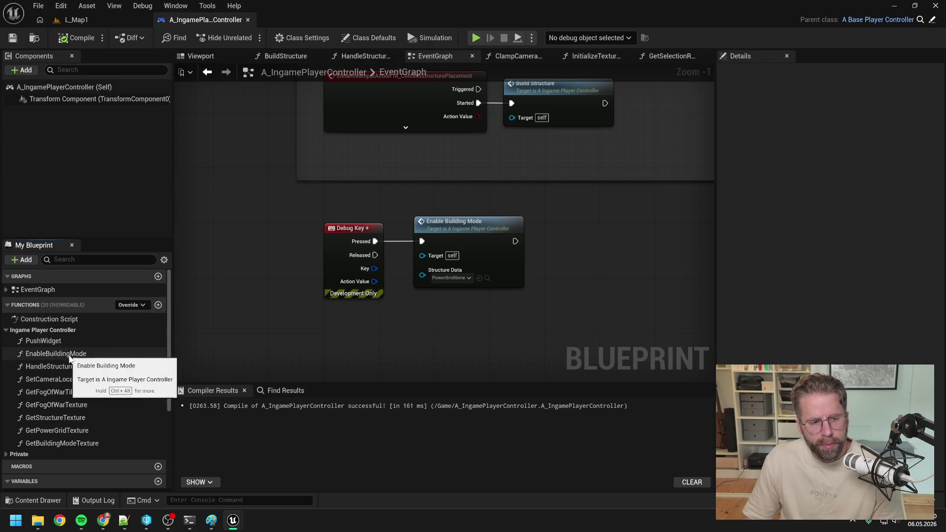
{"action": "left_click", "coordinate": [7, 455]}
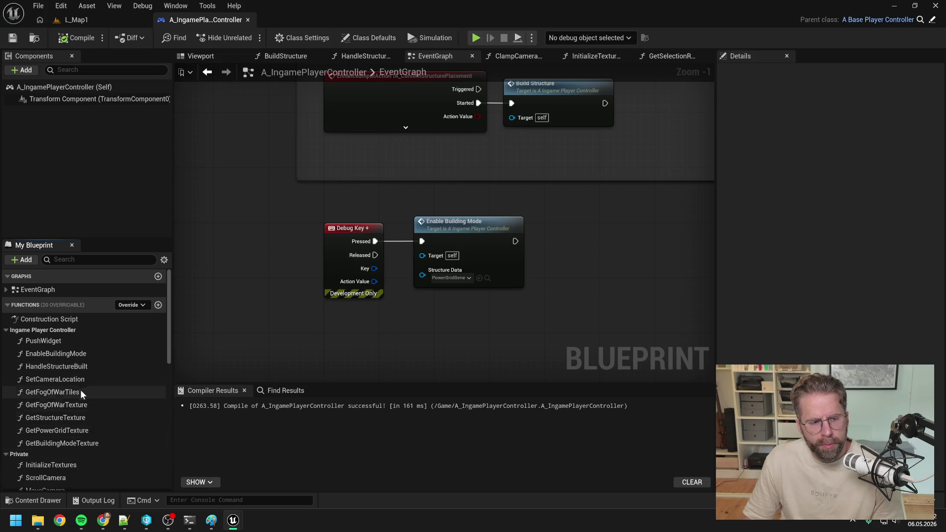
{"action": "scroll", "coordinate": [89, 387], "scroll_direction": "down", "scroll_amount": 3}
{"action": "double_click", "coordinate": [72, 402]}
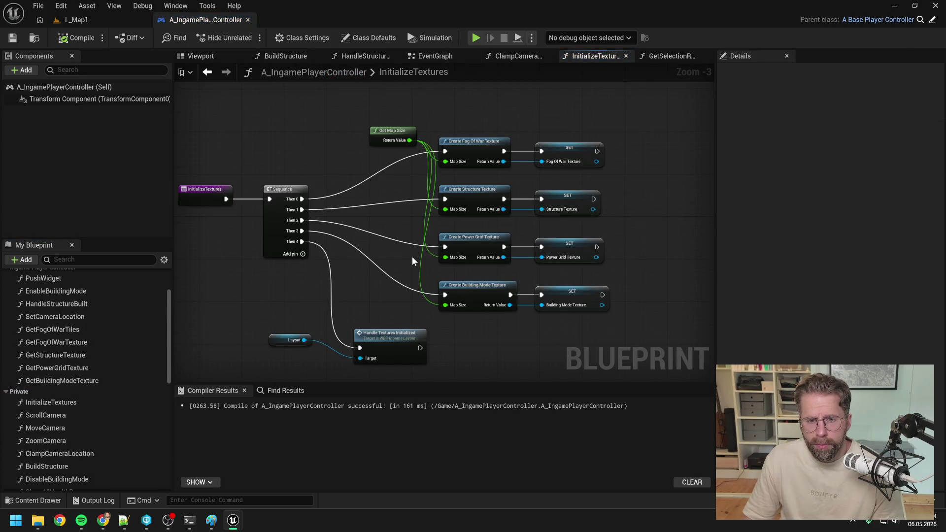
{"action": "scroll", "coordinate": [412, 256], "scroll_direction": "up", "scroll_amount": 1}
{"action": "scroll", "coordinate": [487, 225], "scroll_direction": "up", "scroll_amount": 1}
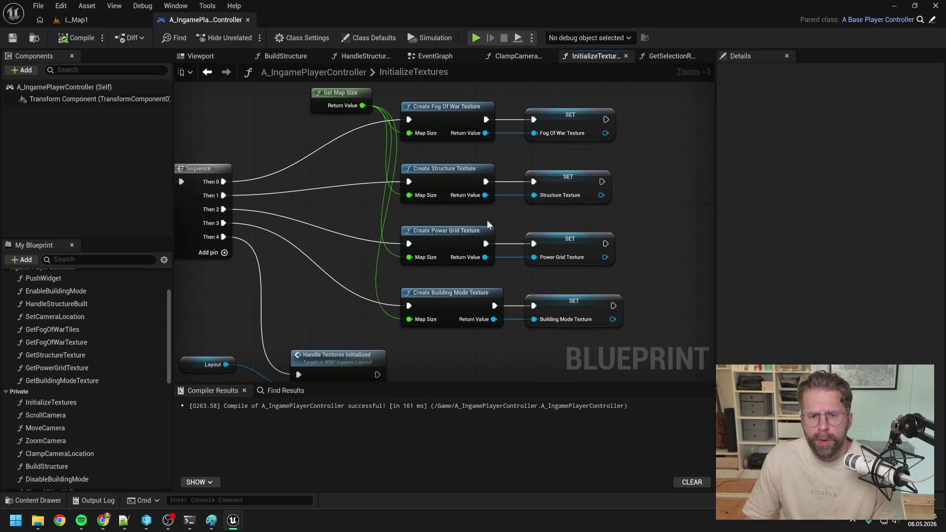
{"action": "left_click_drag", "start_coordinate": [514, 221], "coordinate": [508, 241]}
{"action": "scroll", "coordinate": [507, 239], "scroll_direction": "down", "scroll_amount": 1}
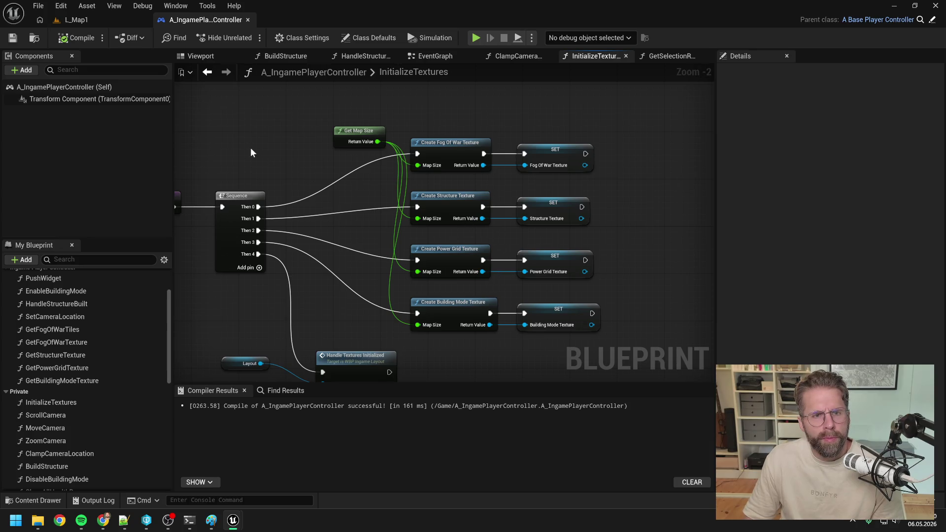
{"action": "right_click", "coordinate": [596, 57]}
{"action": "left_click", "coordinate": [620, 120]}
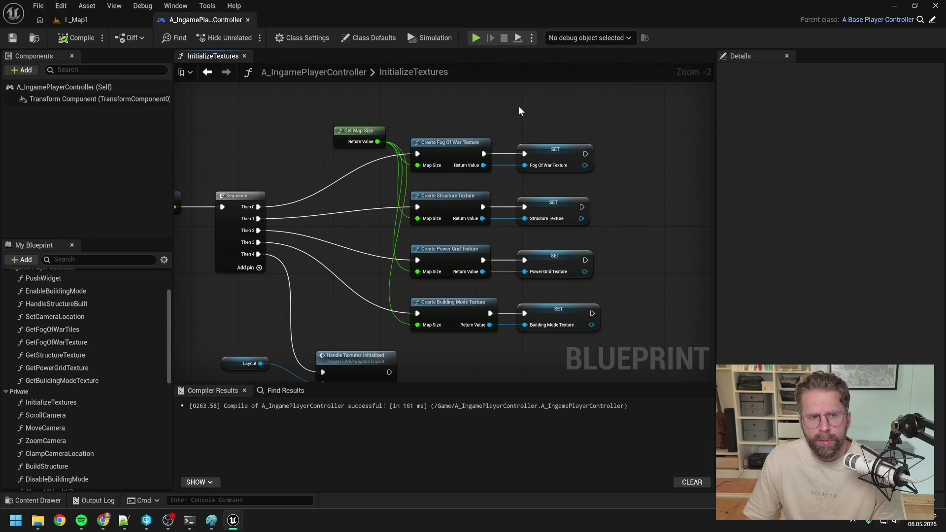
{"action": "key", "text": "ctrl+space"}
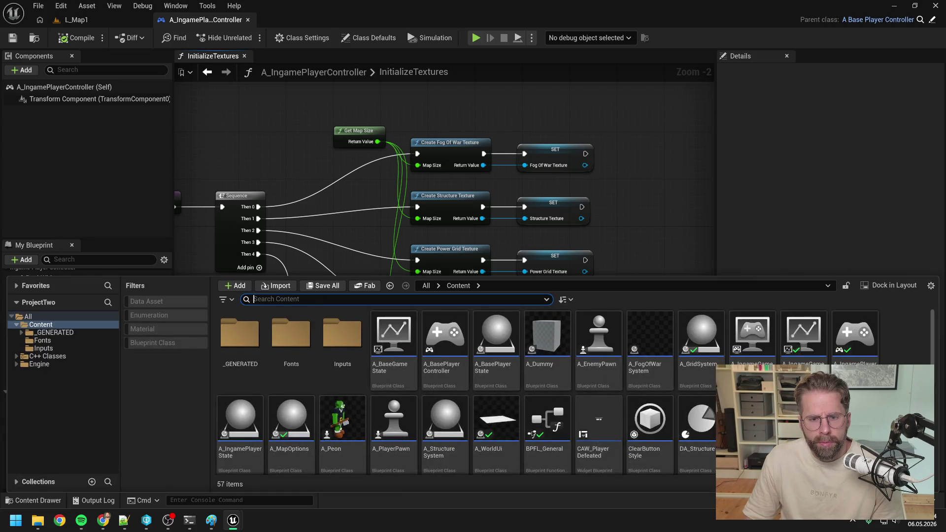
Step: Find and open A_WorldUi, then set DebugPlane's yaw rotation from 45 to 0
{"action": "type", "text": "world ui"}
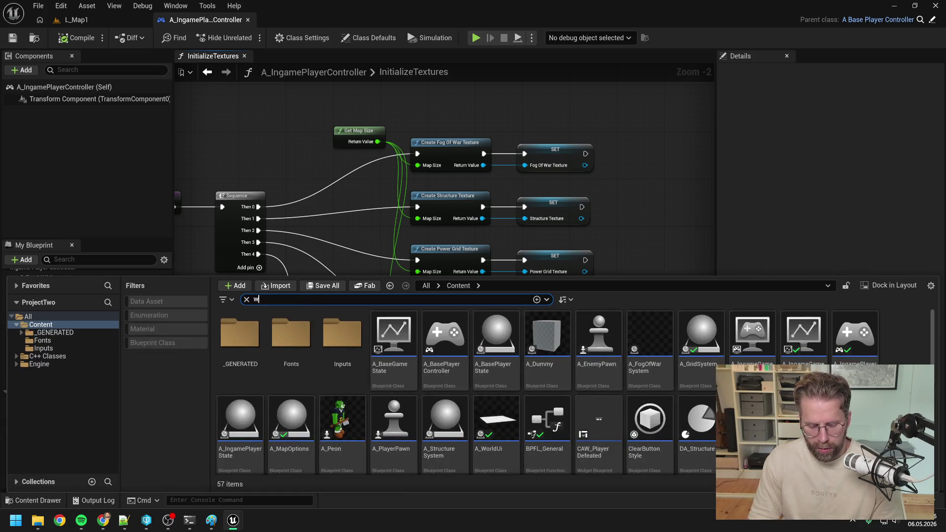
{"action": "double_click", "coordinate": [240, 340]}
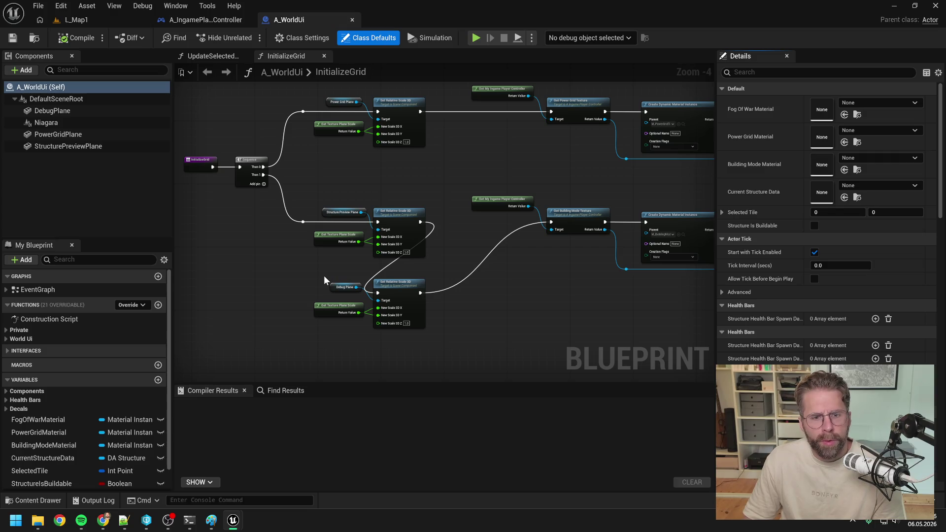
{"action": "left_click", "coordinate": [43, 111]}
{"action": "left_click", "coordinate": [902, 181]}
{"action": "type", "text": "0"}
{"action": "key", "text": "Return"}
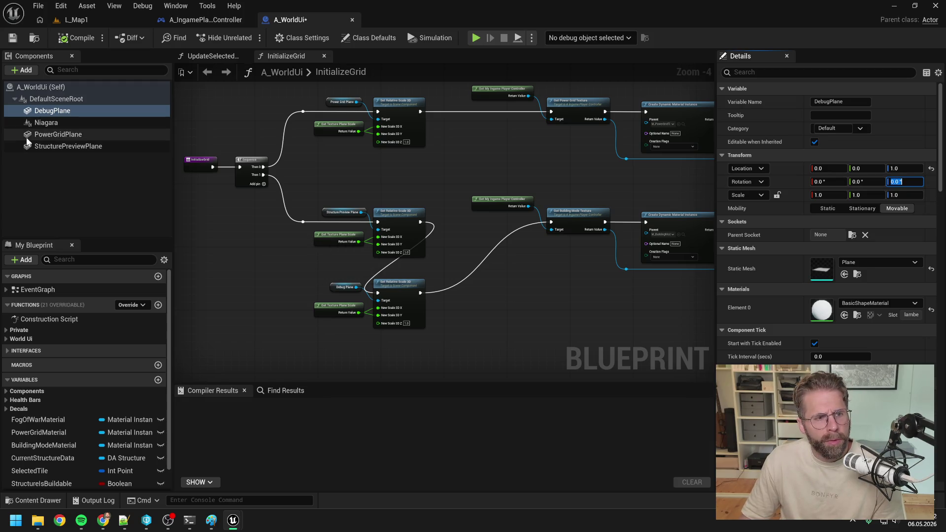
Step: Zero the PowerGridPlane and StructurePreviewPlane yaw, compile, and open GetTexturePlaneScale
{"action": "left_click", "coordinate": [76, 139]}
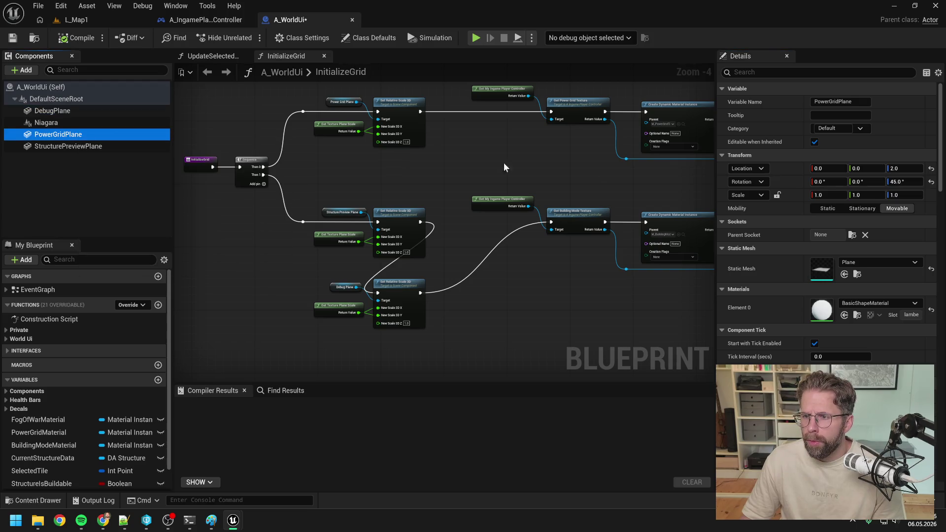
{"action": "left_click", "coordinate": [905, 182]}
{"action": "left_click", "coordinate": [68, 146]}
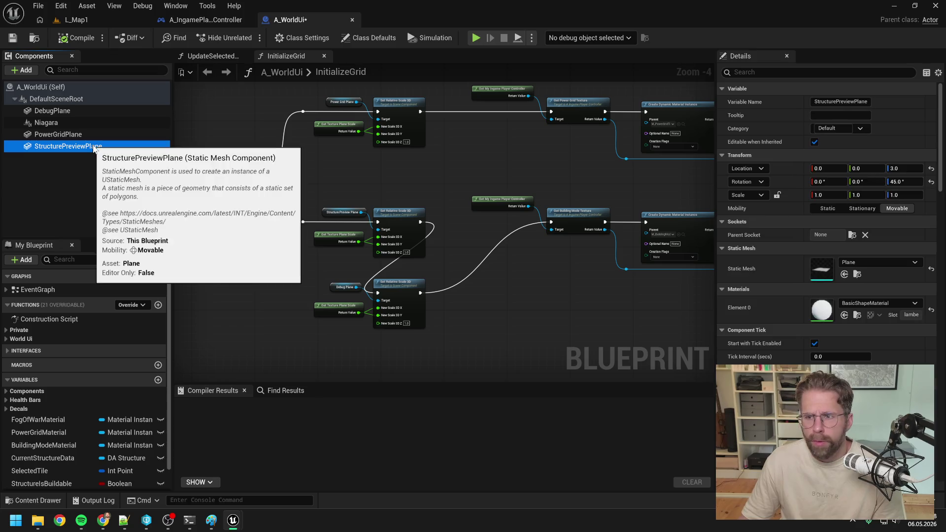
{"action": "left_click", "coordinate": [904, 182]}
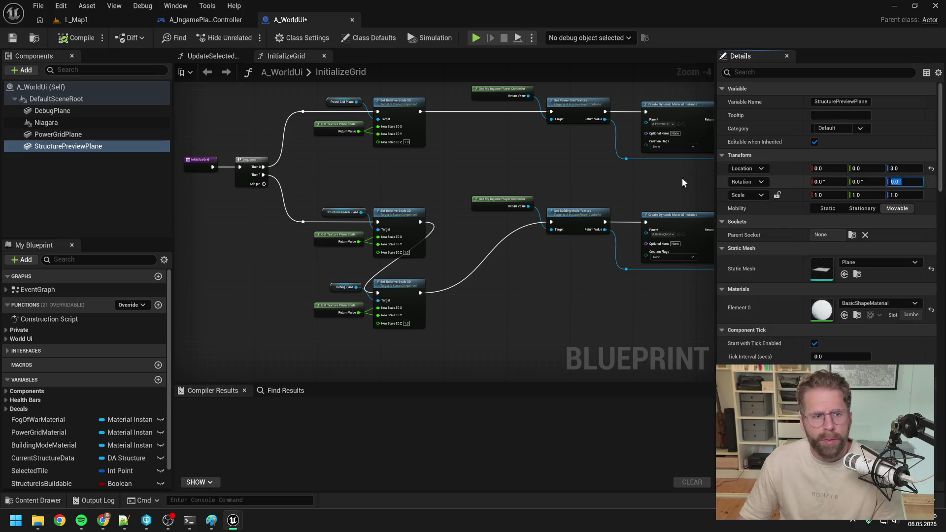
{"action": "left_click", "coordinate": [55, 109]}
{"action": "left_click", "coordinate": [77, 38]}
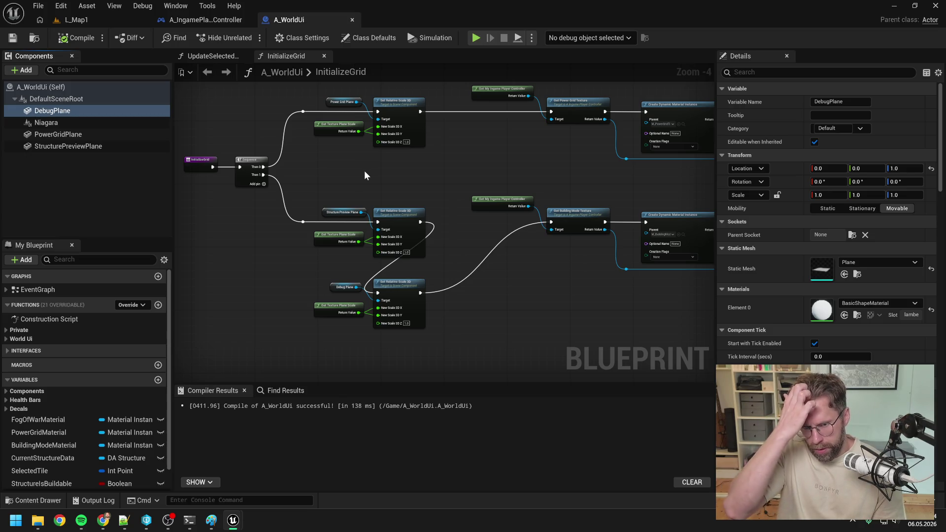
{"action": "left_click", "coordinate": [331, 240]}
{"action": "double_click", "coordinate": [331, 240]}
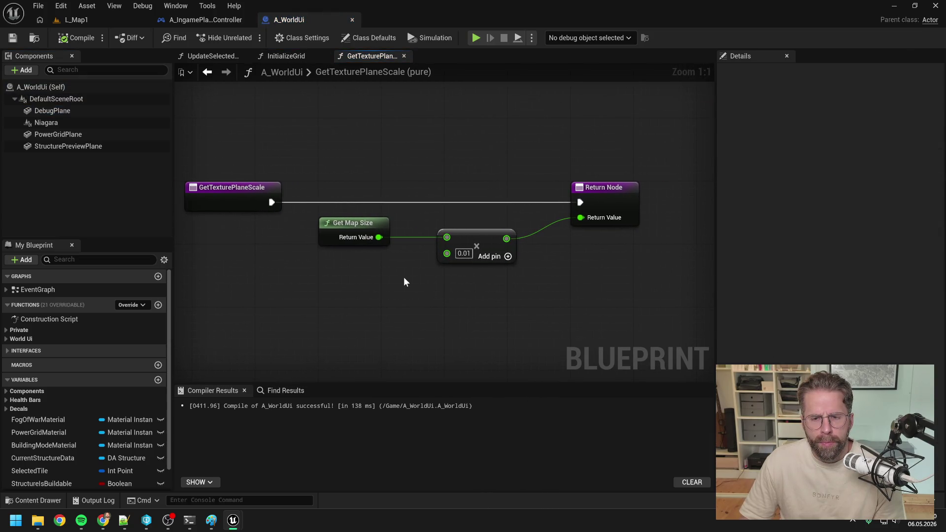
{"action": "left_click", "coordinate": [84, 19]}
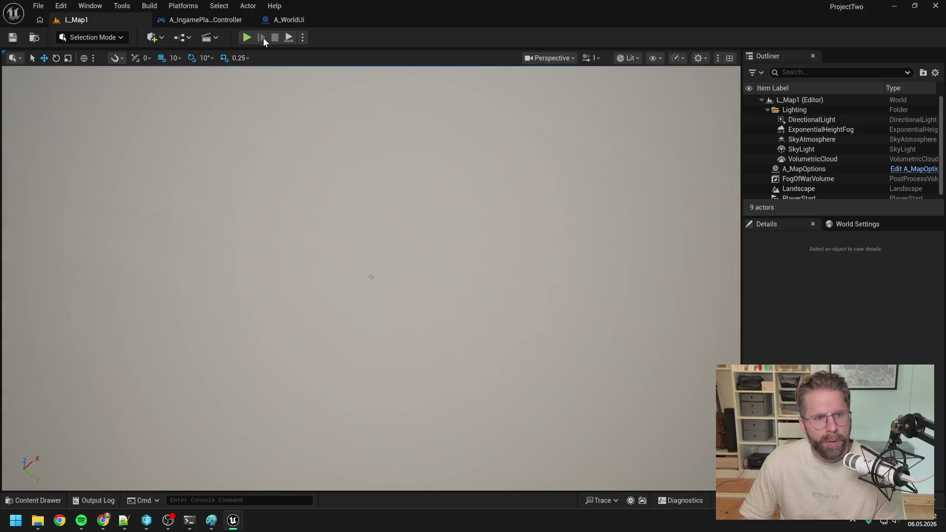
Step: Play L_Map1, place two structures on the green tile grid, then cancel placement and stop
{"action": "left_click", "coordinate": [247, 38]}
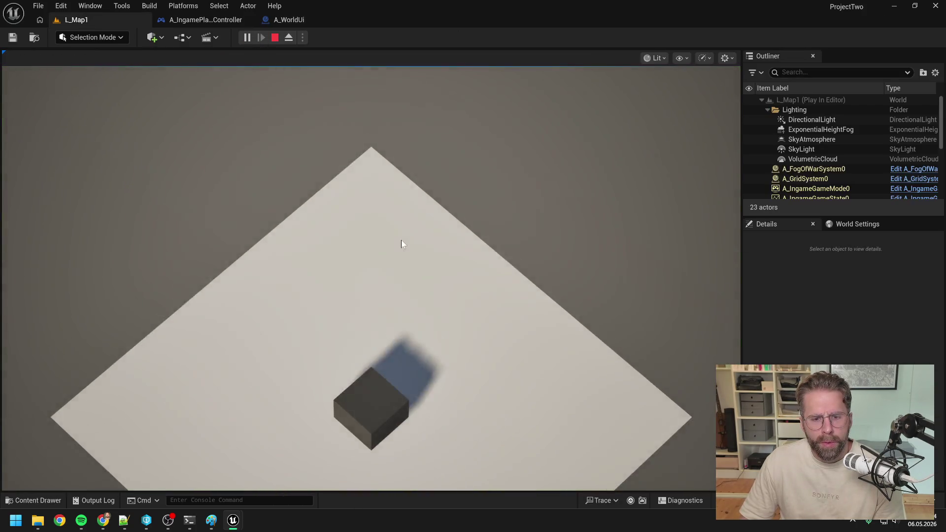
{"action": "left_click", "coordinate": [399, 259]}
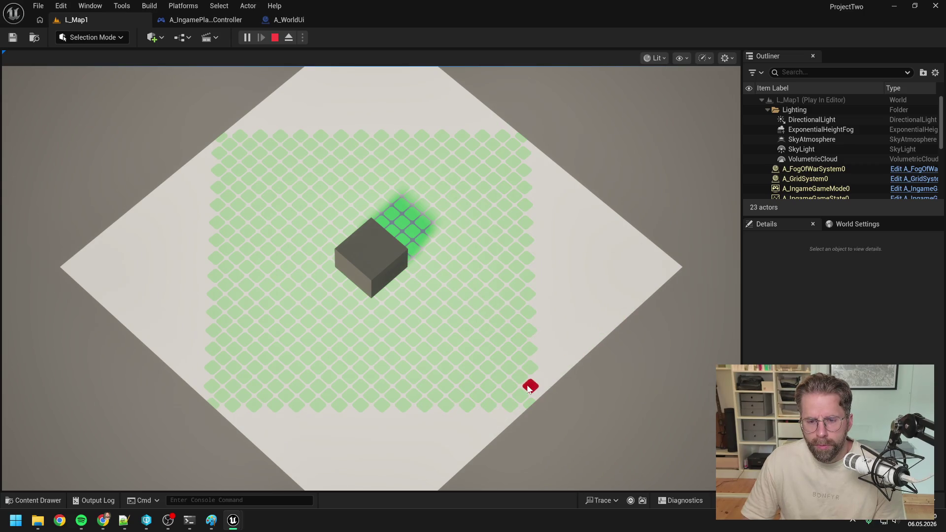
{"action": "left_click", "coordinate": [497, 340]}
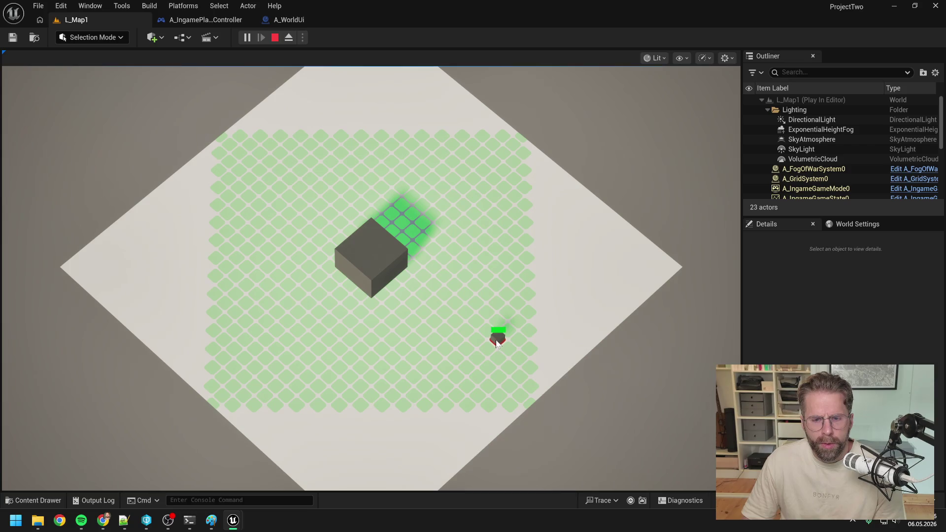
{"action": "left_click", "coordinate": [429, 406]}
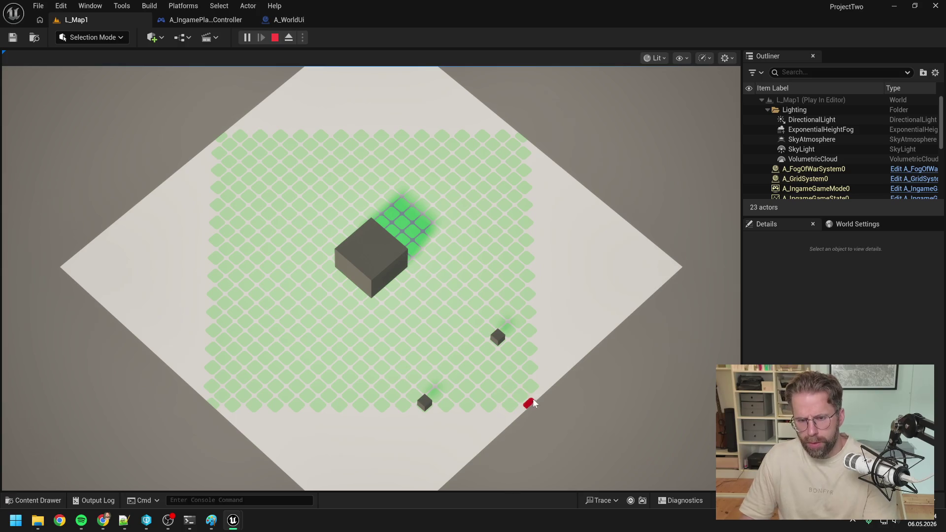
{"action": "right_click", "coordinate": [477, 360]}
{"action": "key", "text": "Escape"}
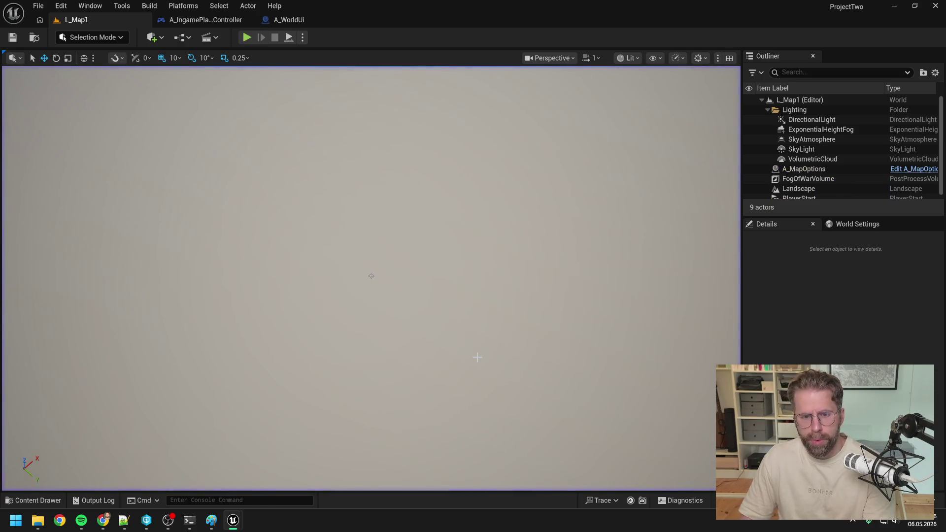
Step: Open A_WorldUi from the Content Drawer and review InitializeTextures' Get Map Size texture setup
{"action": "key", "text": "ctrl+space"}
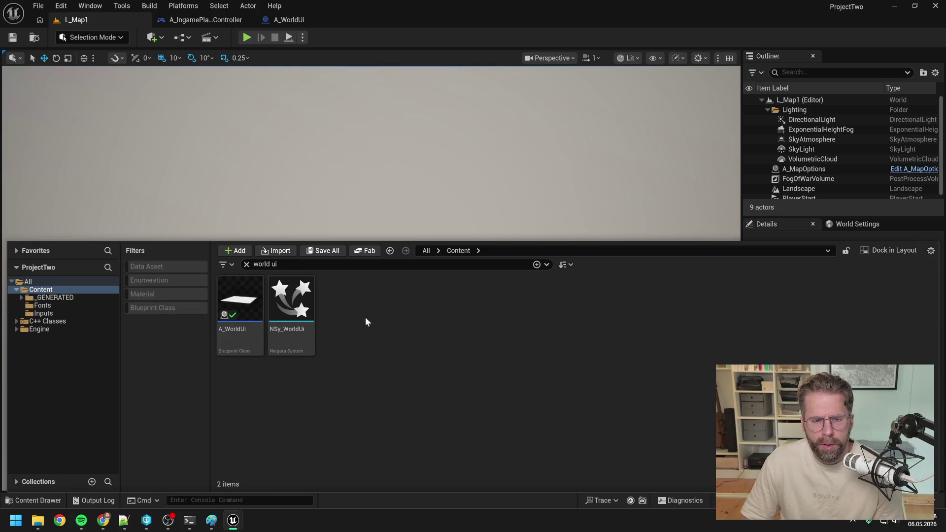
{"action": "key", "text": "BackSpace"}
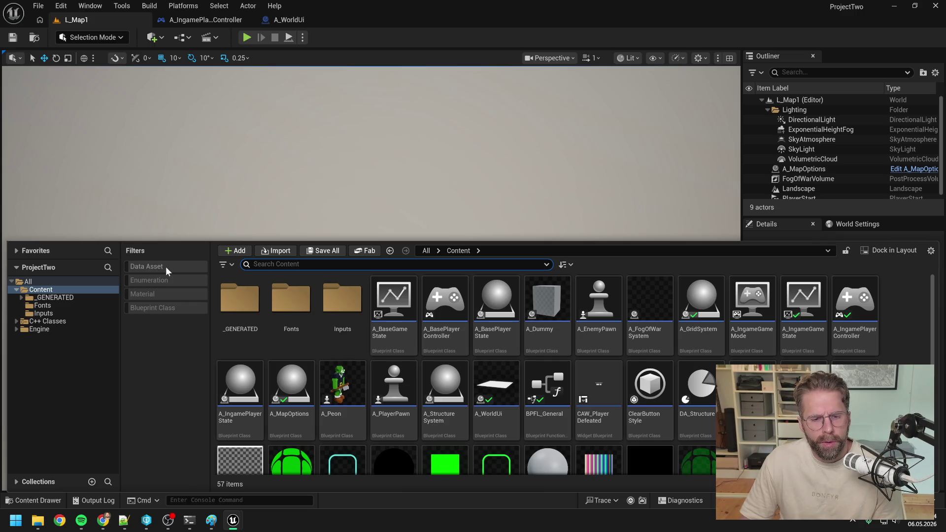
{"action": "left_click", "coordinate": [282, 19]}
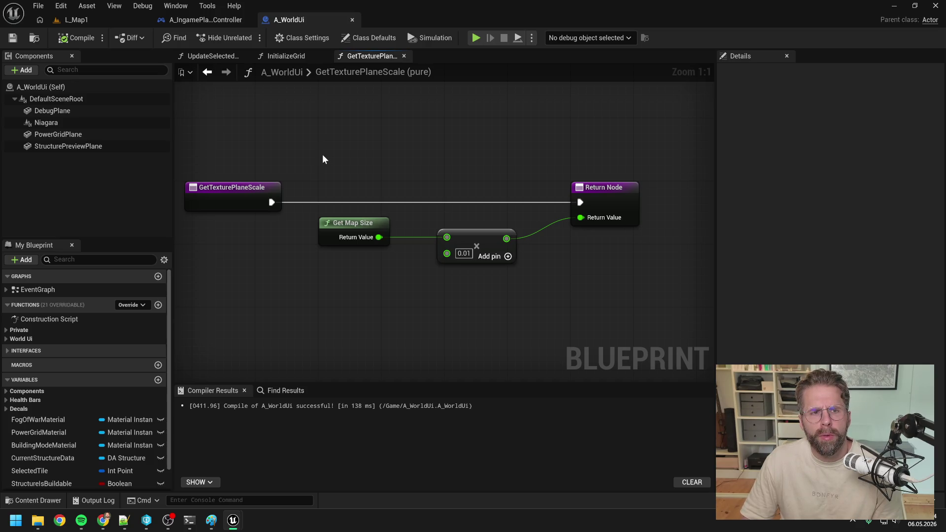
{"action": "left_click", "coordinate": [220, 19]}
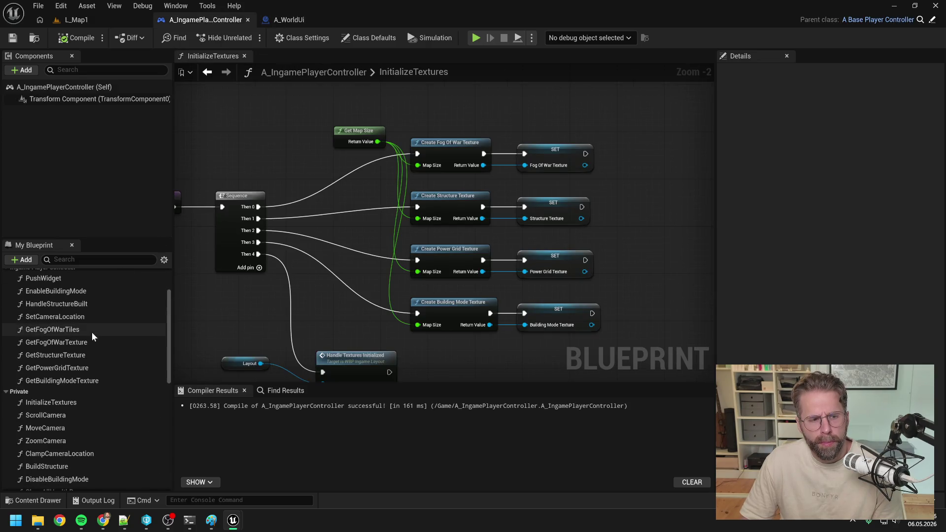
{"action": "scroll", "coordinate": [91, 332], "scroll_direction": "up", "scroll_amount": 1}
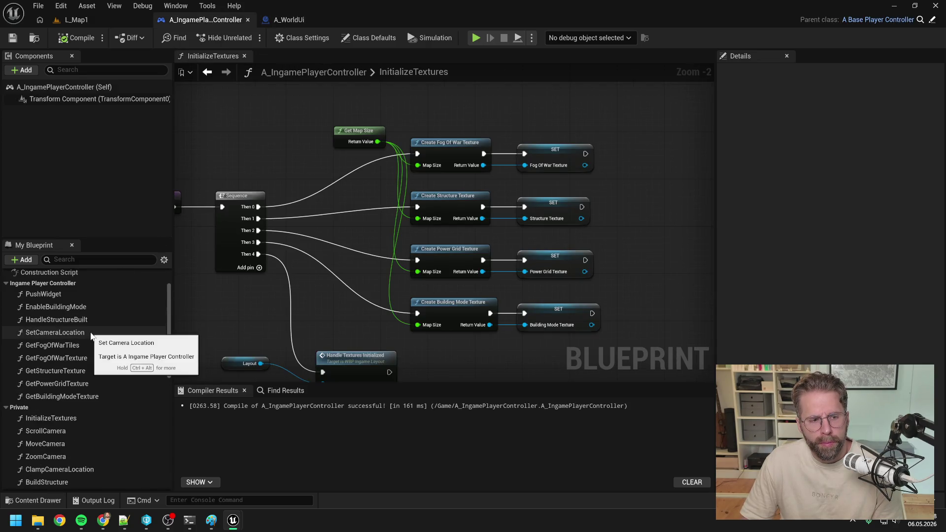
{"action": "left_click", "coordinate": [289, 20]}
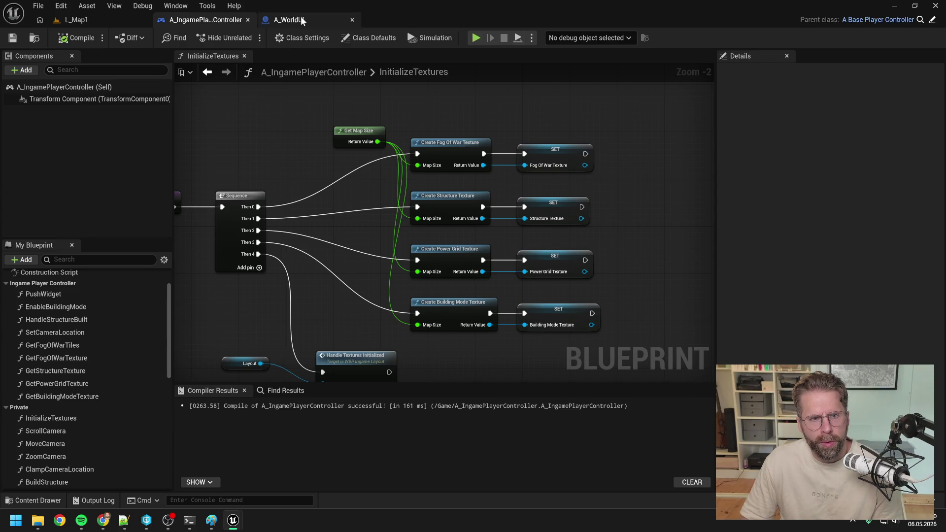
Step: Open UpdateStructurePreview from the event graph, inspect UpdateSelectedTile, then close its tab
{"action": "double_click", "coordinate": [69, 291]}
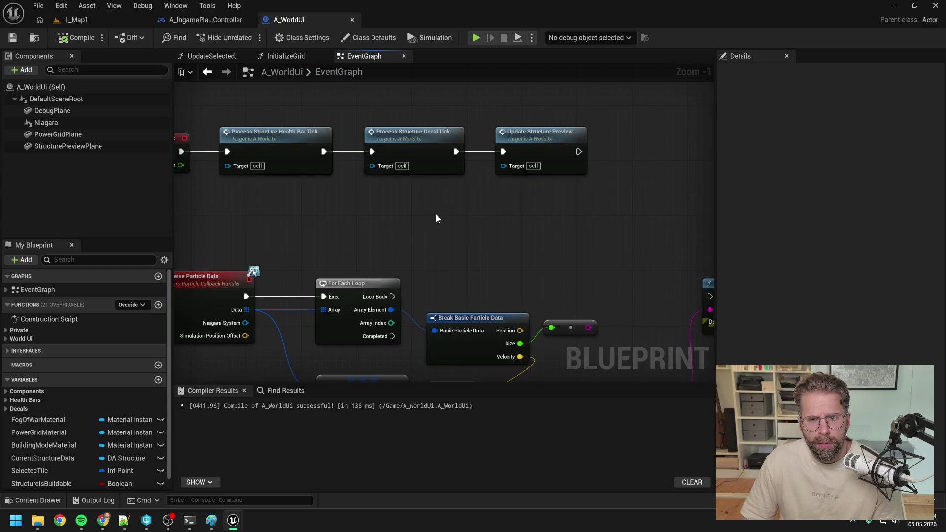
{"action": "double_click", "coordinate": [533, 132]}
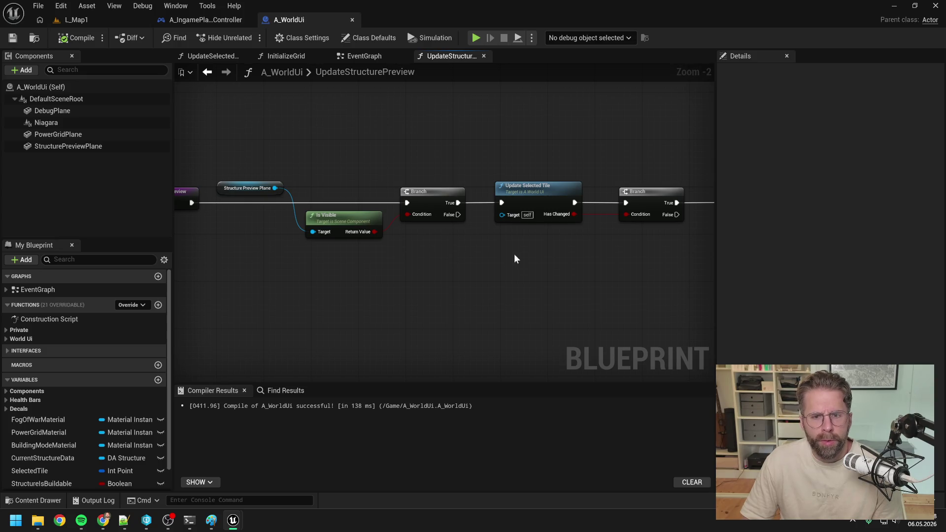
{"action": "left_click_drag", "start_coordinate": [514, 253], "coordinate": [348, 250]}
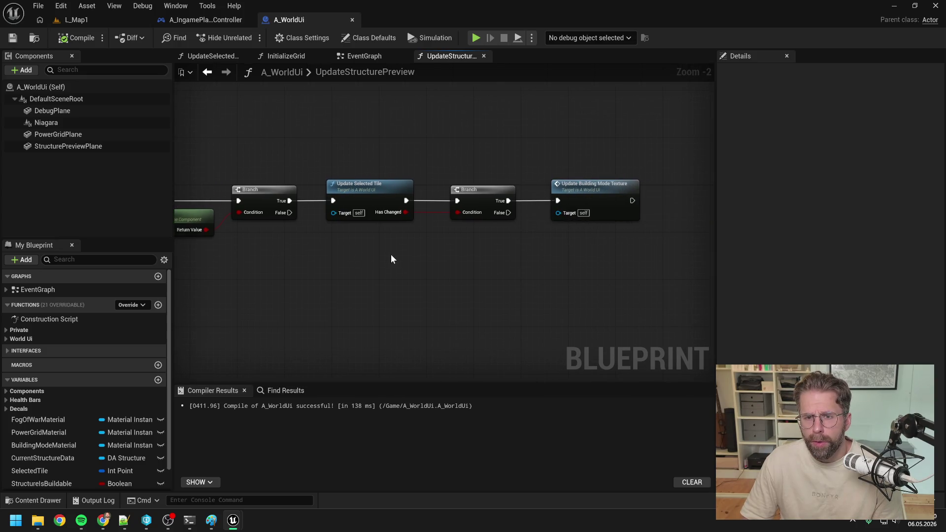
{"action": "double_click", "coordinate": [378, 191]}
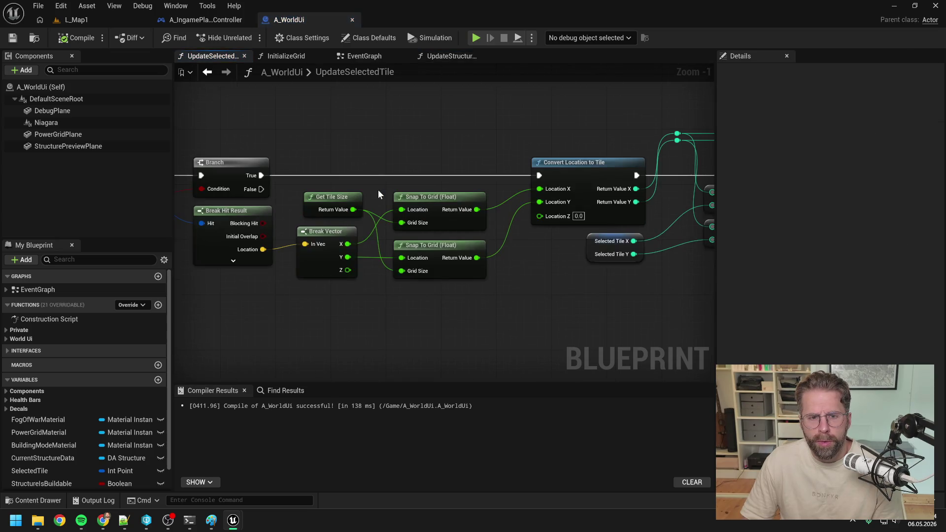
{"action": "scroll", "coordinate": [377, 191], "scroll_direction": "down", "scroll_amount": 1}
{"action": "mouse_move", "coordinate": [377, 190]}
{"action": "left_mouse_down"}
{"action": "mouse_move", "coordinate": [345, 247]}
{"action": "mouse_move", "coordinate": [427, 250]}
{"action": "mouse_move", "coordinate": [336, 255]}
{"action": "left_mouse_up"}
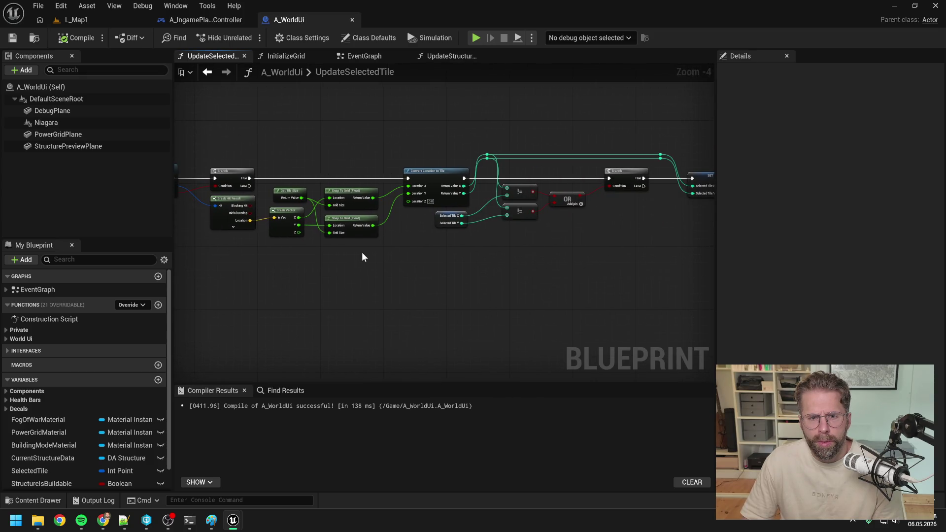
{"action": "left_click_drag", "start_coordinate": [410, 257], "coordinate": [425, 261]}
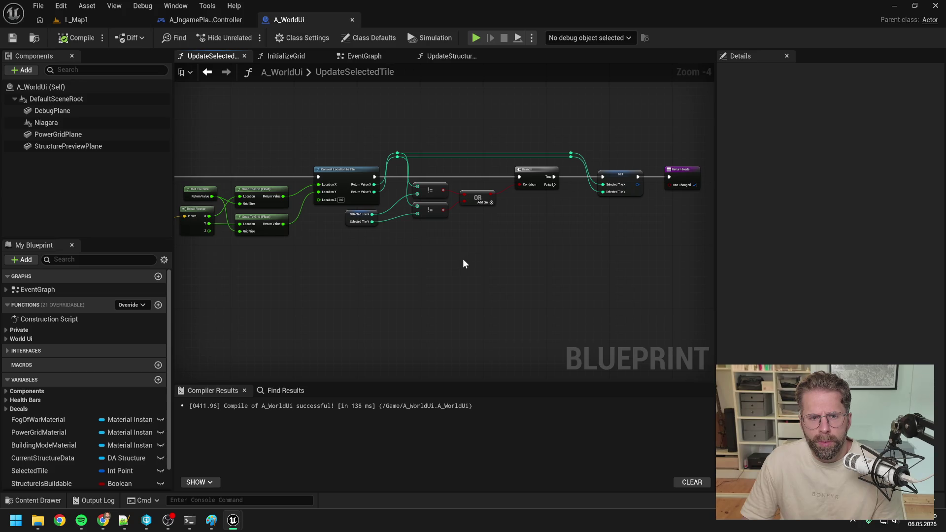
{"action": "left_click", "coordinate": [244, 56]}
{"action": "left_click", "coordinate": [383, 61]}
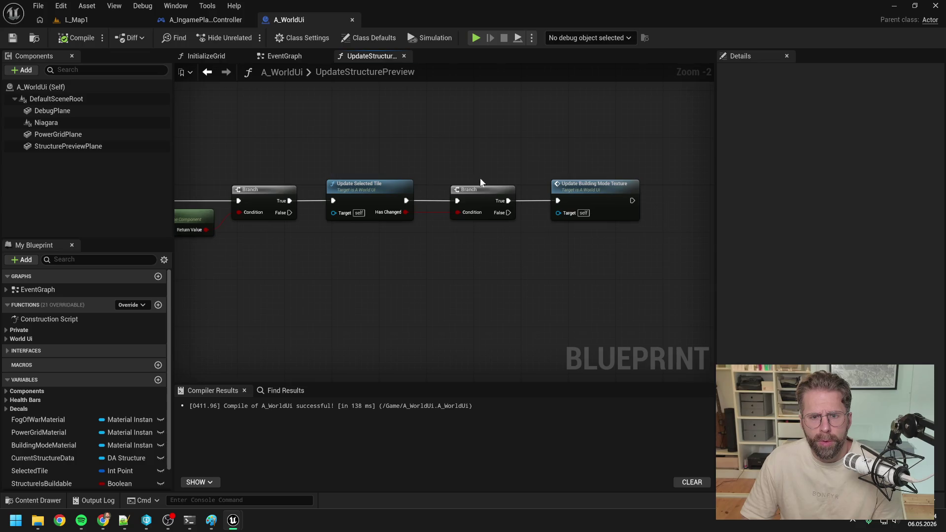
Step: Open UpdateBuildingModeTexture, review its tile checks and loops, and drag from the loop body
{"action": "double_click", "coordinate": [602, 197]}
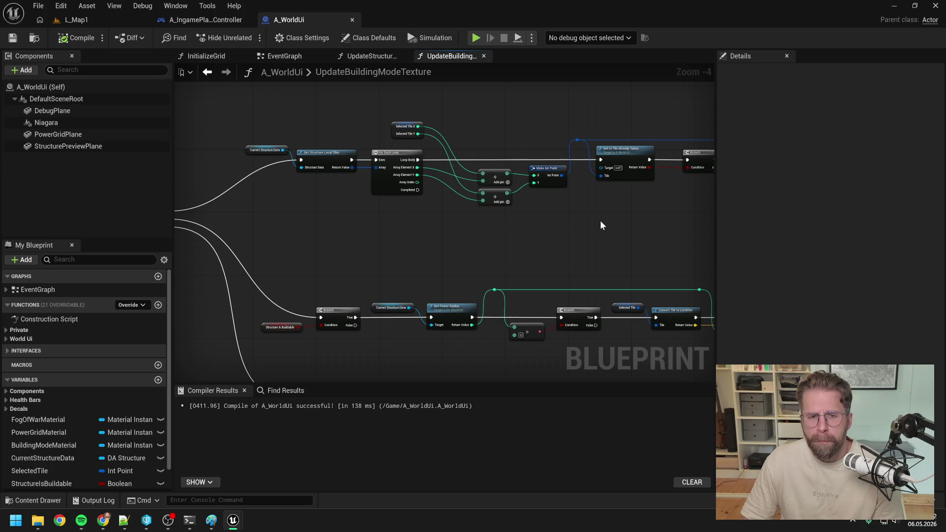
{"action": "left_click_drag", "start_coordinate": [646, 224], "coordinate": [453, 227]}
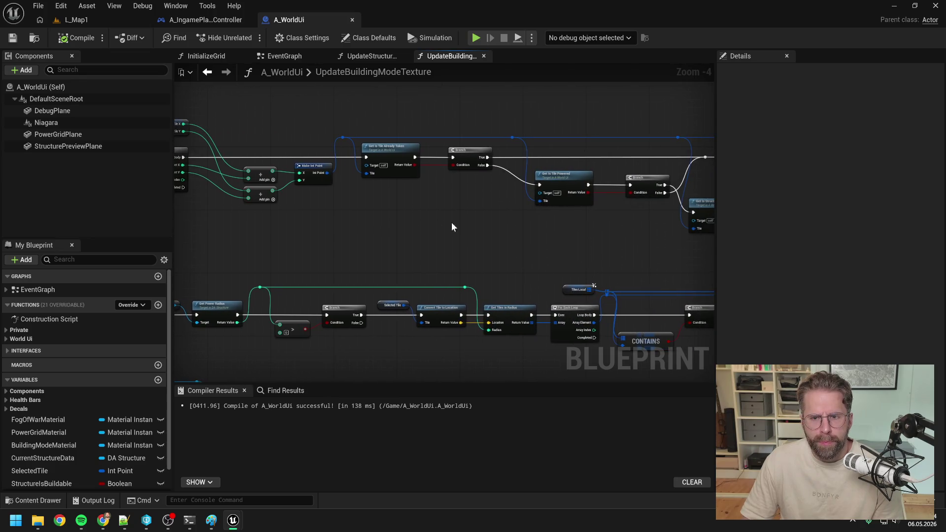
{"action": "left_click_drag", "start_coordinate": [534, 234], "coordinate": [448, 241]}
{"action": "mouse_move", "coordinate": [583, 251]}
{"action": "left_mouse_down"}
{"action": "mouse_move", "coordinate": [243, 245]}
{"action": "mouse_move", "coordinate": [475, 239]}
{"action": "left_mouse_up"}
{"action": "mouse_move", "coordinate": [338, 239]}
{"action": "left_mouse_down"}
{"action": "mouse_move", "coordinate": [501, 238]}
{"action": "mouse_move", "coordinate": [516, 224]}
{"action": "left_mouse_up"}
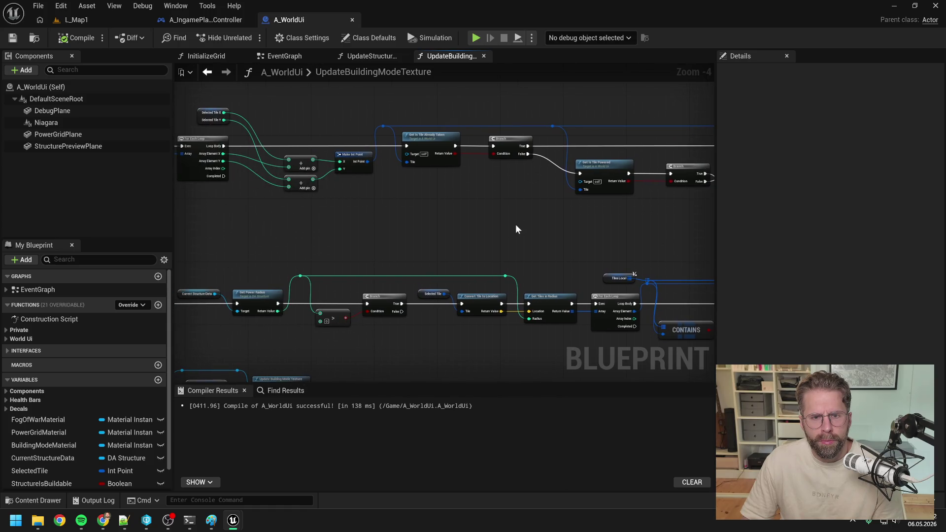
{"action": "scroll", "coordinate": [450, 221], "scroll_direction": "down", "scroll_amount": 3}
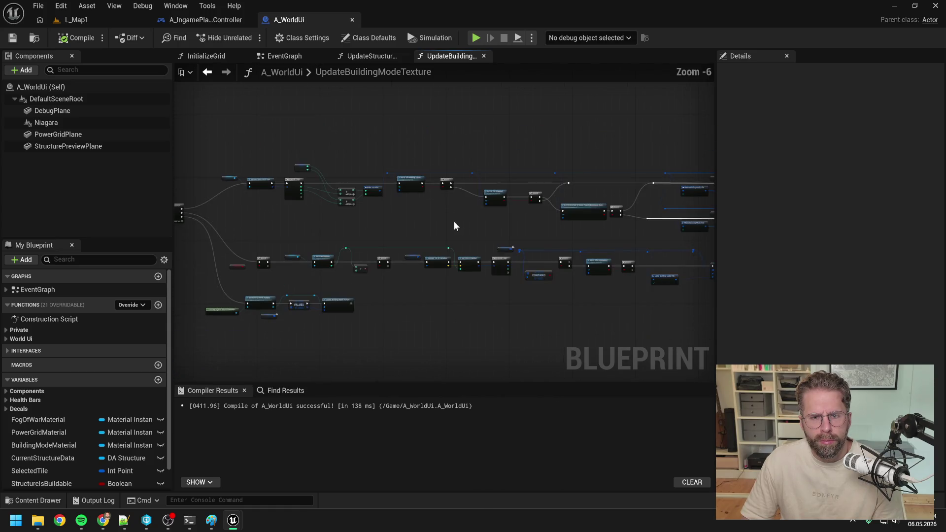
{"action": "scroll", "coordinate": [313, 187], "scroll_direction": "up", "scroll_amount": 3}
{"action": "mouse_move", "coordinate": [302, 177]}
{"action": "left_mouse_down"}
{"action": "mouse_move", "coordinate": [518, 219]}
{"action": "mouse_move", "coordinate": [735, 238]}
{"action": "mouse_move", "coordinate": [679, 241]}
{"action": "mouse_move", "coordinate": [602, 277]}
{"action": "mouse_move", "coordinate": [676, 248]}
{"action": "left_mouse_up"}
Step: Compile A_WorldUi, play L_Map1, build on a grid-edge tile, then stop playing
{"action": "left_click", "coordinate": [74, 38]}
{"action": "left_click", "coordinate": [96, 23]}
{"action": "left_click", "coordinate": [247, 37]}
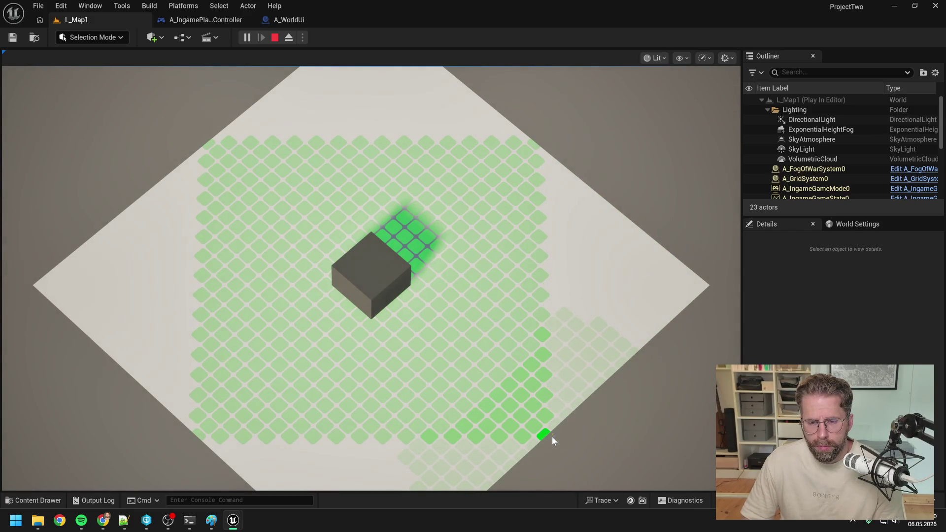
{"action": "left_click", "coordinate": [557, 423]}
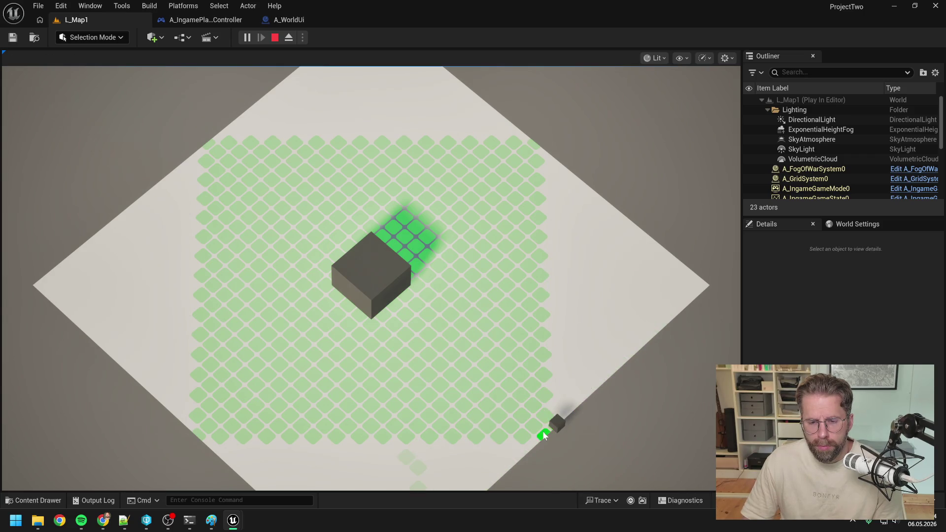
{"action": "key", "text": "Escape"}
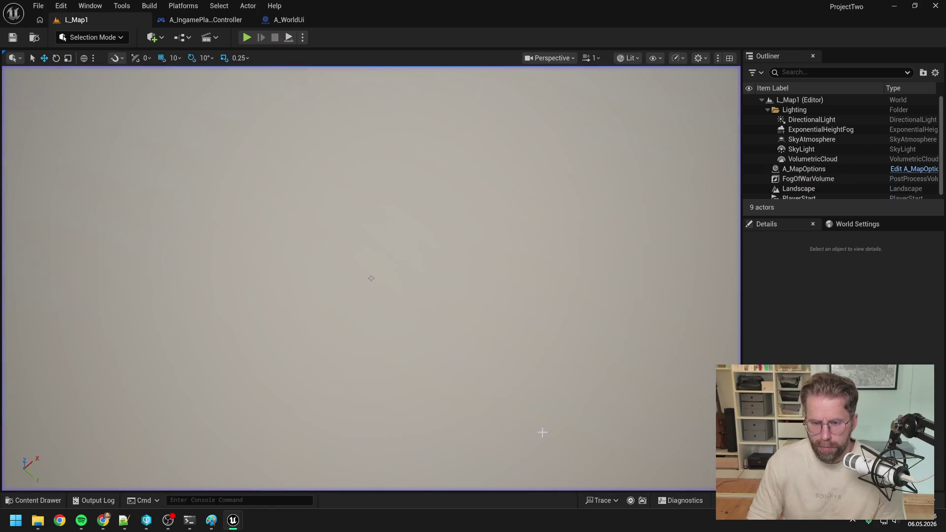
Step: Wire the For Each Loop body to Get Is Tile Already Taken and add a new A_WorldUi function
{"action": "left_click", "coordinate": [298, 18]}
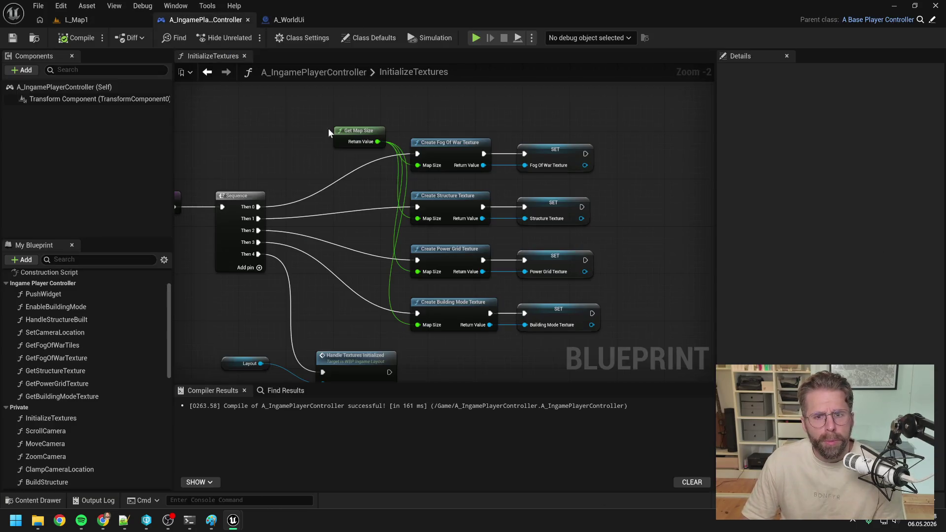
{"action": "left_click", "coordinate": [291, 20]}
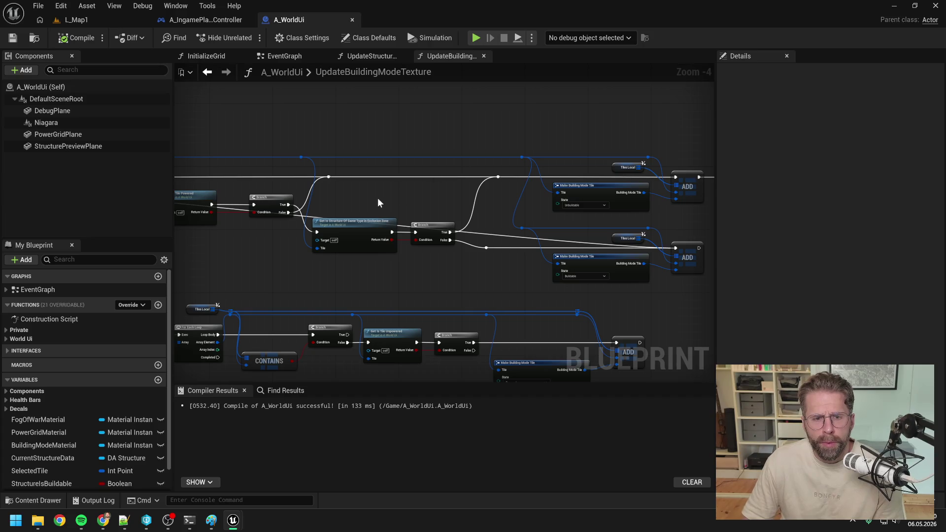
{"action": "left_click_drag", "start_coordinate": [377, 197], "coordinate": [635, 214]}
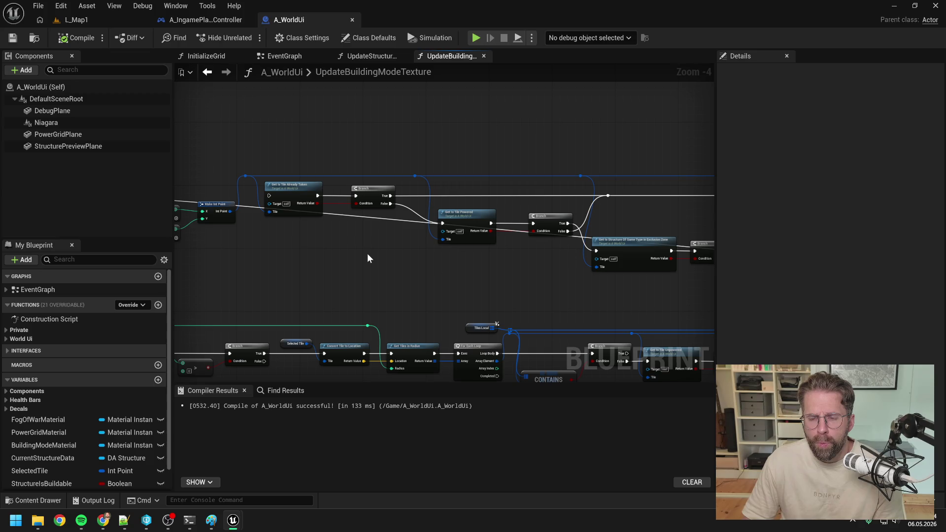
{"action": "left_click_drag", "start_coordinate": [276, 254], "coordinate": [552, 262]}
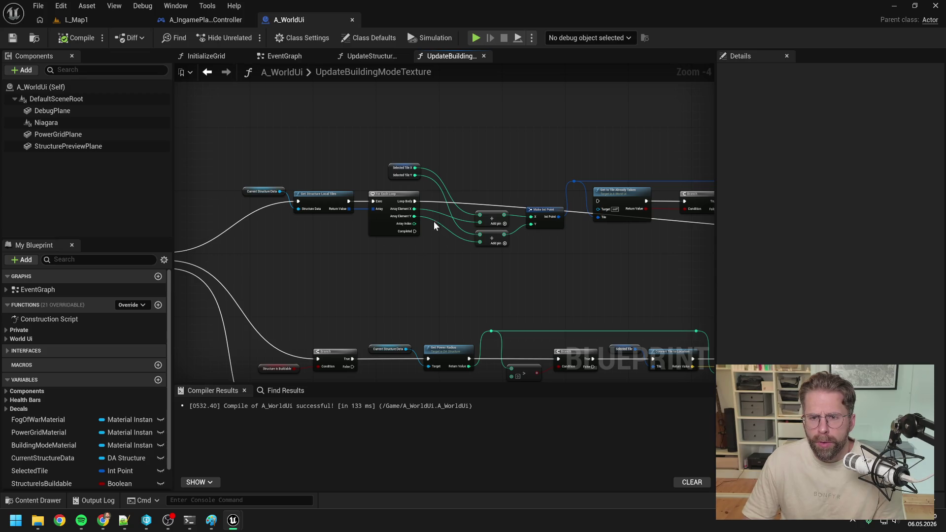
{"action": "left_click_drag", "start_coordinate": [415, 201], "coordinate": [598, 201]}
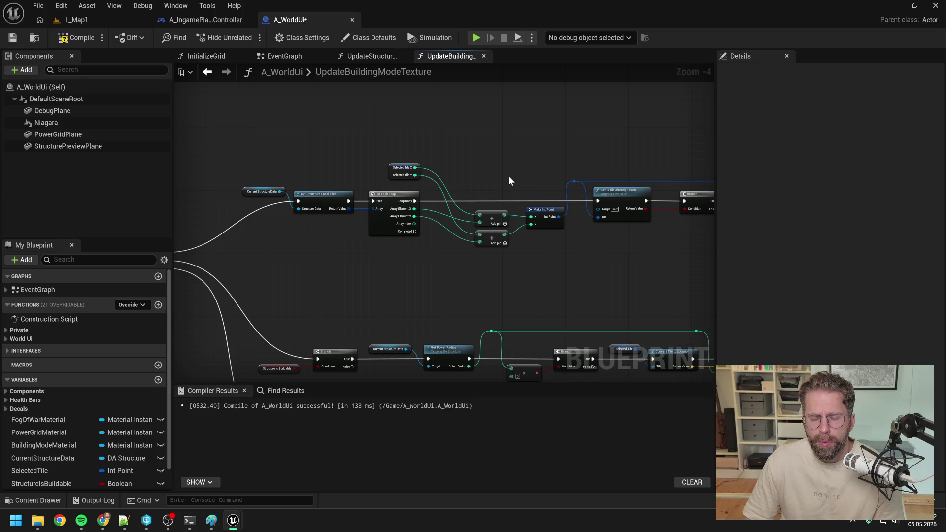
{"action": "left_click_drag", "start_coordinate": [509, 177], "coordinate": [437, 173]}
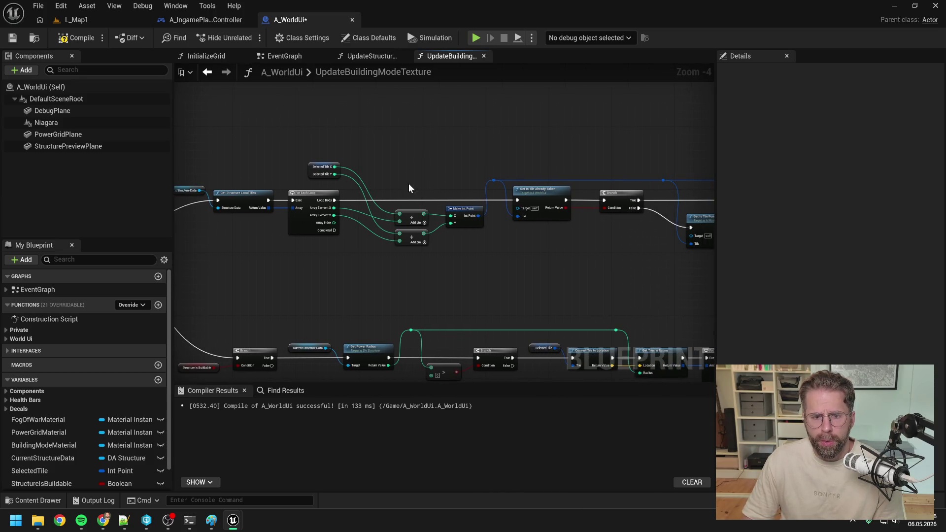
{"action": "left_click", "coordinate": [158, 304]}
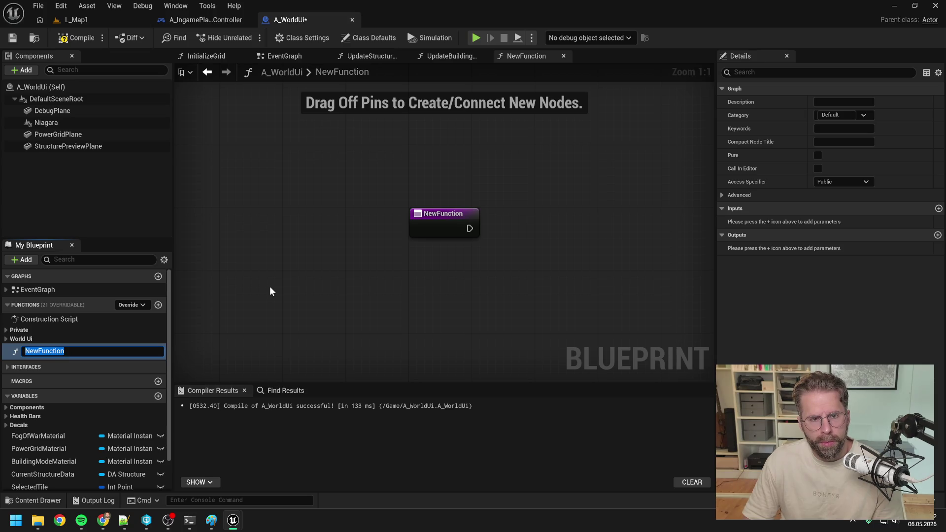
Step: Rename the new function to GetIsTileInsideGrid and save the blueprint
{"action": "key", "text": "Return"}
{"action": "left_click", "coordinate": [457, 56]}
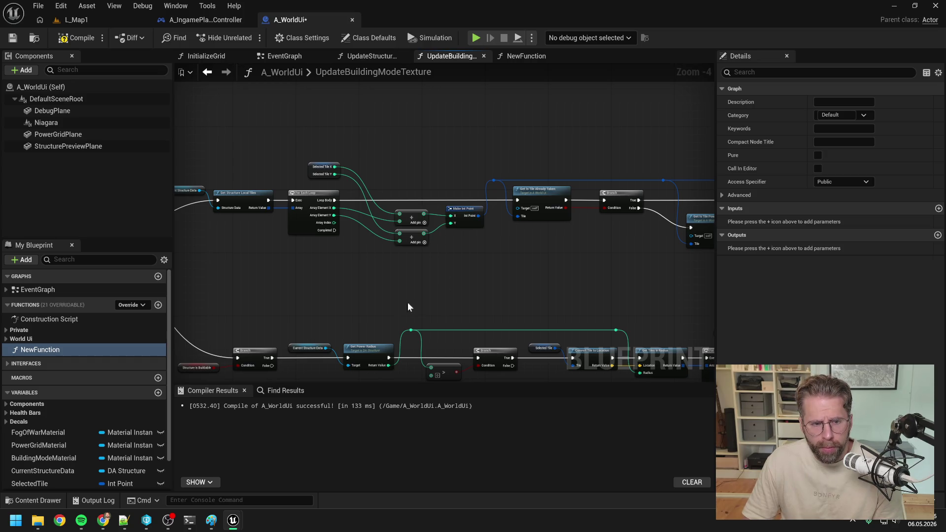
{"action": "left_click", "coordinate": [48, 351]}
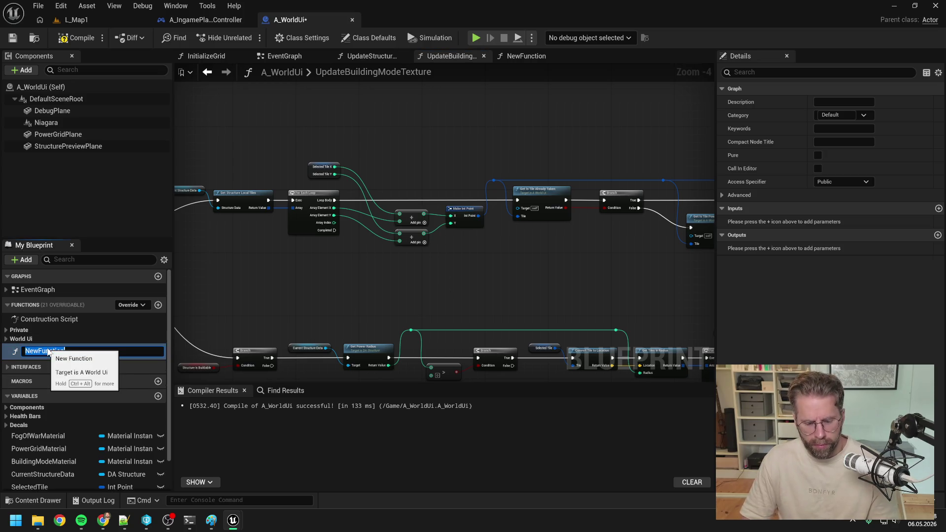
{"action": "type", "text": "G"}
{"action": "type", "text": "etIsTile"}
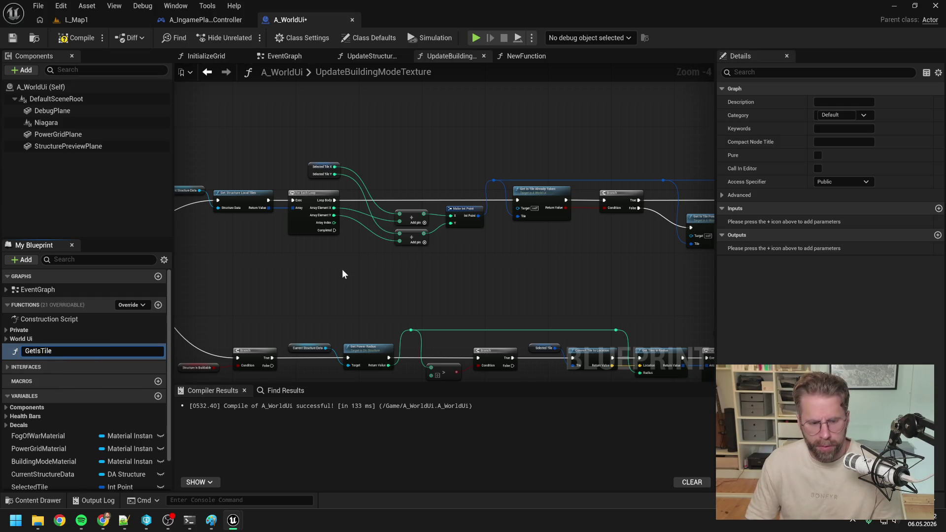
{"action": "type", "text": "InsideGrid"}
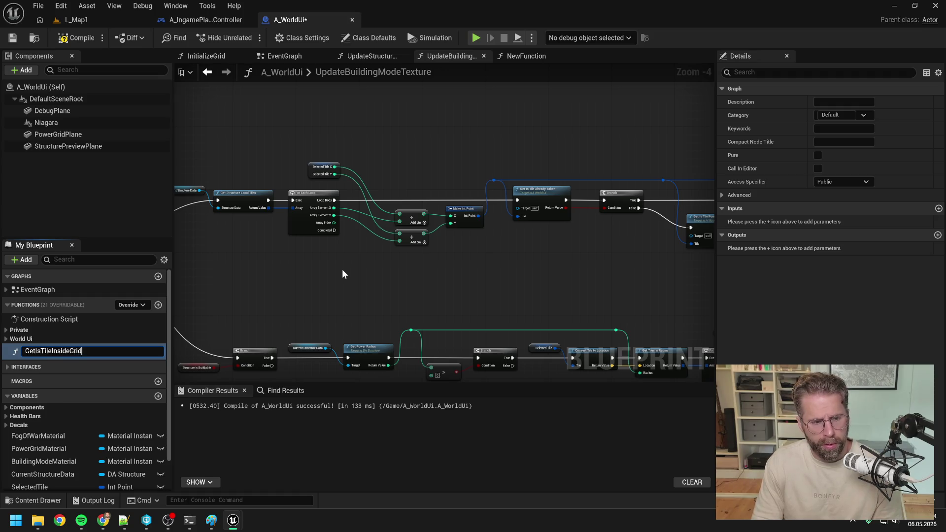
{"action": "key", "text": "Return"}
{"action": "key", "text": "ctrl+s"}
Step: File GetIsTileInsideGrid under Private > Grid and place its call above GetIsTilePowered
{"action": "left_click_drag", "start_coordinate": [49, 351], "coordinate": [27, 330]}
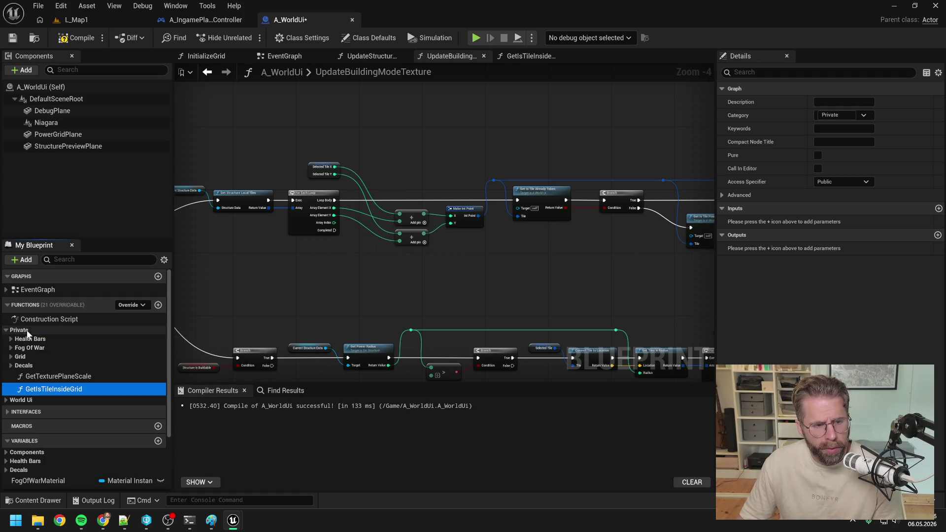
{"action": "left_click_drag", "start_coordinate": [55, 390], "coordinate": [35, 357]}
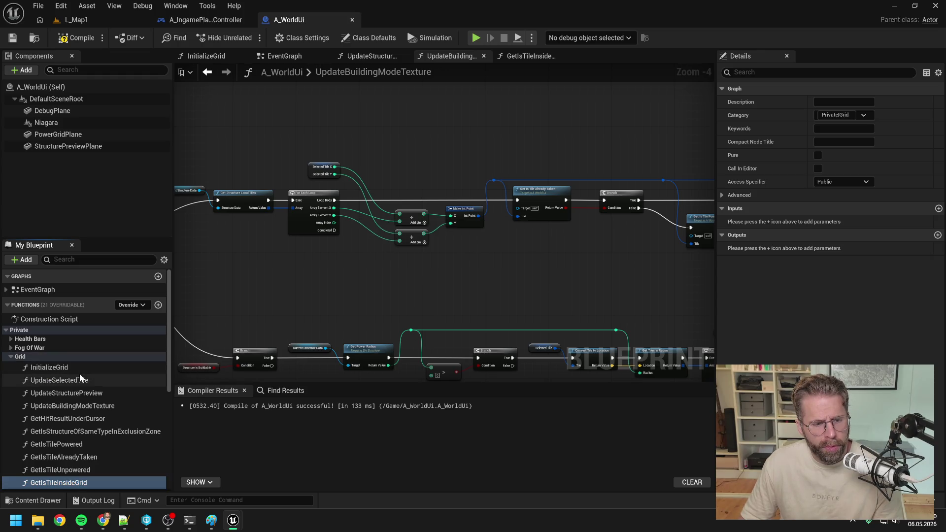
{"action": "mouse_move", "coordinate": [73, 483]}
{"action": "left_mouse_down"}
{"action": "mouse_move", "coordinate": [79, 445]}
{"action": "mouse_move", "coordinate": [436, 154]}
{"action": "left_mouse_up"}
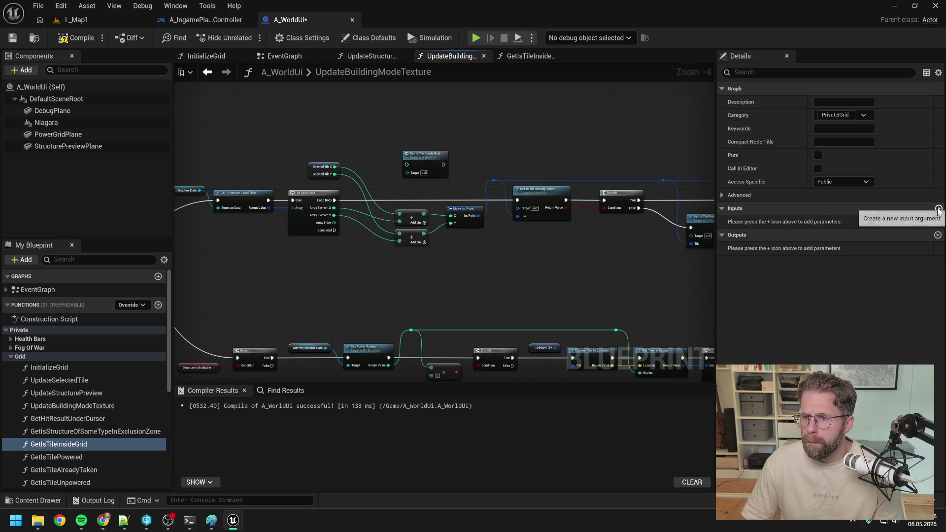
Step: Set GetIsTileInsideGrid's access to Private and add an Int Point input named Tile
{"action": "left_click", "coordinate": [846, 182]}
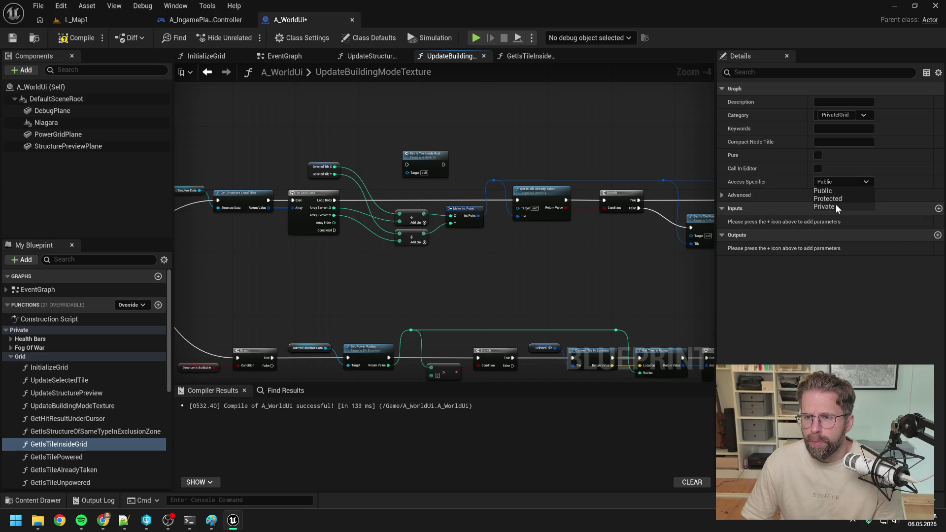
{"action": "left_click", "coordinate": [836, 204]}
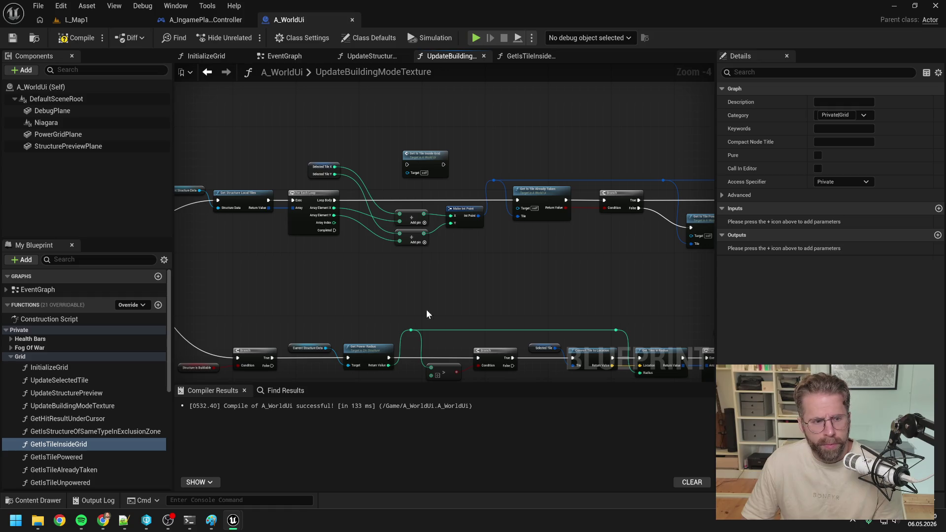
{"action": "left_click", "coordinate": [938, 208]}
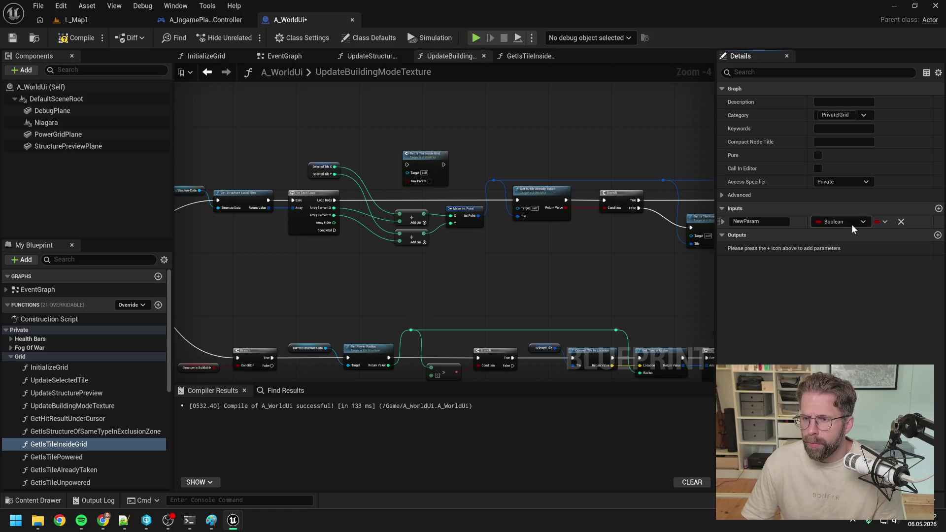
{"action": "left_click", "coordinate": [841, 222]}
{"action": "type", "text": "int point"}
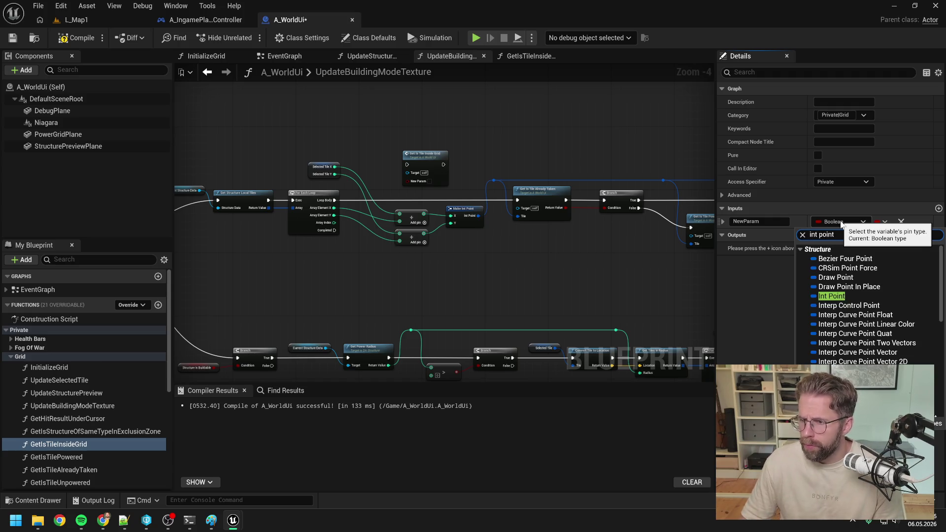
{"action": "left_click", "coordinate": [831, 296]}
{"action": "left_click", "coordinate": [754, 221]}
{"action": "type", "text": "Tile"}
{"action": "key", "text": "Return"}
{"action": "key", "text": "ctrl+s"}
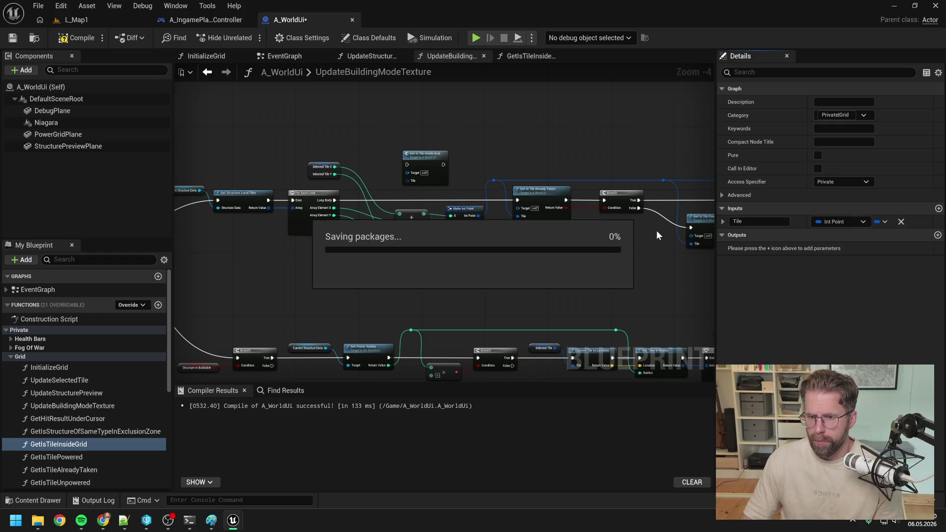
Step: Add an output named ReturnValue and save the blueprint
{"action": "left_click", "coordinate": [937, 236]}
{"action": "left_click", "coordinate": [840, 248]}
{"action": "key", "text": "Escape"}
{"action": "type", "text": "ReturnValue"}
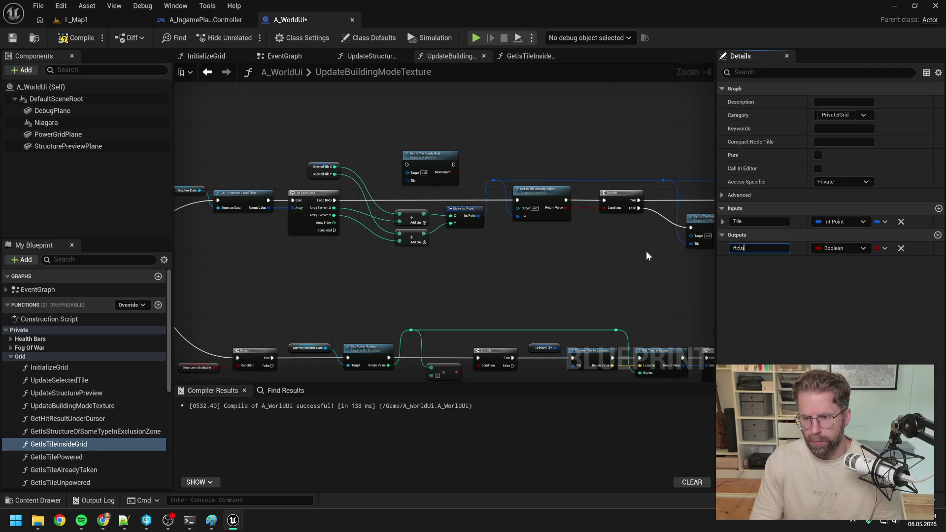
{"action": "key", "text": "Return"}
{"action": "key", "text": "ctrl+s"}
{"action": "left_click", "coordinate": [552, 262]}
Step: Wire Loop Body into Get Is Tile Inside Grid and route Make Int Point to Tile via a reroute
{"action": "scroll", "coordinate": [440, 178], "scroll_direction": "up", "scroll_amount": 2}
{"action": "left_click_drag", "start_coordinate": [308, 211], "coordinate": [416, 158]}
{"action": "scroll", "coordinate": [363, 167], "scroll_direction": "down", "scroll_amount": 7}
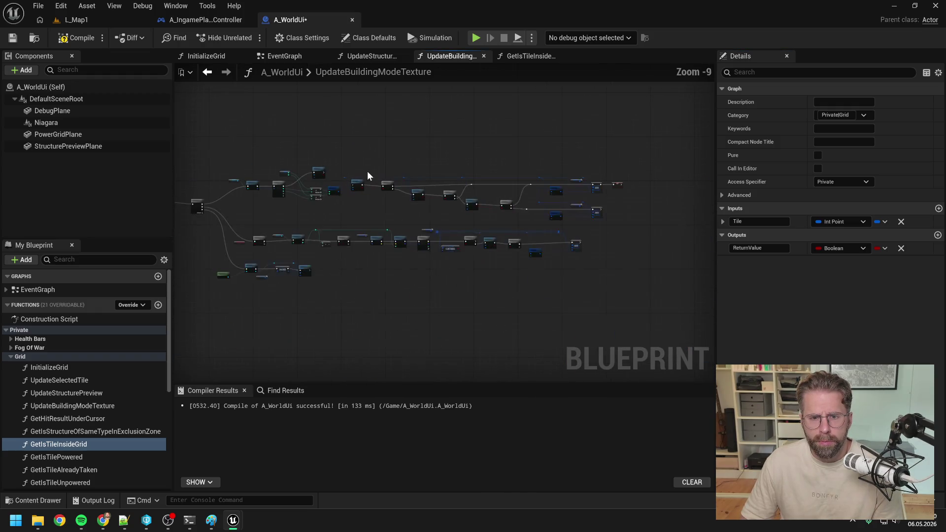
{"action": "mouse_move", "coordinate": [366, 184]}
{"action": "left_mouse_down"}
{"action": "mouse_move", "coordinate": [359, 164]}
{"action": "mouse_move", "coordinate": [625, 220]}
{"action": "left_mouse_up"}
{"action": "scroll", "coordinate": [394, 204], "scroll_direction": "up", "scroll_amount": 5}
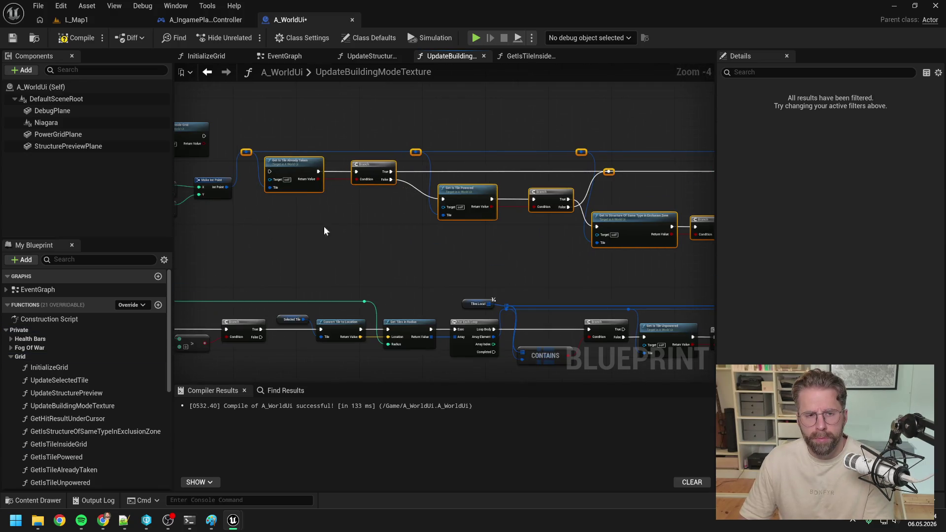
{"action": "left_click_drag", "start_coordinate": [323, 226], "coordinate": [511, 235]}
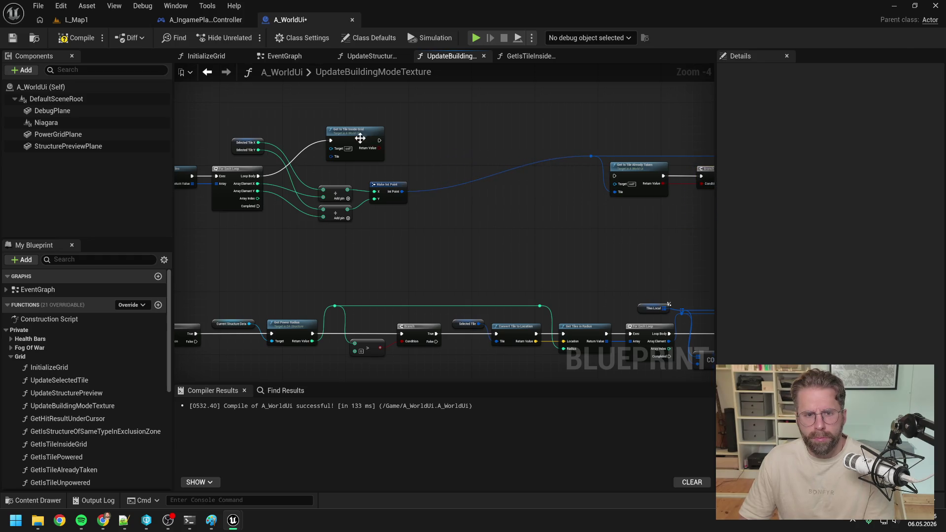
{"action": "left_click_drag", "start_coordinate": [353, 133], "coordinate": [494, 169]}
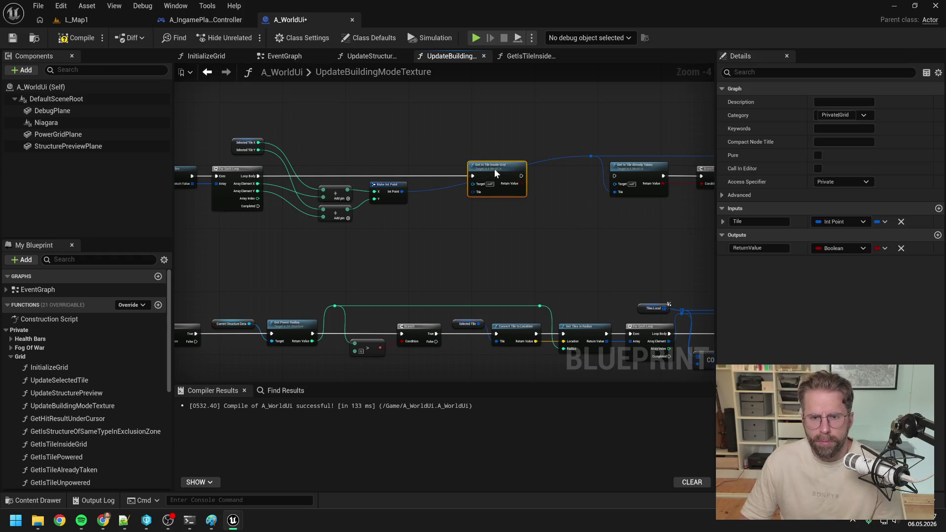
{"action": "double_click", "coordinate": [453, 185]}
{"action": "mouse_move", "coordinate": [452, 186]}
{"action": "left_mouse_down"}
{"action": "mouse_move", "coordinate": [449, 153]}
{"action": "mouse_move", "coordinate": [482, 191]}
{"action": "mouse_move", "coordinate": [505, 170]}
{"action": "mouse_move", "coordinate": [563, 194]}
{"action": "mouse_move", "coordinate": [592, 166]}
{"action": "left_mouse_up"}
{"action": "left_click", "coordinate": [446, 205]}
Step: Add a Branch on the inside-grid result, align it with the check, and save
{"action": "scroll", "coordinate": [445, 205], "scroll_direction": "up", "scroll_amount": 1}
{"action": "type", "text": "br"}
{"action": "key", "text": "Return"}
{"action": "left_click_drag", "start_coordinate": [445, 142], "coordinate": [429, 143]}
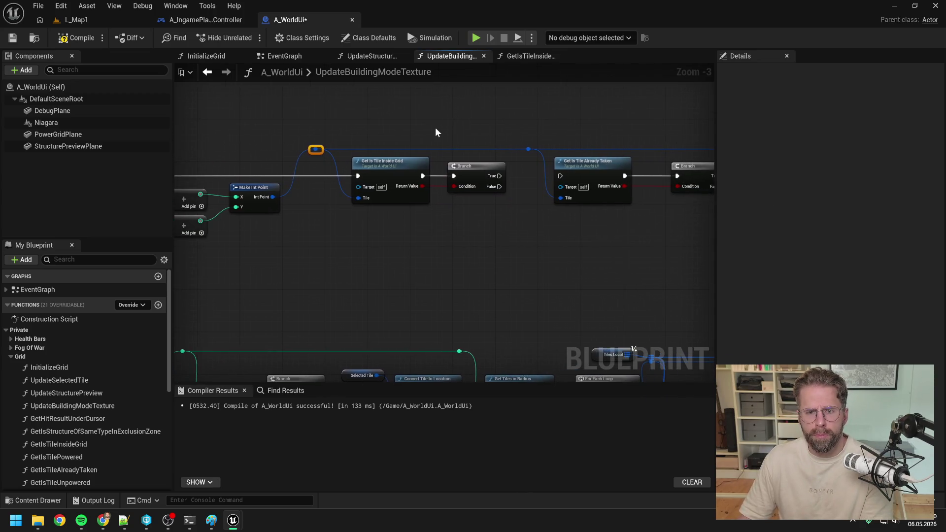
{"action": "scroll", "coordinate": [435, 129], "scroll_direction": "down", "scroll_amount": 1}
{"action": "key", "text": "ctrl+s"}
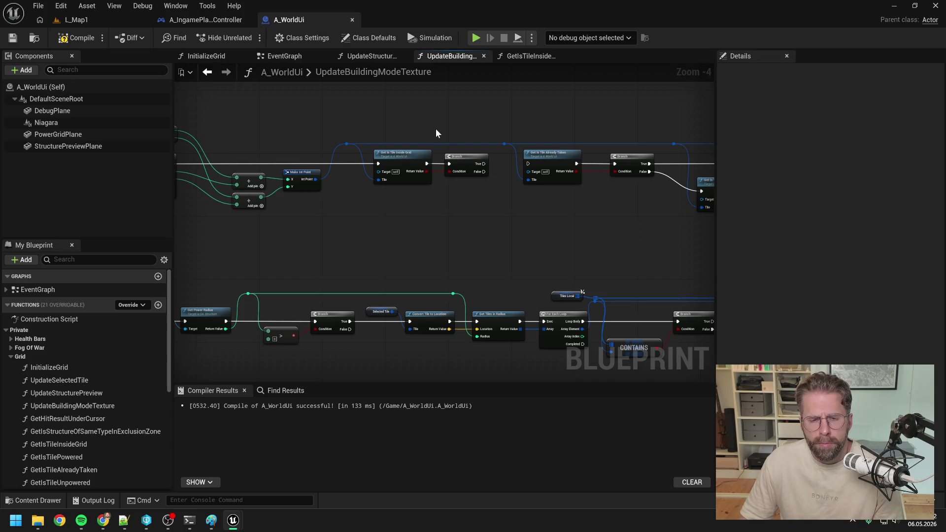
{"action": "scroll", "coordinate": [300, 142], "scroll_direction": "down", "scroll_amount": 2}
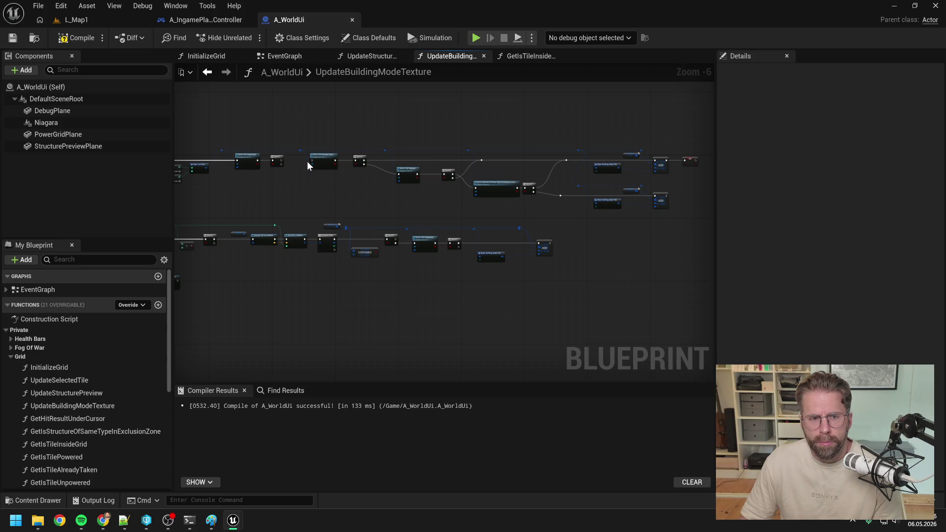
{"action": "scroll", "coordinate": [307, 164], "scroll_direction": "up", "scroll_amount": 1}
{"action": "mouse_move", "coordinate": [700, 237]}
{"action": "left_mouse_down"}
{"action": "mouse_move", "coordinate": [604, 241]}
{"action": "mouse_move", "coordinate": [638, 209]}
{"action": "left_mouse_up"}
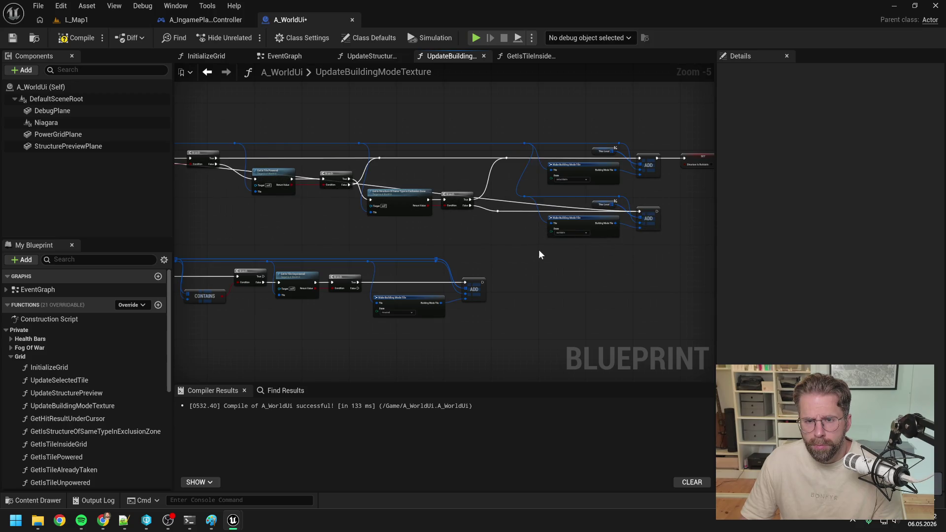
Step: Open the GetIsTileInsideGrid graph, move its Return Node right, and compile
{"action": "mouse_move", "coordinate": [215, 230]}
{"action": "left_mouse_down"}
{"action": "mouse_move", "coordinate": [399, 160]}
{"action": "mouse_move", "coordinate": [607, 176]}
{"action": "mouse_move", "coordinate": [586, 169]}
{"action": "mouse_move", "coordinate": [685, 150]}
{"action": "left_mouse_up"}
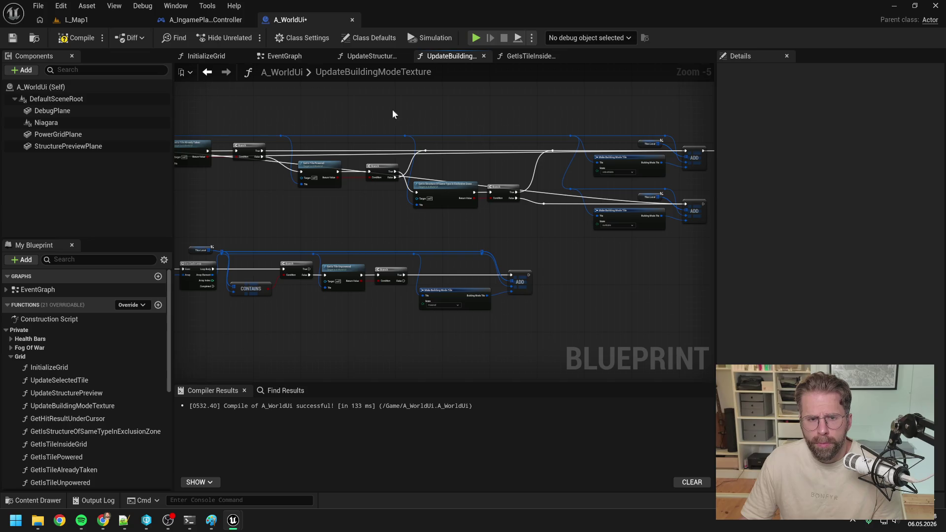
{"action": "scroll", "coordinate": [444, 138], "scroll_direction": "up", "scroll_amount": 3}
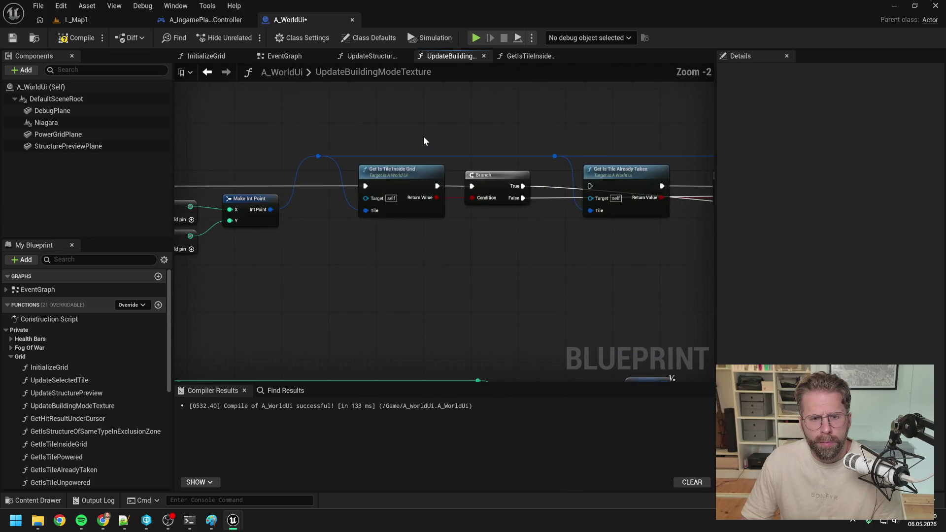
{"action": "double_click", "coordinate": [399, 179]}
{"action": "key", "text": "F7"}
{"action": "scroll", "coordinate": [438, 129], "scroll_direction": "down", "scroll_amount": 3}
{"action": "left_click_drag", "start_coordinate": [452, 173], "coordinate": [634, 173]}
{"action": "left_click", "coordinate": [508, 148]}
{"action": "key", "text": "F7"}
Step: Save, then find BPFL_General with a 'bpfl' search and browse its function list
{"action": "key", "text": "ctrl+s"}
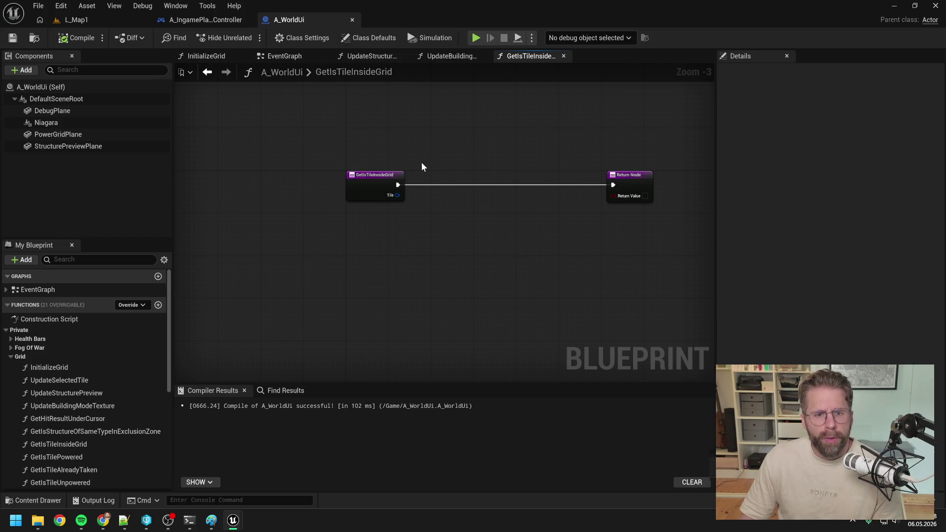
{"action": "key", "text": "ctrl+space"}
{"action": "type", "text": "bpfl"}
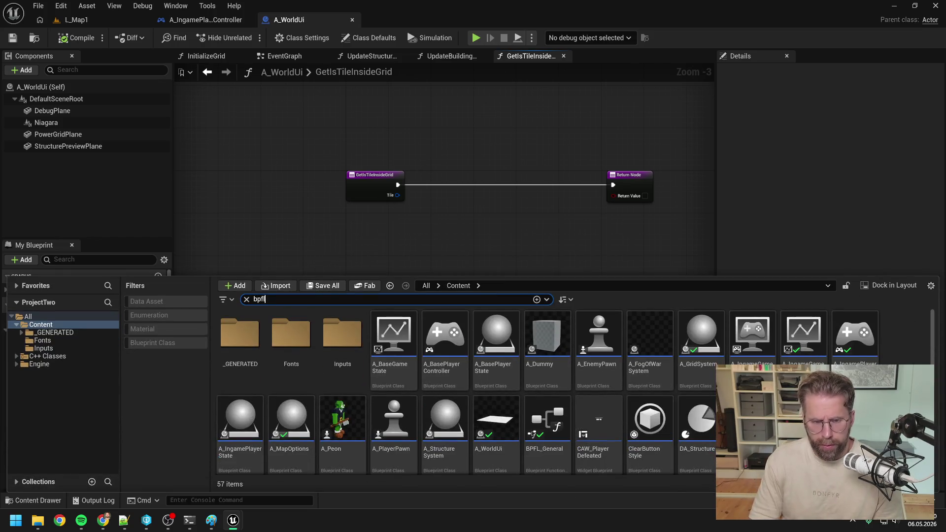
{"action": "double_click", "coordinate": [250, 336]}
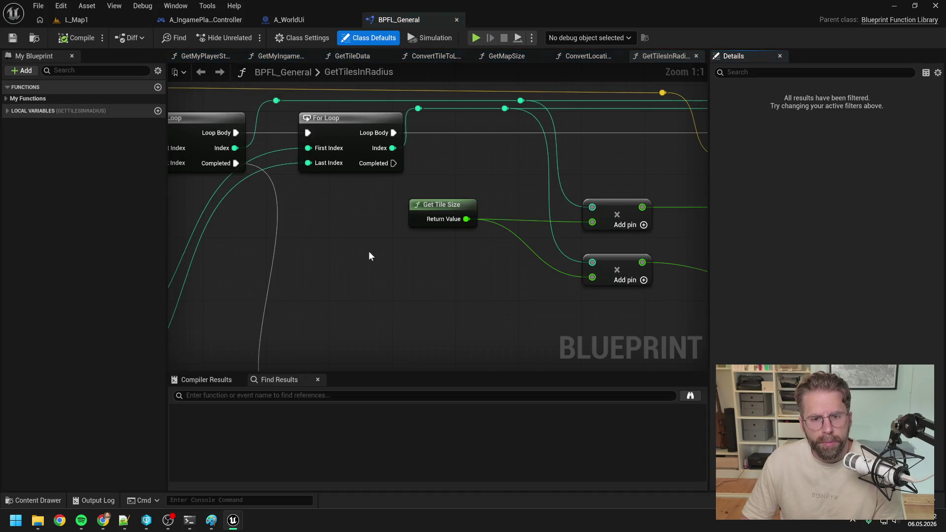
{"action": "left_click", "coordinate": [4, 98]}
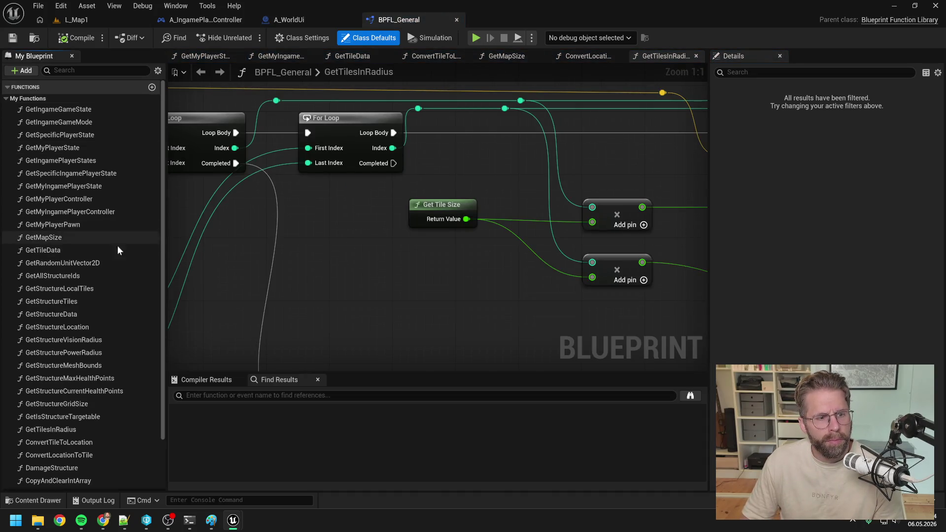
{"action": "scroll", "coordinate": [99, 245], "scroll_direction": "down", "scroll_amount": 3}
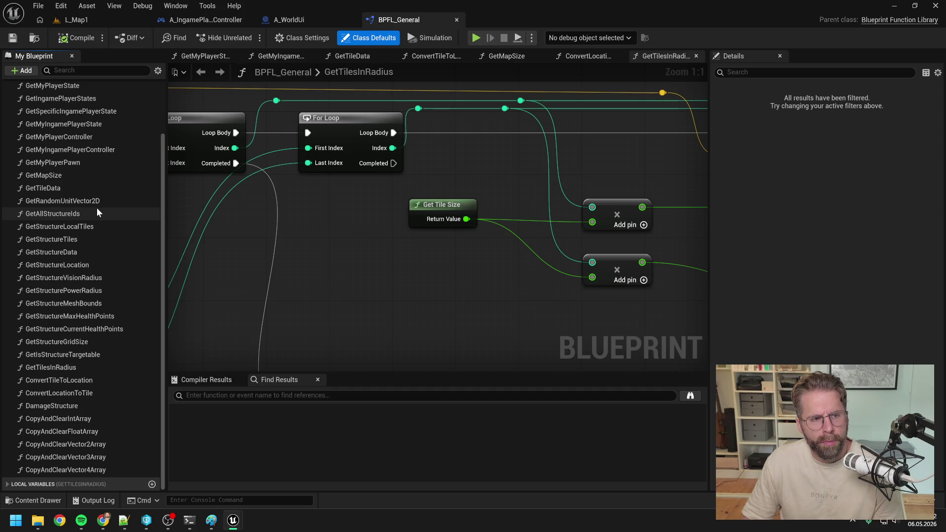
{"action": "scroll", "coordinate": [97, 208], "scroll_direction": "up", "scroll_amount": 3}
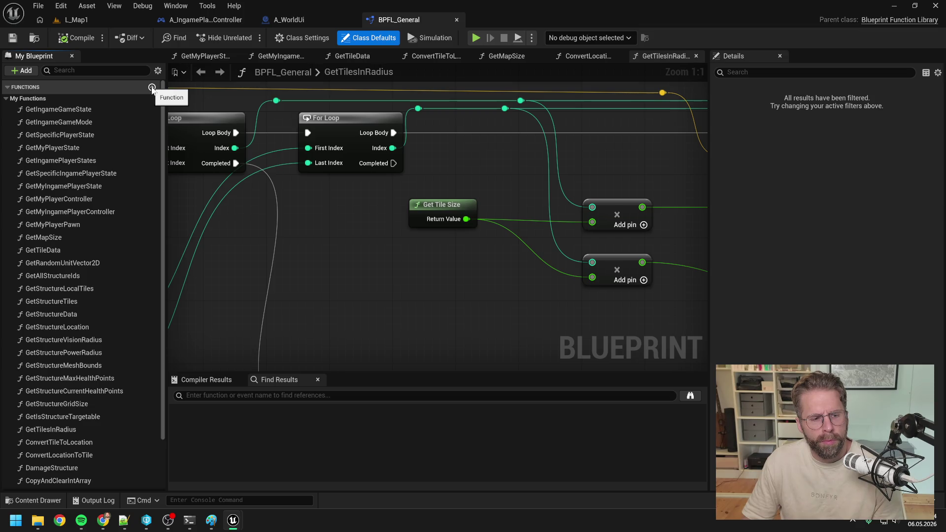
{"action": "left_click", "coordinate": [302, 19]}
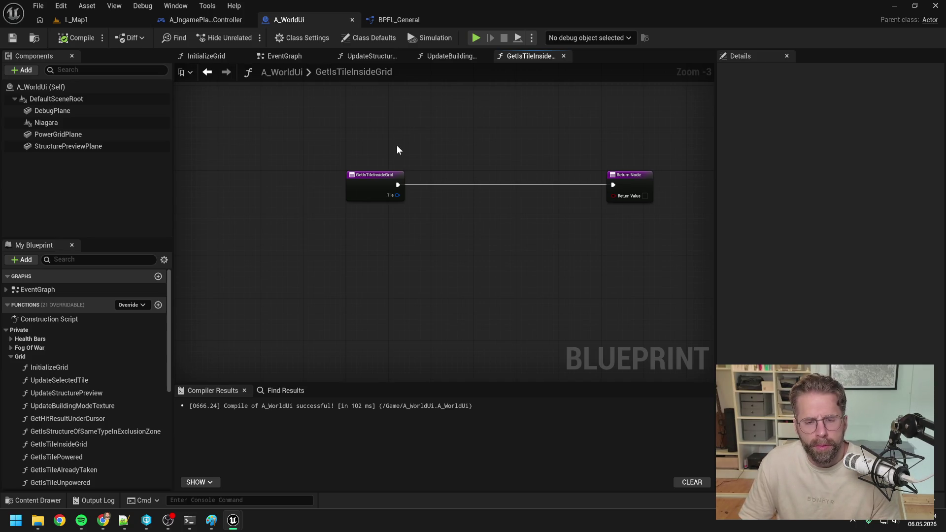
Step: Check BPFL_General and the GetIsTilePowered graph before returning to GetIsTileInsideGrid
{"action": "right_click", "coordinate": [451, 175]}
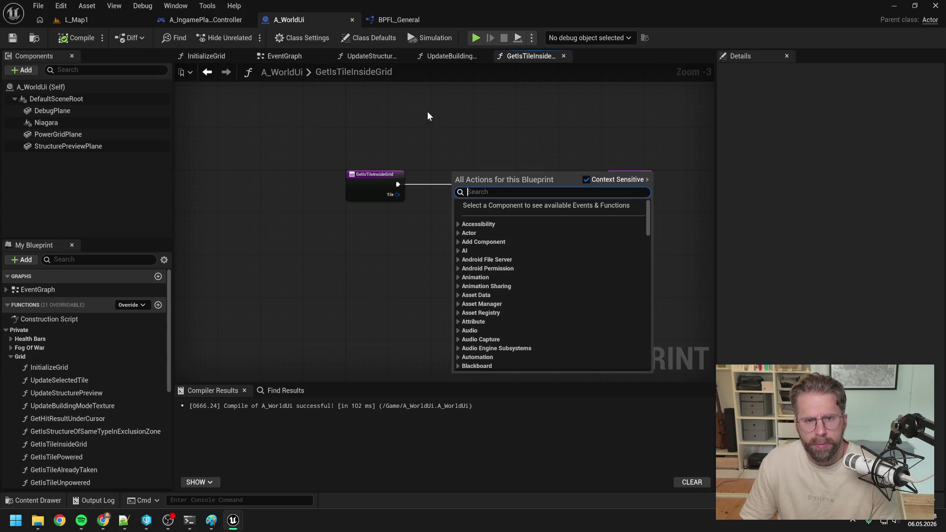
{"action": "left_click", "coordinate": [406, 14]}
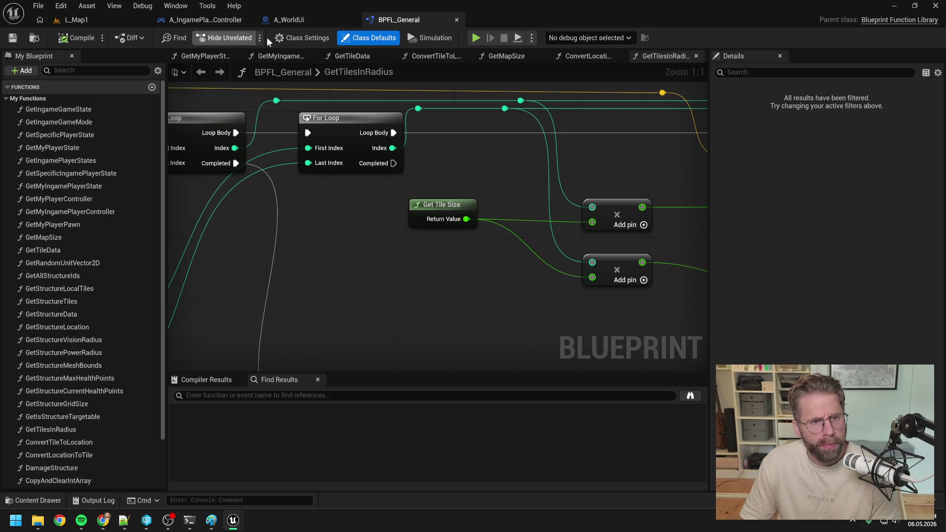
{"action": "left_click", "coordinate": [317, 18]}
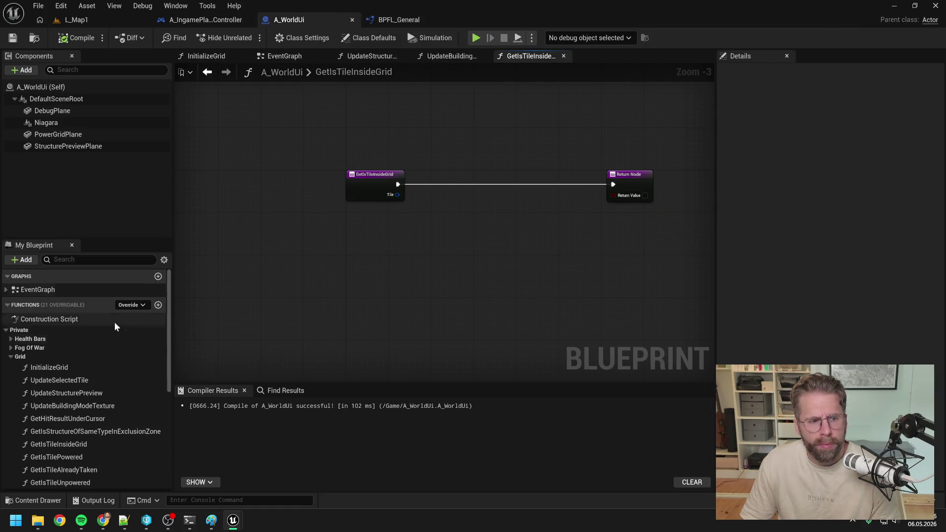
{"action": "scroll", "coordinate": [114, 335], "scroll_direction": "down", "scroll_amount": 3}
{"action": "double_click", "coordinate": [77, 379]}
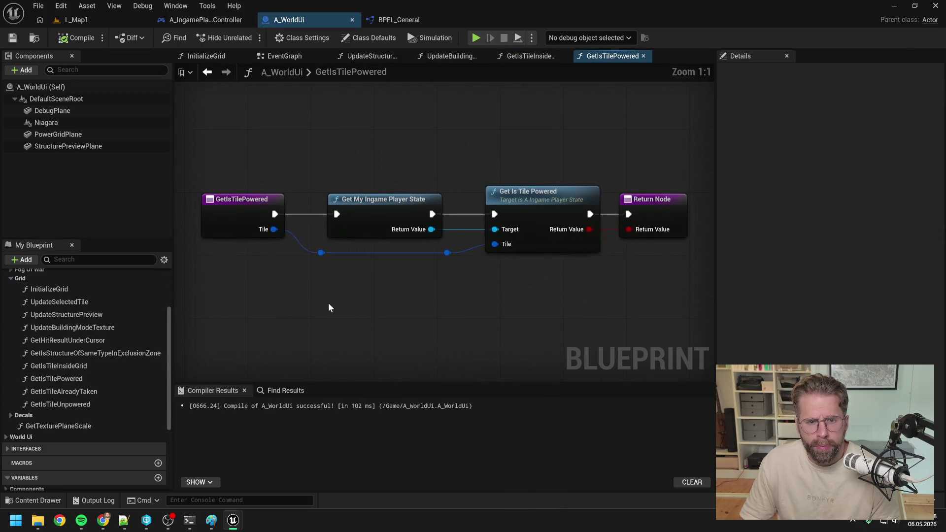
{"action": "left_click", "coordinate": [528, 56]}
Step: Add a Get Ingame Game State node between entry and return, save, and search 'ingame game state'
{"action": "right_click", "coordinate": [449, 224]}
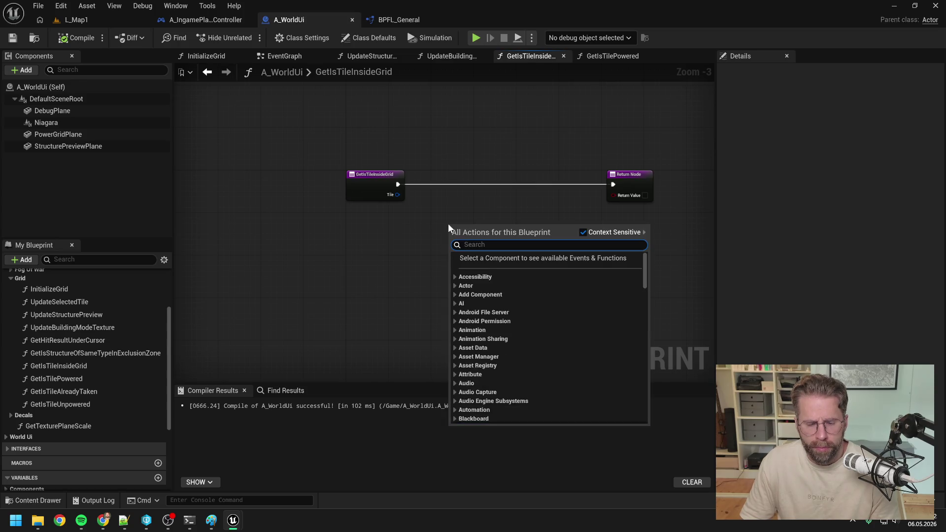
{"action": "type", "text": "get my game state"}
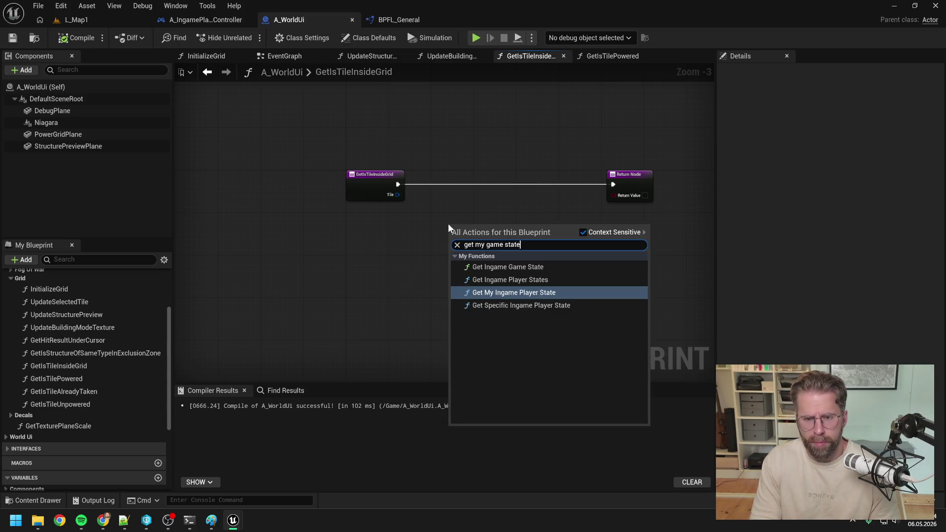
{"action": "left_click", "coordinate": [532, 267]}
{"action": "left_click_drag", "start_coordinate": [475, 226], "coordinate": [455, 168]}
{"action": "left_click", "coordinate": [490, 209]}
{"action": "key", "text": "ctrl+s"}
{"action": "key", "text": "ctrl+space"}
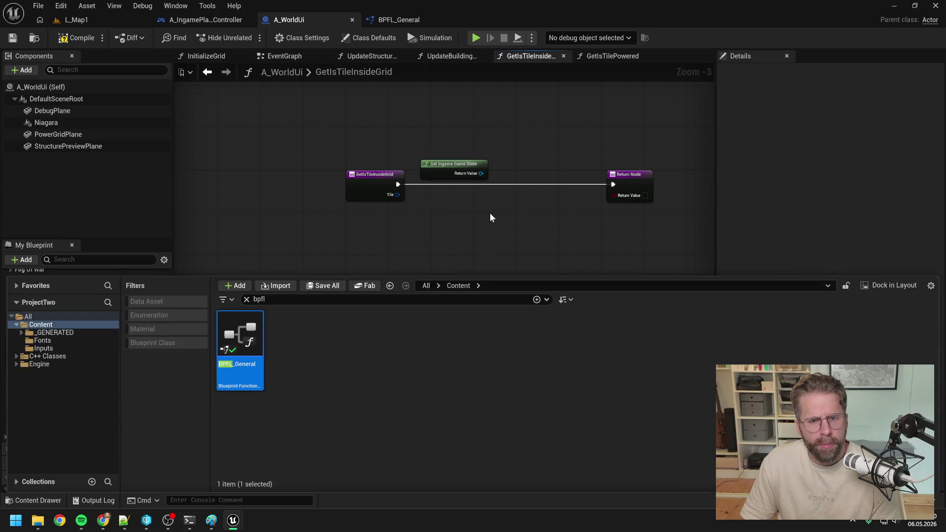
{"action": "type", "text": "ingame game state"}
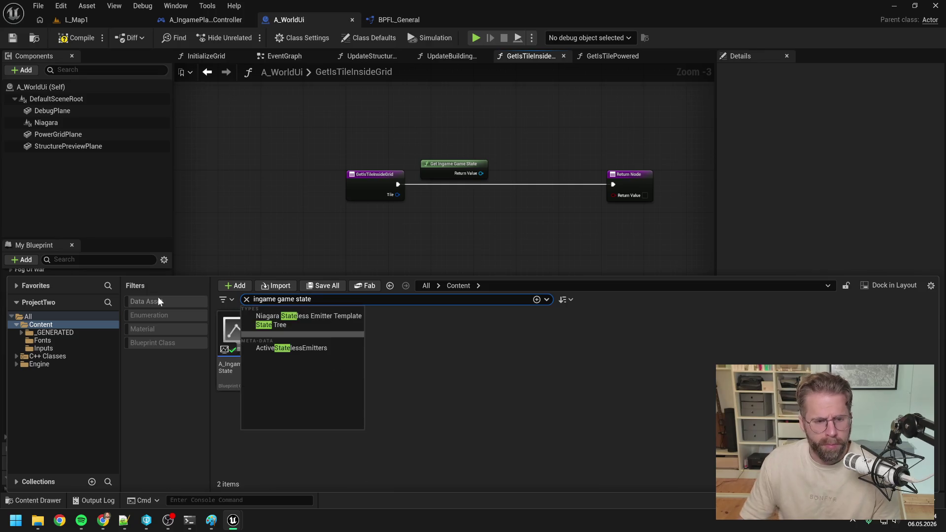
Step: Open A_IngameGameState, rename GetTileSize to GetTileSizeTEST, and compile
{"action": "double_click", "coordinate": [238, 340]}
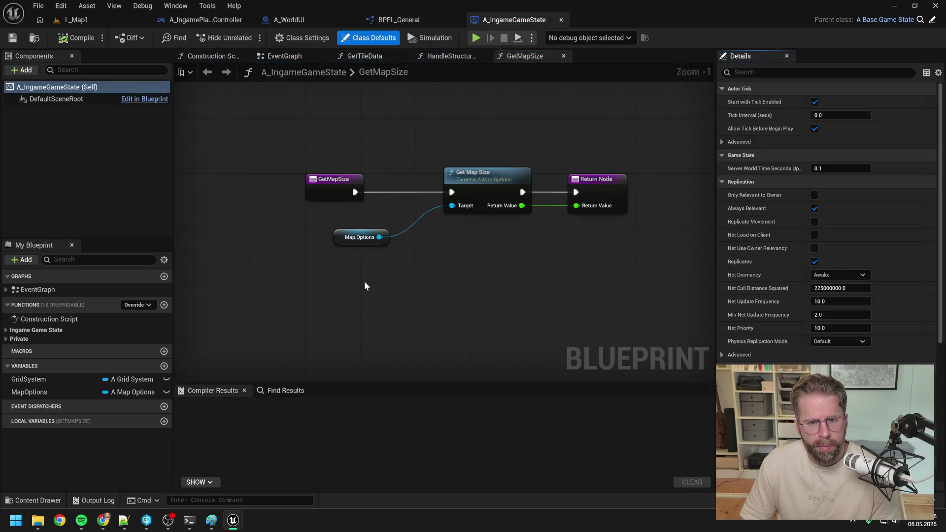
{"action": "left_click", "coordinate": [7, 340]}
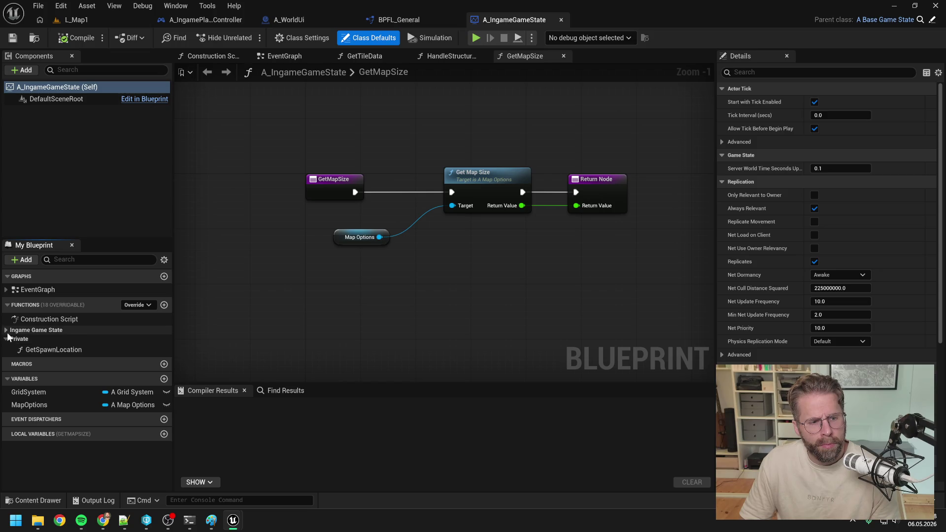
{"action": "left_click", "coordinate": [8, 332]}
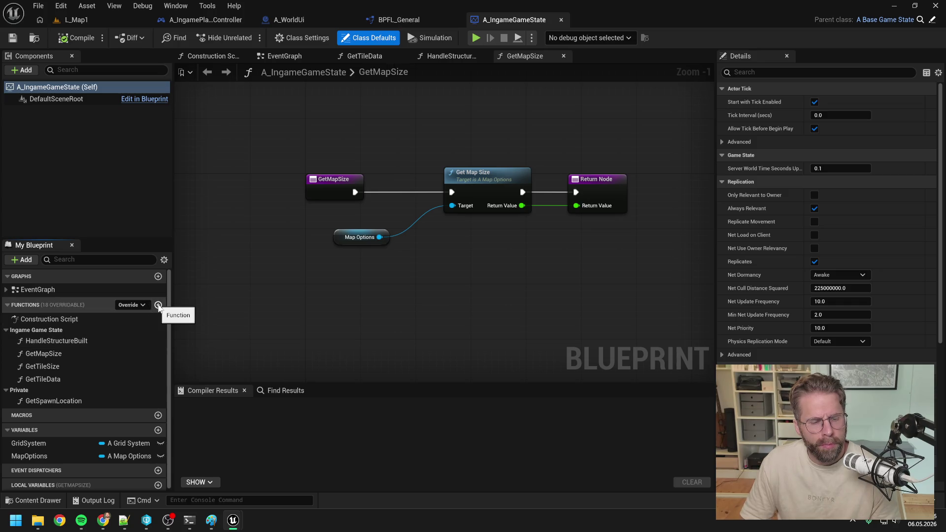
{"action": "double_click", "coordinate": [59, 366]}
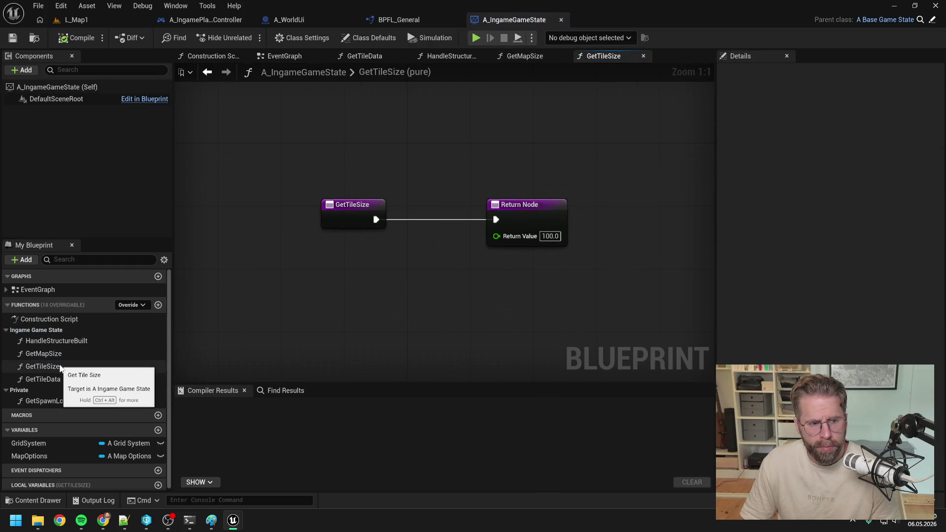
{"action": "right_click", "coordinate": [59, 366]}
{"action": "left_click", "coordinate": [50, 366]}
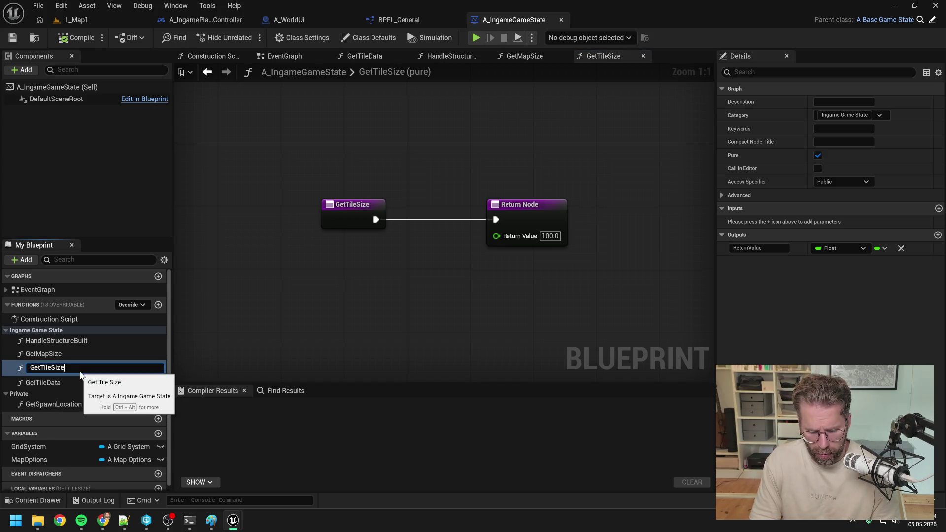
{"action": "type", "text": "TEST"}
{"action": "key", "text": "Return"}
{"action": "left_click", "coordinate": [67, 39]}
Step: Find references to GetTileSizeTEST and open its use inside GetSpawnLocation
{"action": "right_click", "coordinate": [74, 365]}
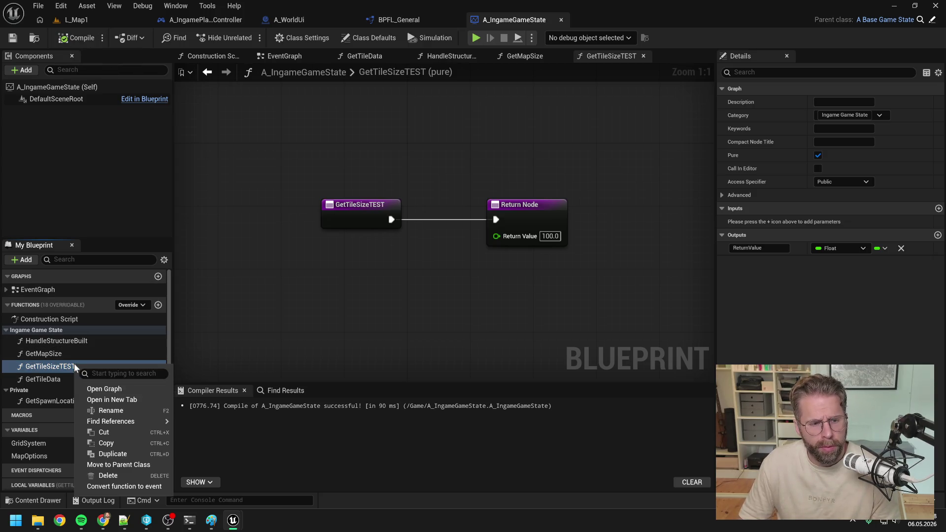
{"action": "mouse_move", "coordinate": [123, 421]}
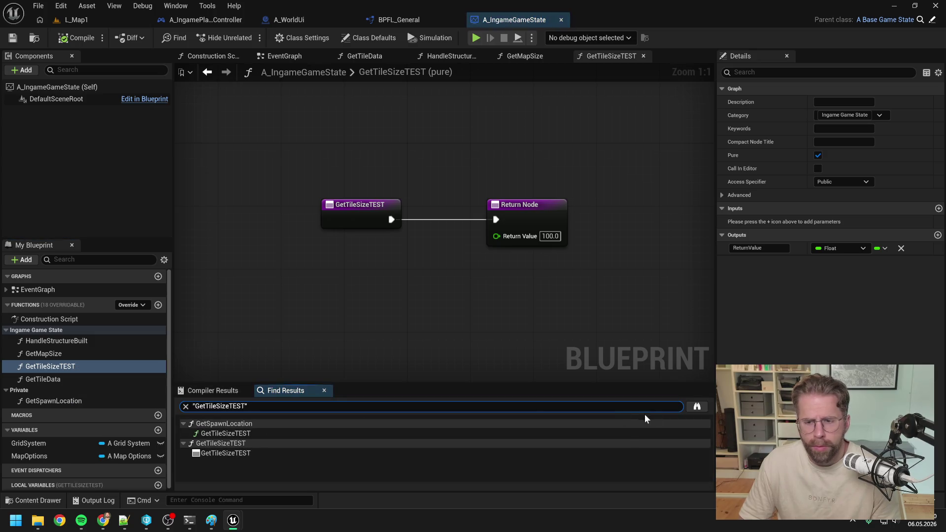
{"action": "left_click", "coordinate": [697, 407]}
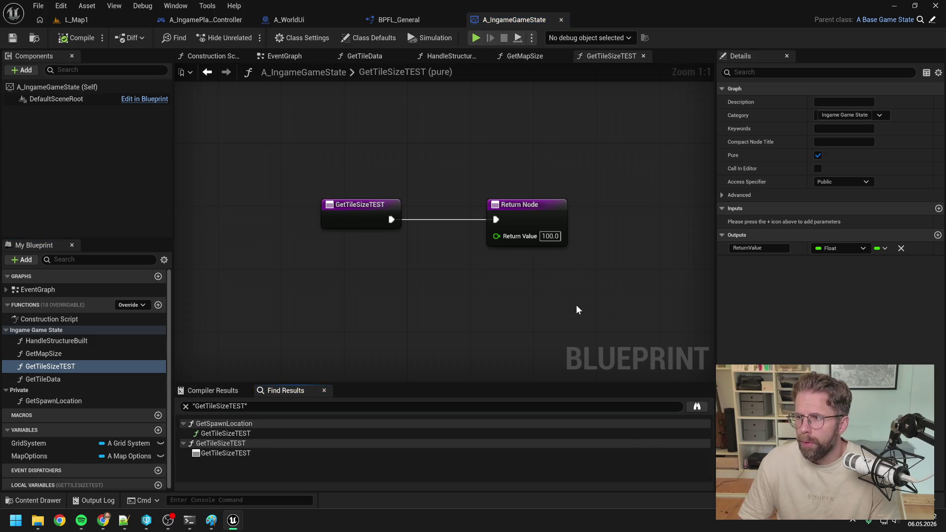
{"action": "double_click", "coordinate": [226, 433]}
Step: Wire a new Get Tile Size node into both multiply nodes in place of the deleted TEST node
{"action": "scroll", "coordinate": [518, 229], "scroll_direction": "down", "scroll_amount": 2}
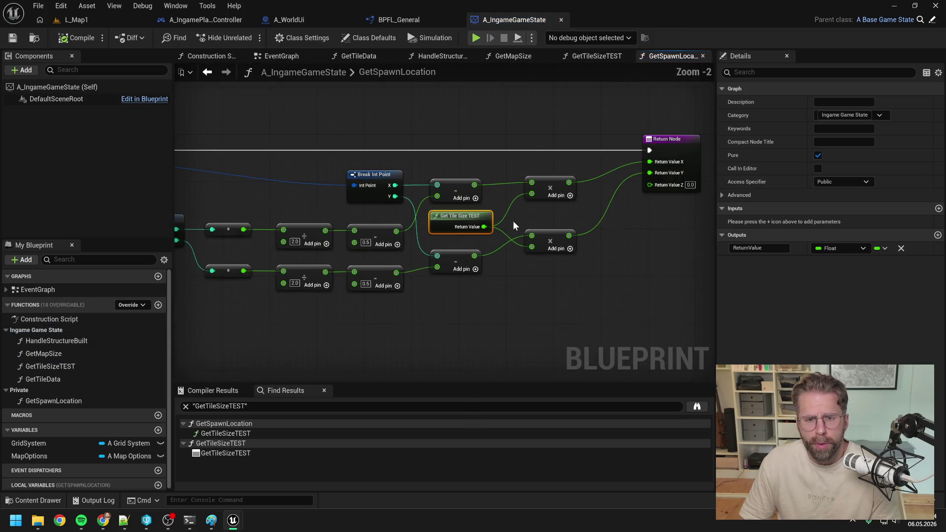
{"action": "right_click", "coordinate": [503, 271]}
{"action": "type", "text": "get tile si"}
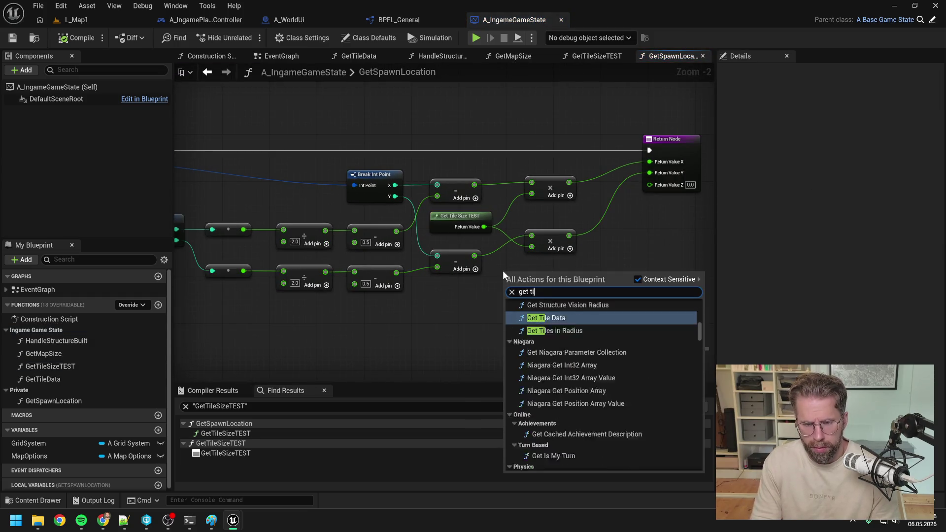
{"action": "left_click", "coordinate": [553, 347]}
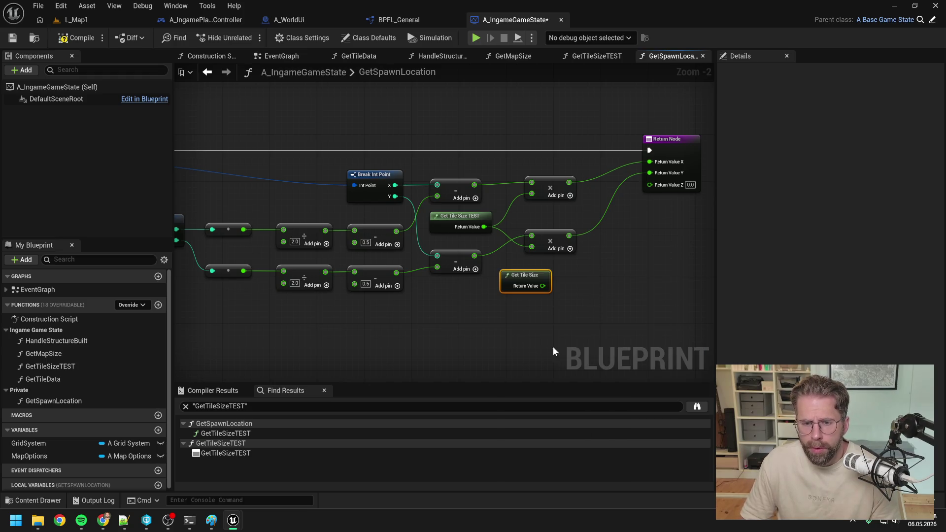
{"action": "mouse_move", "coordinate": [529, 277]}
{"action": "left_mouse_down"}
{"action": "mouse_move", "coordinate": [464, 301]}
{"action": "mouse_move", "coordinate": [532, 259]}
{"action": "mouse_move", "coordinate": [532, 246]}
{"action": "left_mouse_up"}
{"action": "left_click_drag", "start_coordinate": [477, 309], "coordinate": [532, 194]}
{"action": "left_click", "coordinate": [470, 216]}
{"action": "left_click_drag", "start_coordinate": [460, 299], "coordinate": [460, 222]}
{"action": "left_click", "coordinate": [461, 215]}
{"action": "key", "text": "Delete"}
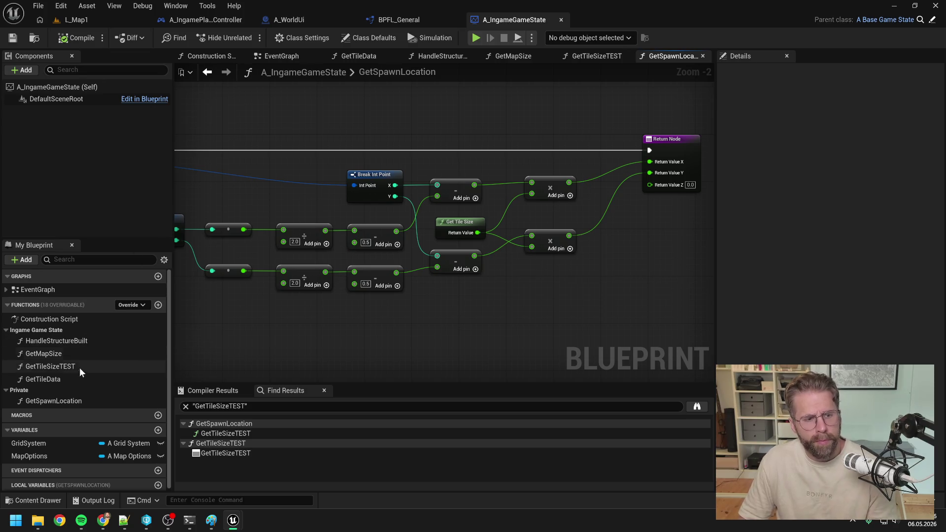
Step: Delete the GetTileSizeTEST function, save the blueprint, and return to the Event BeginPlay graph
{"action": "left_click", "coordinate": [70, 365]}
{"action": "key", "text": "Delete"}
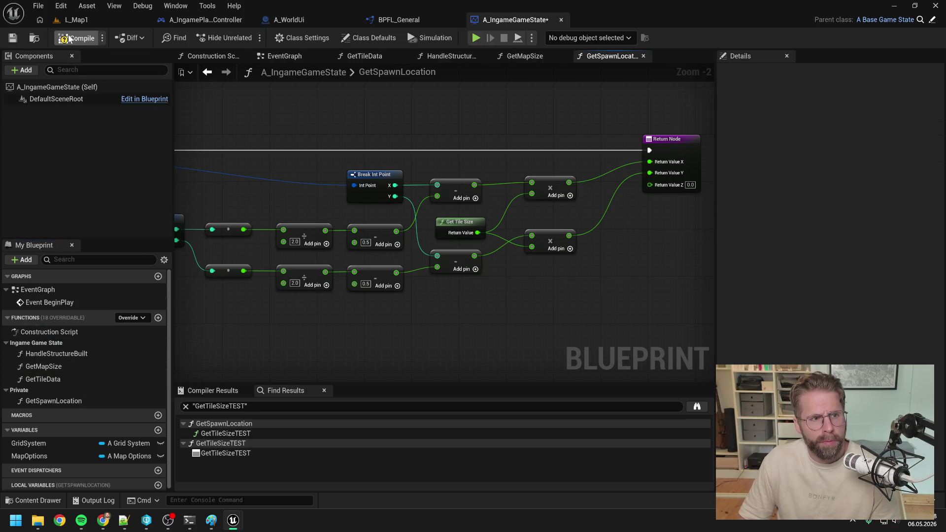
{"action": "double_click", "coordinate": [61, 366]}
{"action": "key", "text": "ctrl+s"}
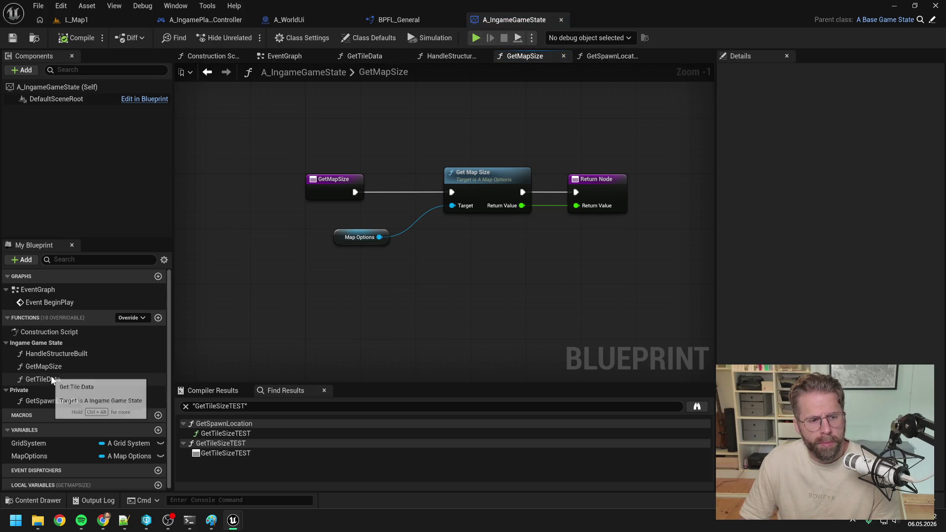
{"action": "double_click", "coordinate": [52, 379]}
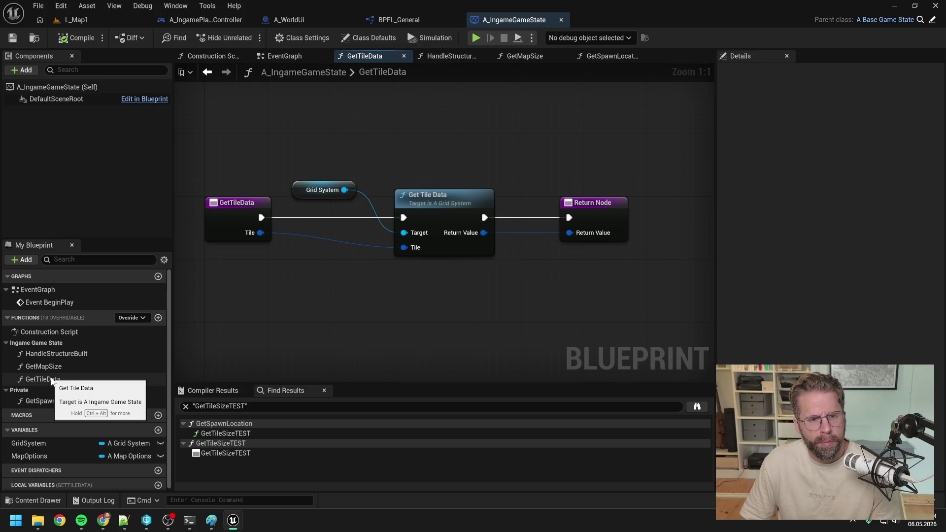
{"action": "double_click", "coordinate": [61, 304]}
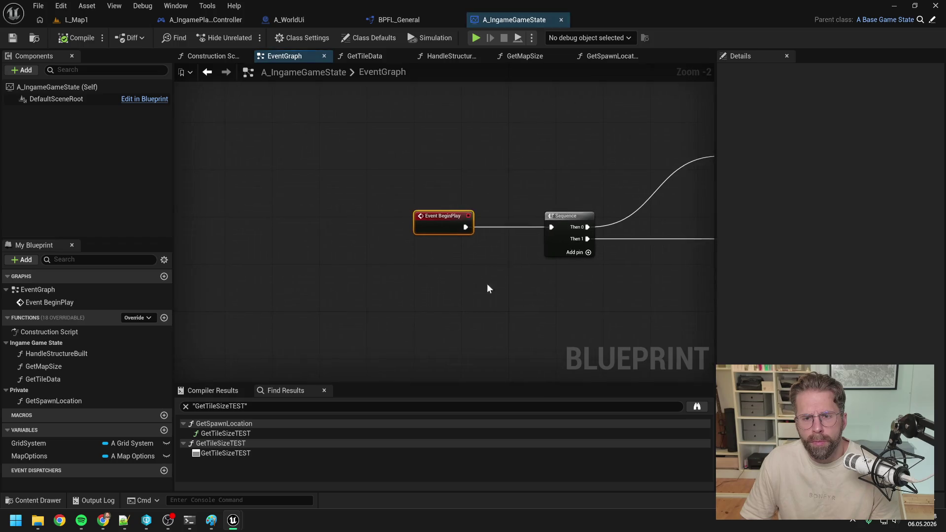
{"action": "left_click_drag", "start_coordinate": [486, 285], "coordinate": [306, 274]}
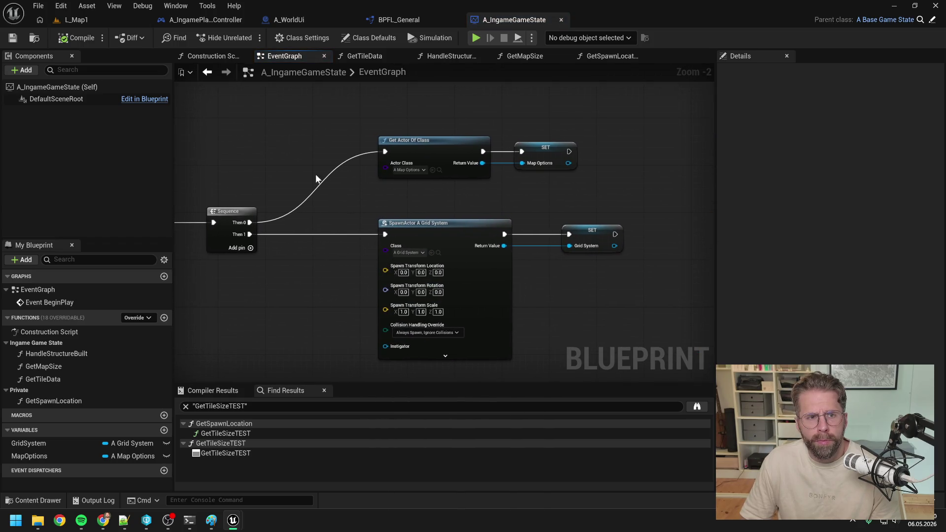
Step: Close other graph tabs and add a GetIsTileInsideGrid function in the Ingame Game State category
{"action": "right_click", "coordinate": [274, 54]}
{"action": "left_click", "coordinate": [297, 119]}
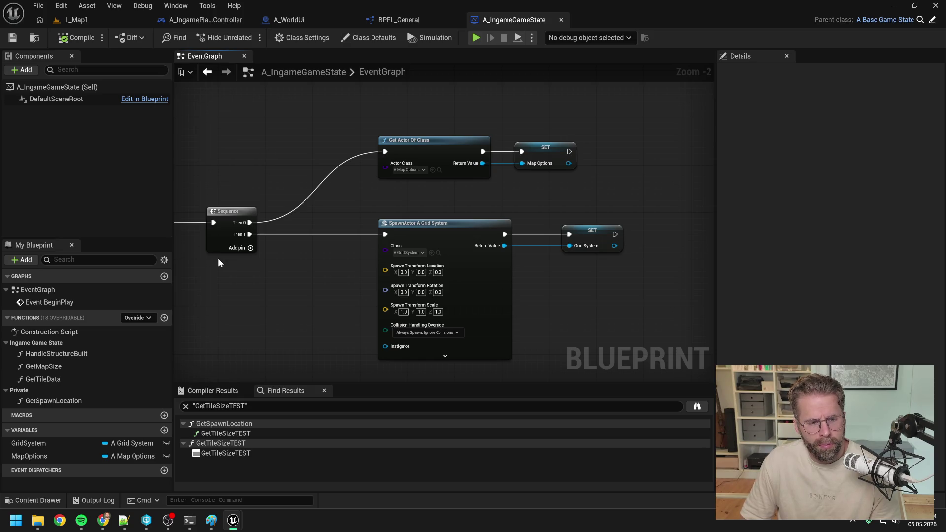
{"action": "left_click", "coordinate": [164, 318]}
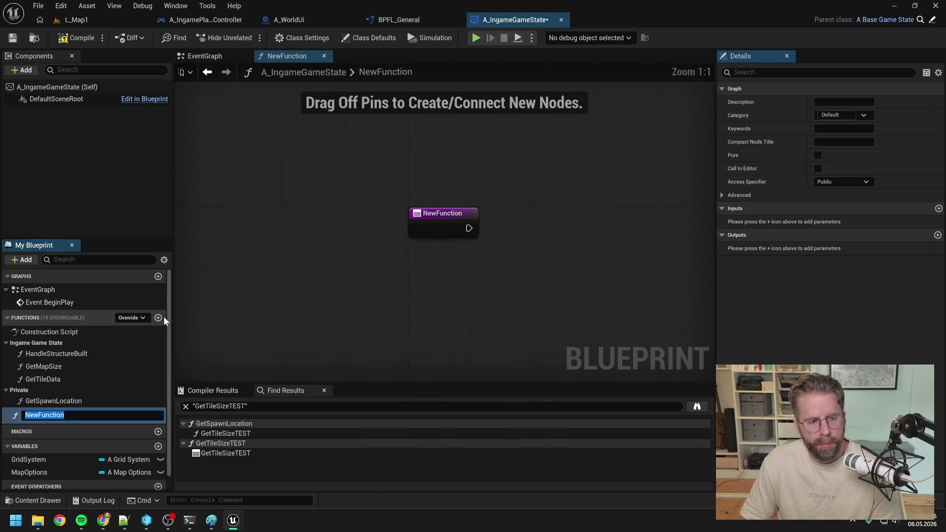
{"action": "type", "text": "GetIsTileInsideG"}
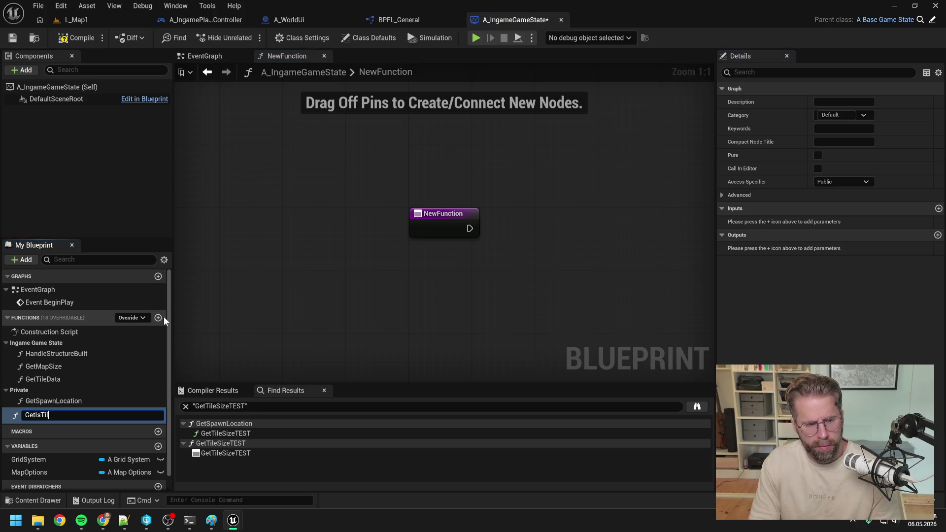
{"action": "type", "text": "rids"}
{"action": "key", "text": "Return"}
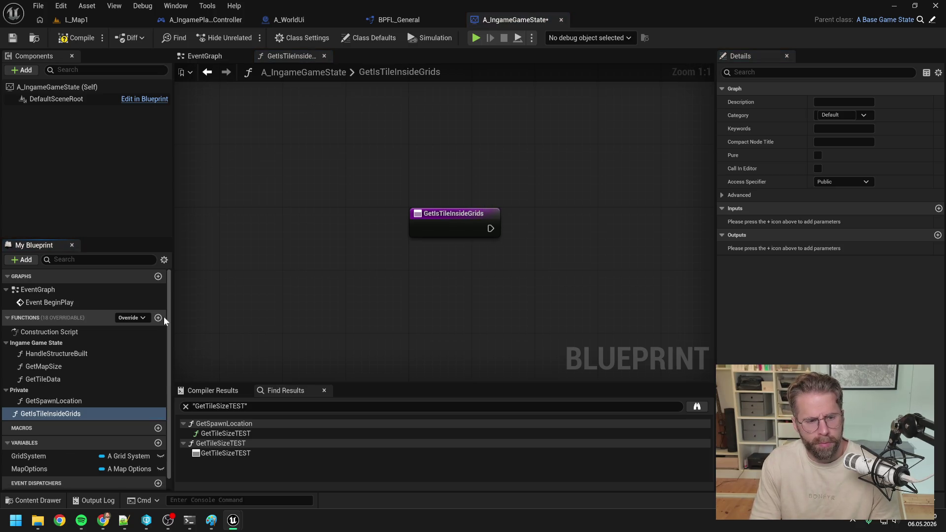
{"action": "key", "text": "End"}
{"action": "key", "text": "BackSpace"}
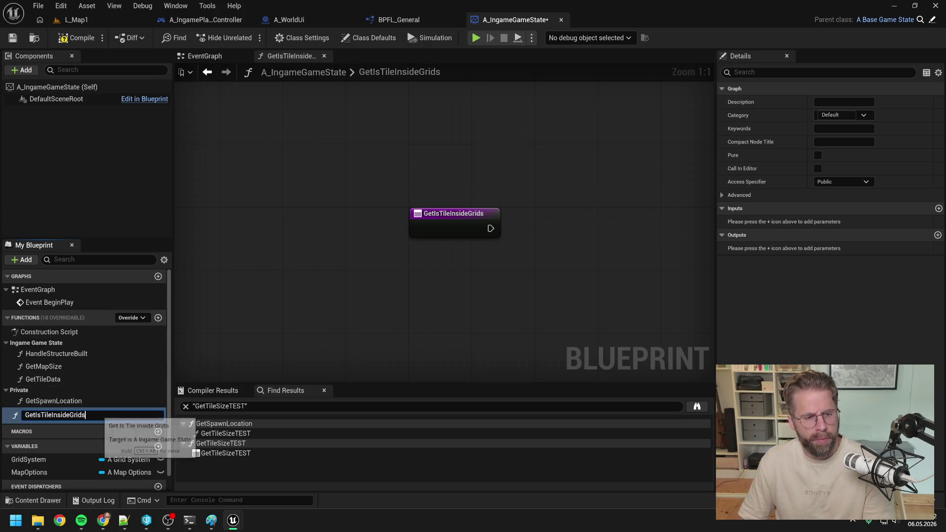
{"action": "key", "text": "Return"}
{"action": "mouse_move", "coordinate": [100, 416]}
{"action": "left_mouse_down"}
{"action": "mouse_move", "coordinate": [58, 415]}
{"action": "mouse_move", "coordinate": [37, 344]}
{"action": "left_mouse_up"}
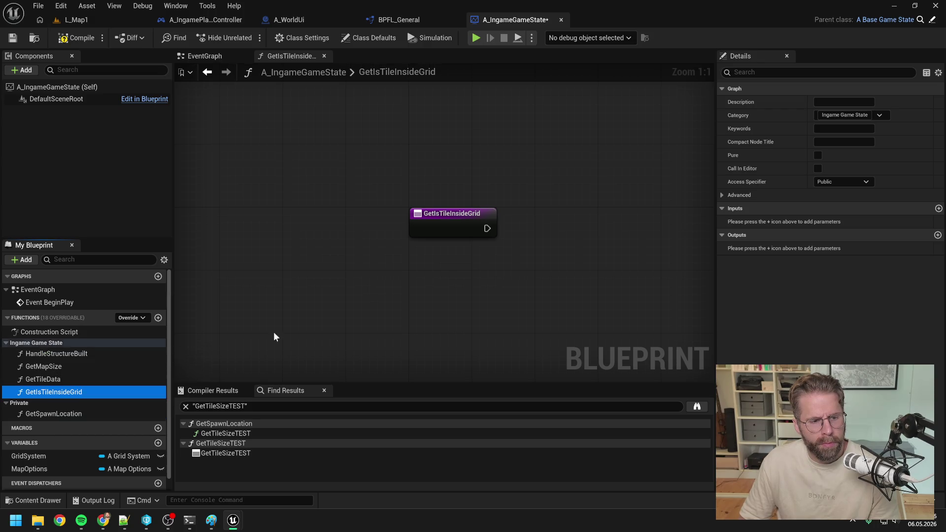
Step: Give the function an Int Point input Tile and a Boolean output ReturnValue
{"action": "left_click", "coordinate": [375, 235]}
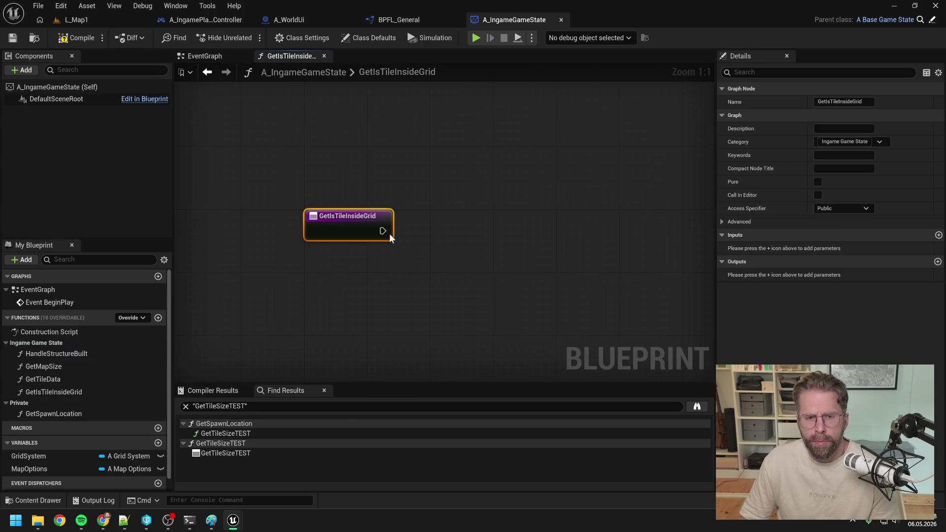
{"action": "left_click", "coordinate": [939, 235]}
{"action": "left_click", "coordinate": [846, 250]}
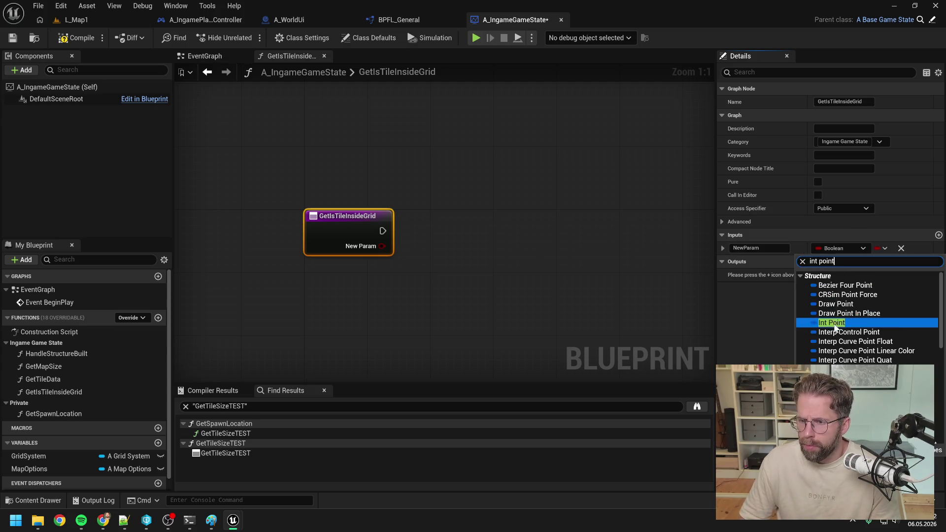
{"action": "left_click", "coordinate": [838, 328]}
{"action": "left_click", "coordinate": [938, 263]}
{"action": "left_click", "coordinate": [838, 275]}
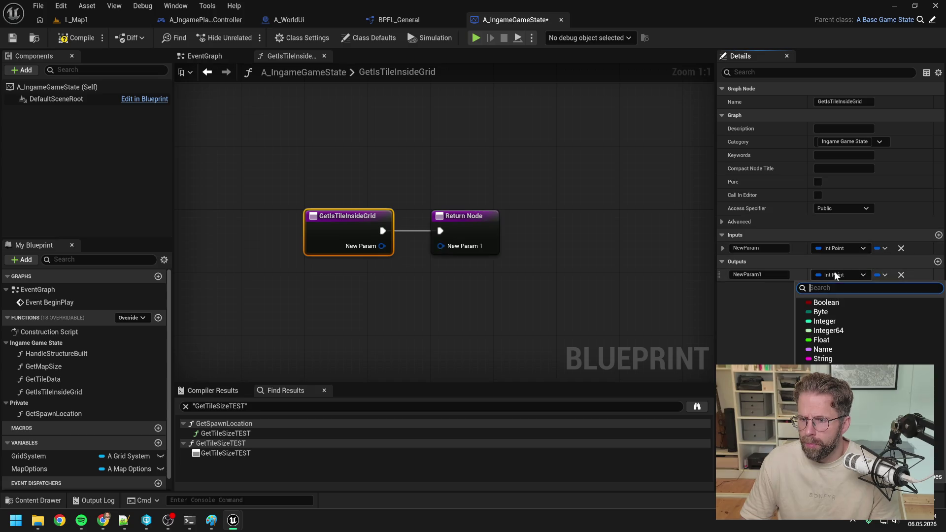
{"action": "key", "text": "Escape"}
{"action": "type", "text": "ReturnValue"}
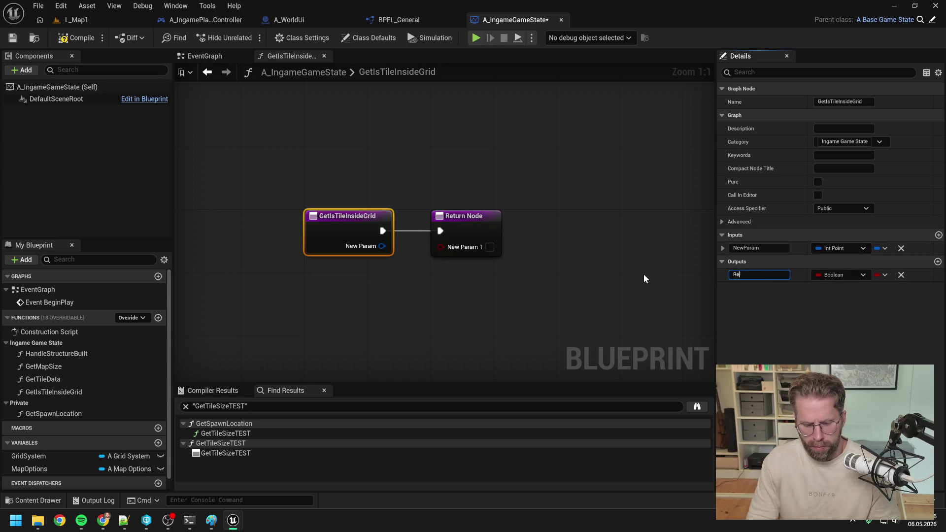
{"action": "key", "text": "Return"}
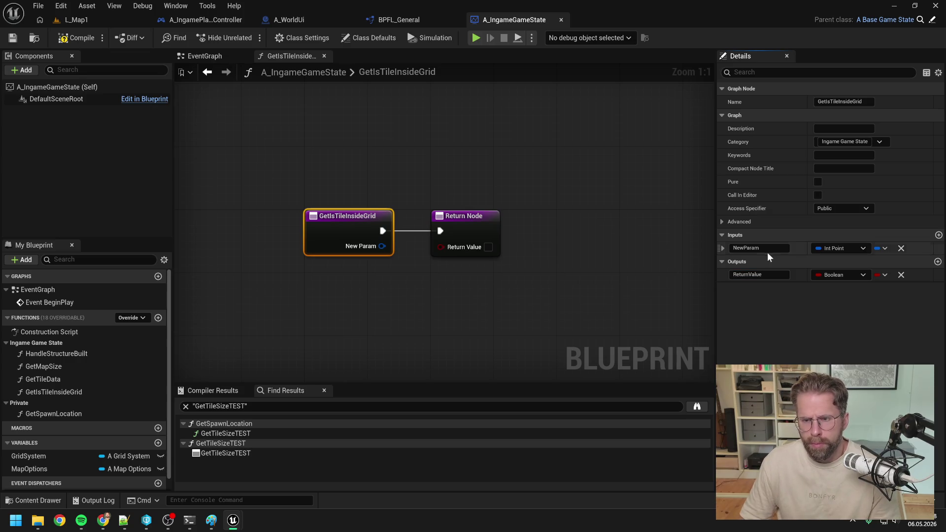
{"action": "left_click", "coordinate": [758, 248]}
{"action": "type", "text": "Tile"}
{"action": "key", "text": "Return"}
Step: Move the Return Node right and place a Grid System getter in the graph
{"action": "scroll", "coordinate": [612, 250], "scroll_direction": "down", "scroll_amount": 1}
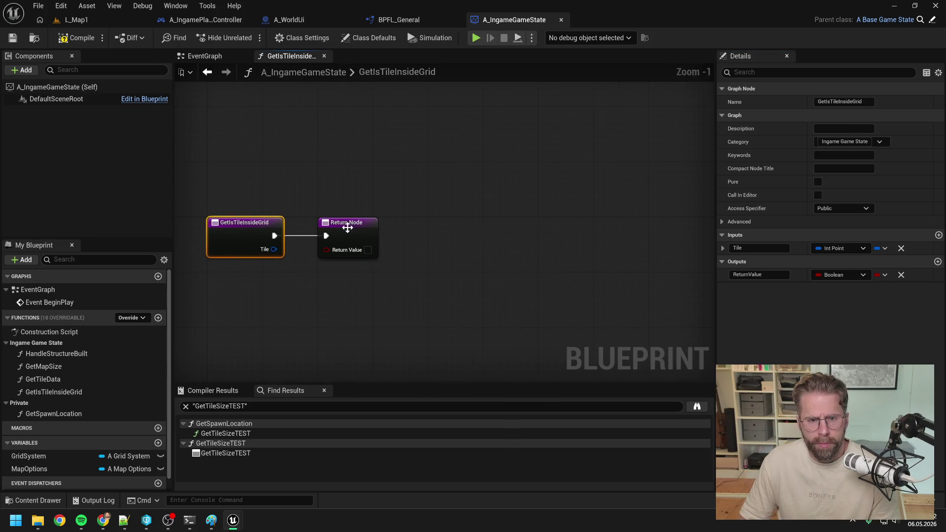
{"action": "left_click_drag", "start_coordinate": [347, 220], "coordinate": [509, 223]}
{"action": "left_click_drag", "start_coordinate": [28, 456], "coordinate": [301, 222]}
{"action": "left_click", "coordinate": [333, 237]}
{"action": "left_click", "coordinate": [390, 196]}
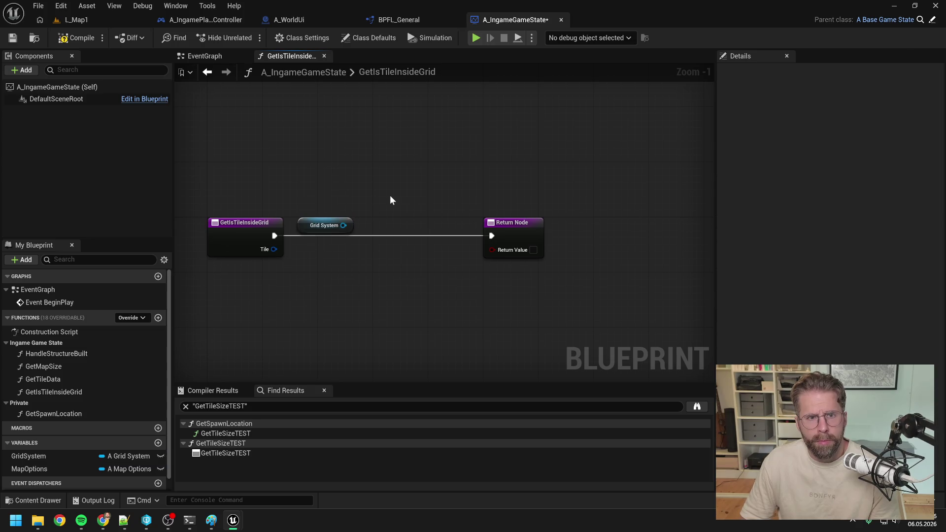
{"action": "key", "text": "ctrl+space"}
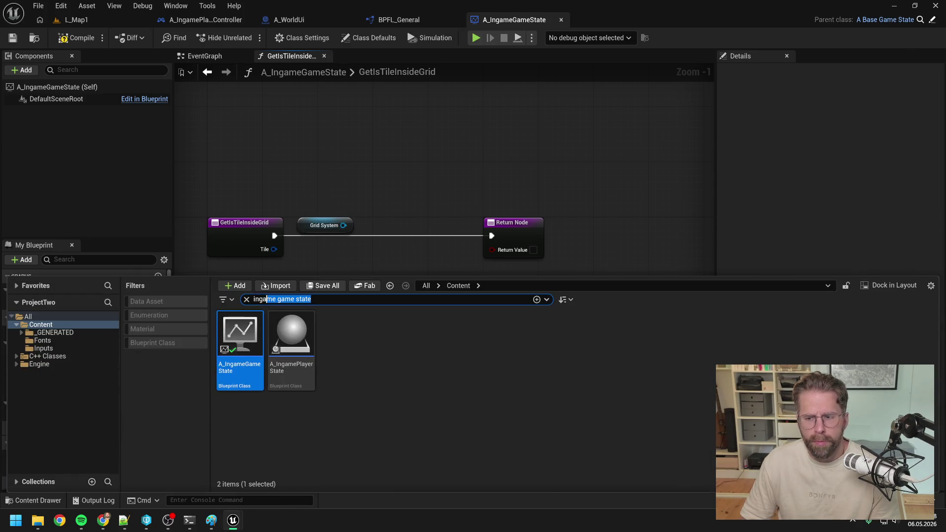
Step: Open A_GridSystem and create a GetIsTileInsideGrid function in the Grid System category
{"action": "type", "text": "grid sys"}
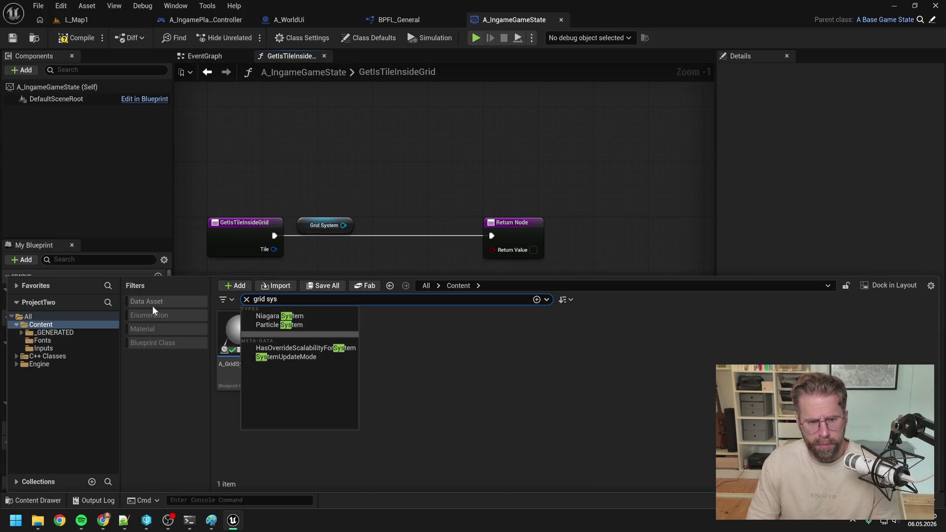
{"action": "double_click", "coordinate": [229, 340]}
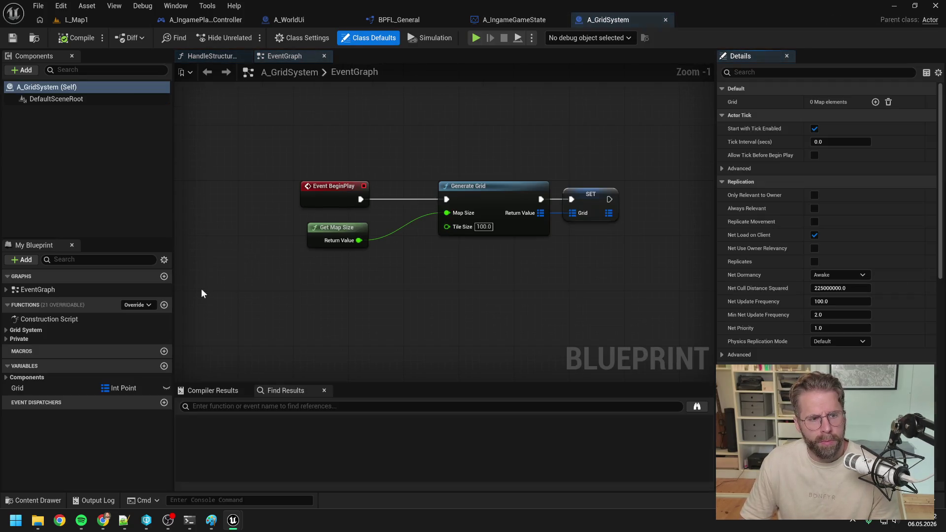
{"action": "left_click", "coordinate": [164, 305]}
{"action": "type", "text": "GetIsTileInsideG"}
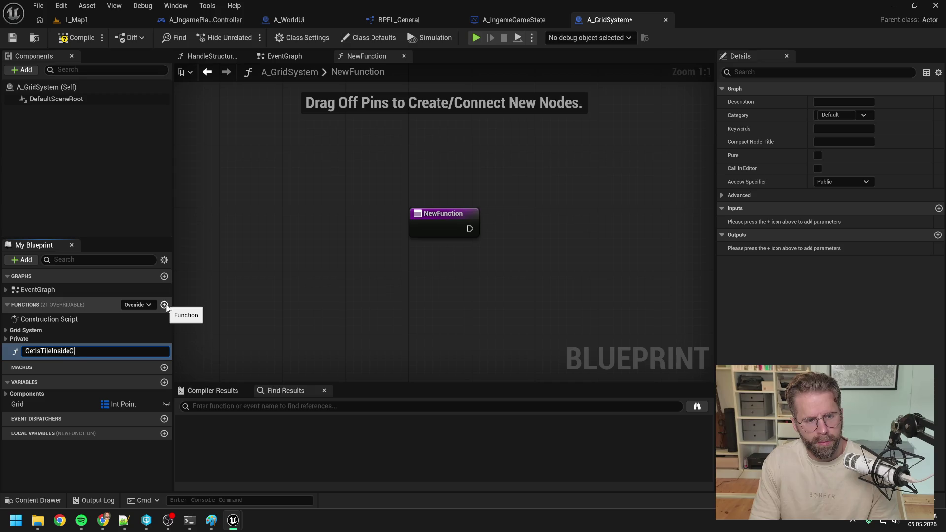
{"action": "type", "text": "rid"}
{"action": "key", "text": "Return"}
{"action": "left_click_drag", "start_coordinate": [58, 351], "coordinate": [31, 328]}
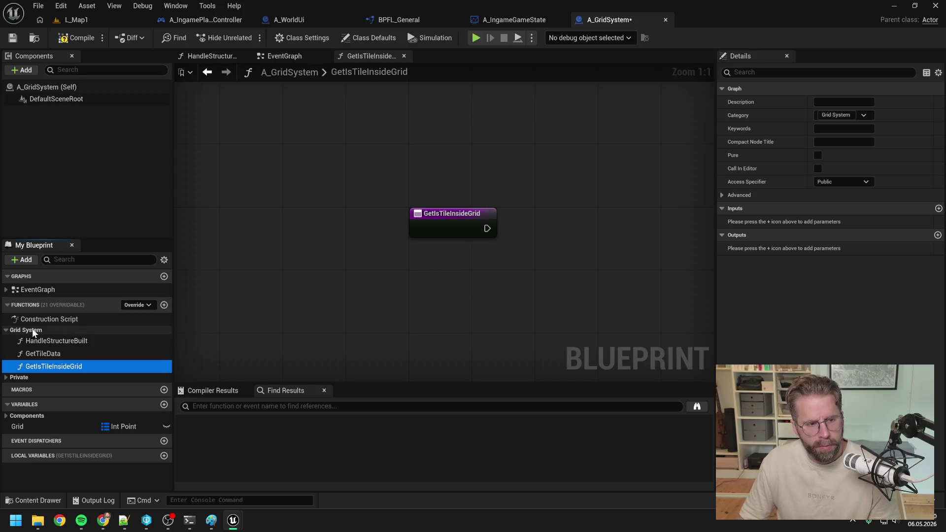
{"action": "double_click", "coordinate": [88, 362]}
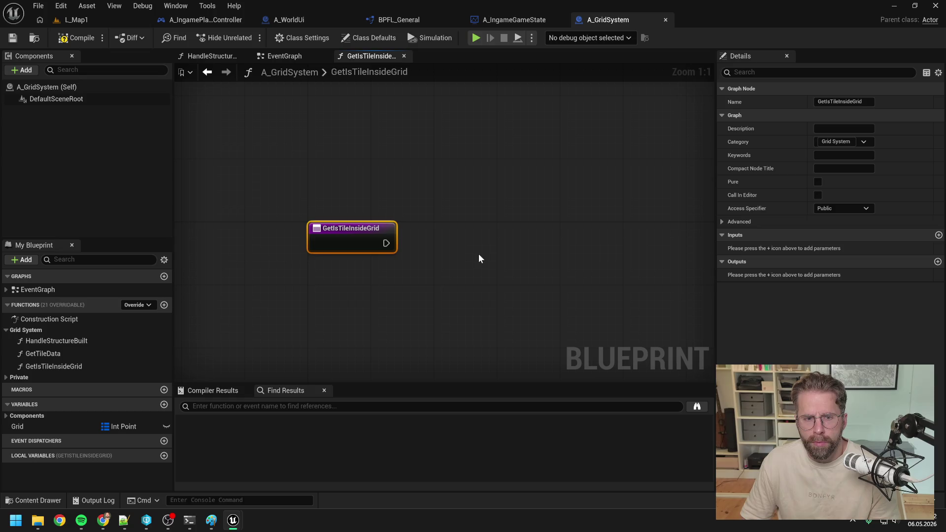
Step: Add a Return Node with a Boolean ReturnValue output, connected to the entry
{"action": "right_click", "coordinate": [531, 248]}
{"action": "type", "text": "return"}
{"action": "key", "text": "Return"}
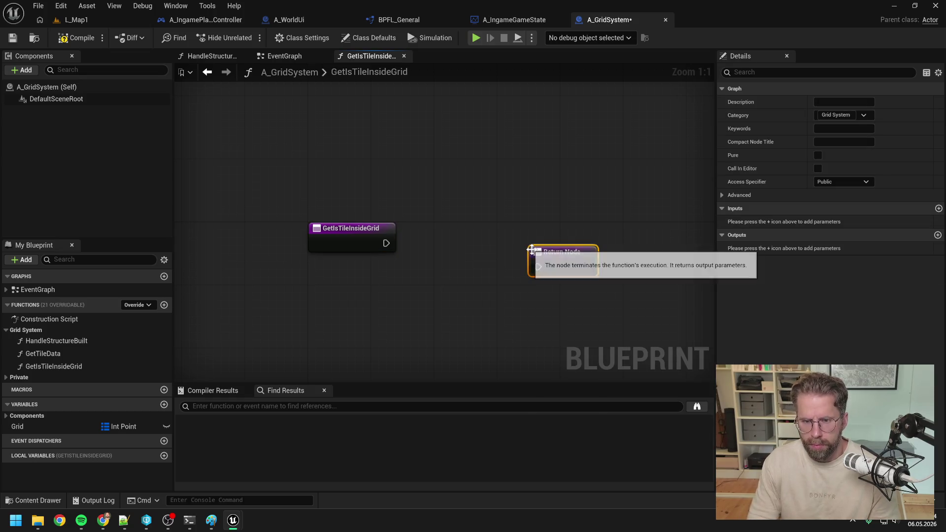
{"action": "left_click", "coordinate": [937, 236]}
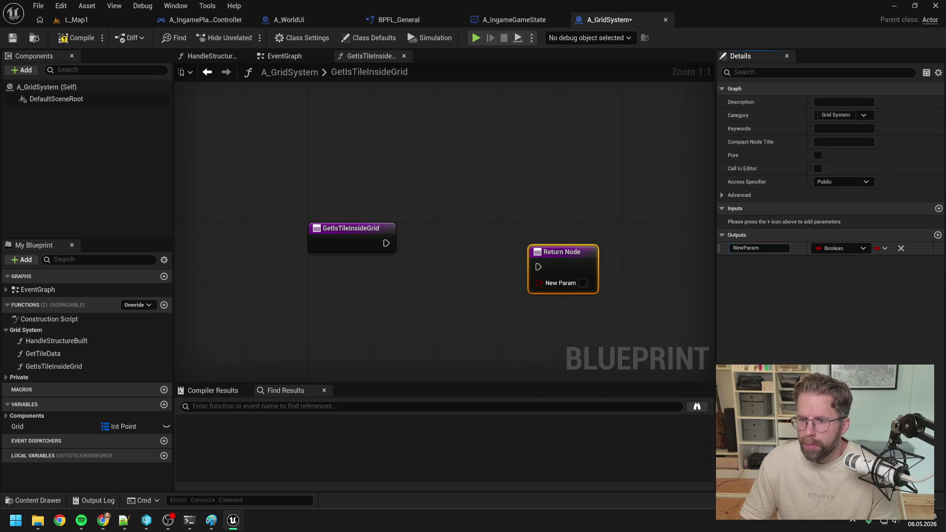
{"action": "type", "text": "ReturnValue"}
{"action": "key", "text": "Return"}
{"action": "mouse_move", "coordinate": [387, 243]}
{"action": "left_mouse_down"}
{"action": "mouse_move", "coordinate": [539, 268]}
{"action": "mouse_move", "coordinate": [591, 241]}
{"action": "left_mouse_up"}
Step: Add an Int Point input parameter named Tile
{"action": "left_click", "coordinate": [351, 240]}
{"action": "left_click", "coordinate": [939, 235]}
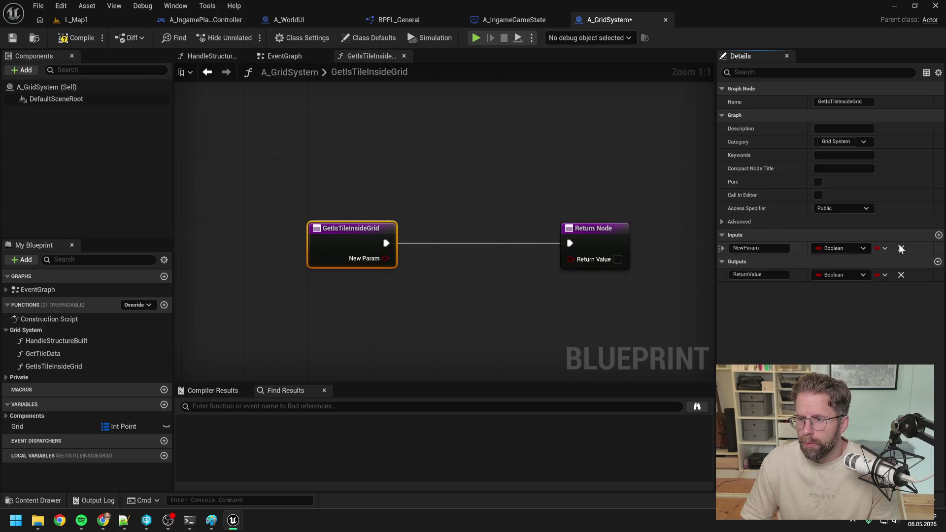
{"action": "left_click", "coordinate": [840, 248]}
{"action": "type", "text": "int point"}
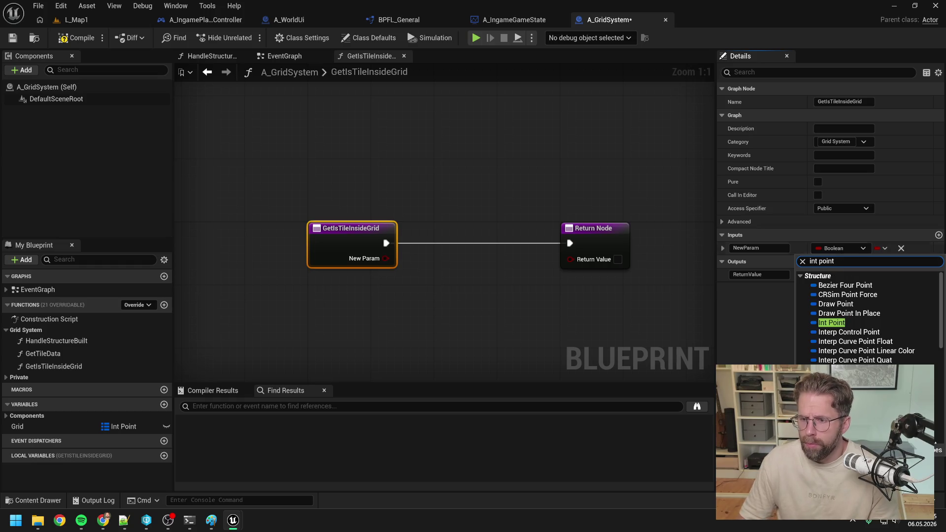
{"action": "left_click", "coordinate": [834, 328]}
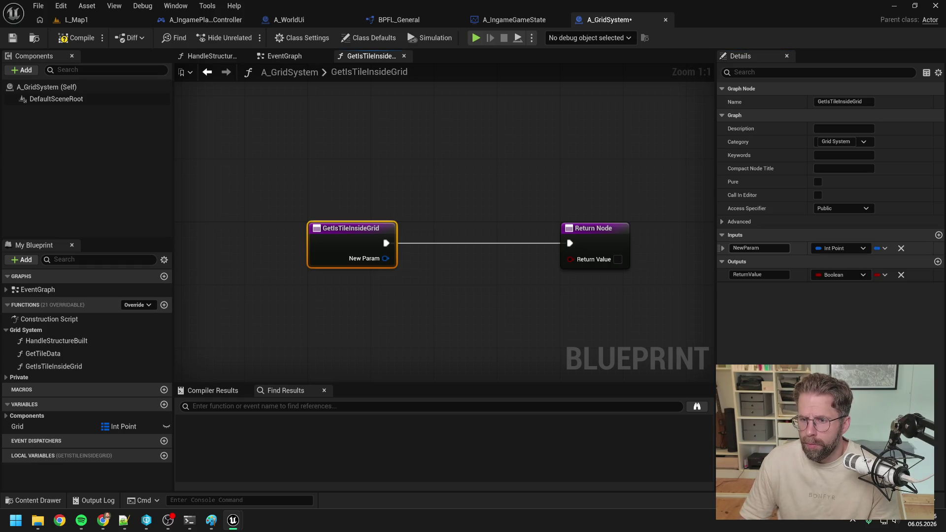
{"action": "type", "text": "Tile"}
{"action": "key", "text": "Return"}
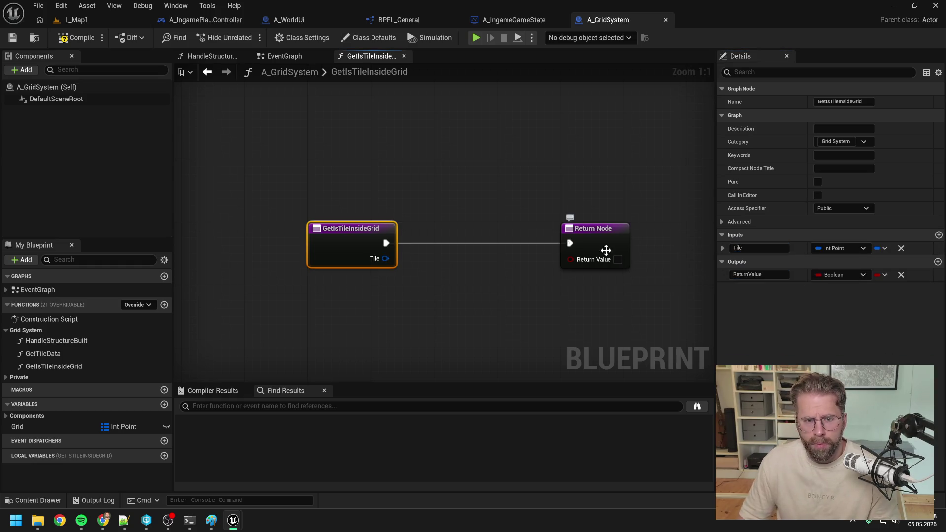
Step: Return whether the Grid map Contains Tile, and tidy the node layout
{"action": "mouse_move", "coordinate": [63, 427]}
{"action": "left_mouse_down"}
{"action": "mouse_move", "coordinate": [421, 238]}
{"action": "mouse_move", "coordinate": [416, 222]}
{"action": "mouse_move", "coordinate": [480, 247]}
{"action": "left_mouse_up"}
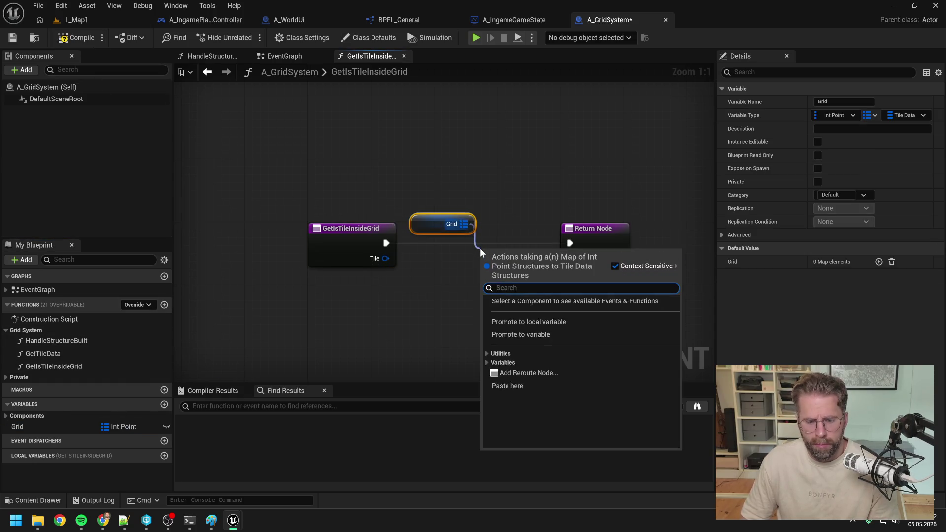
{"action": "type", "text": "cont"}
{"action": "key", "text": "Return"}
{"action": "left_click_drag", "start_coordinate": [583, 235], "coordinate": [629, 235]}
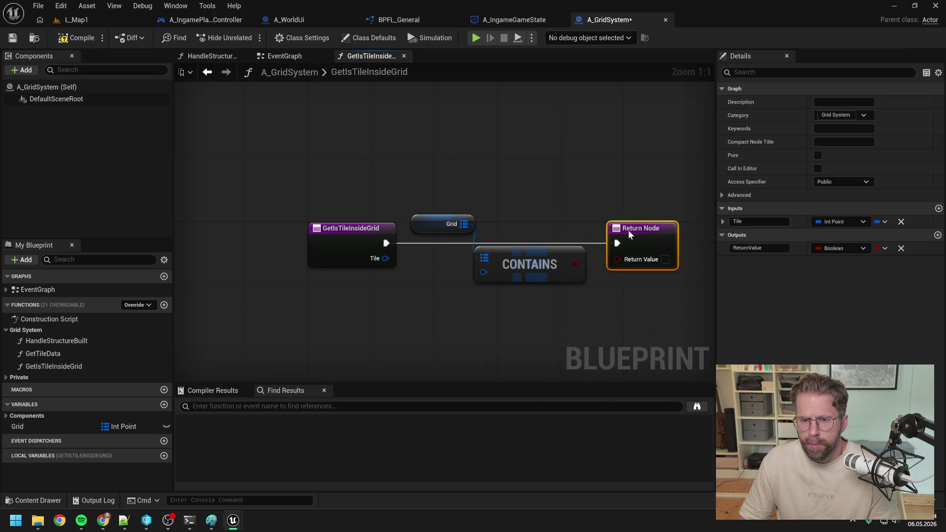
{"action": "left_click_drag", "start_coordinate": [576, 265], "coordinate": [618, 258]}
{"action": "left_click_drag", "start_coordinate": [386, 258], "coordinate": [484, 273]}
{"action": "left_click", "coordinate": [565, 200]}
{"action": "left_click_drag", "start_coordinate": [523, 208], "coordinate": [647, 276]}
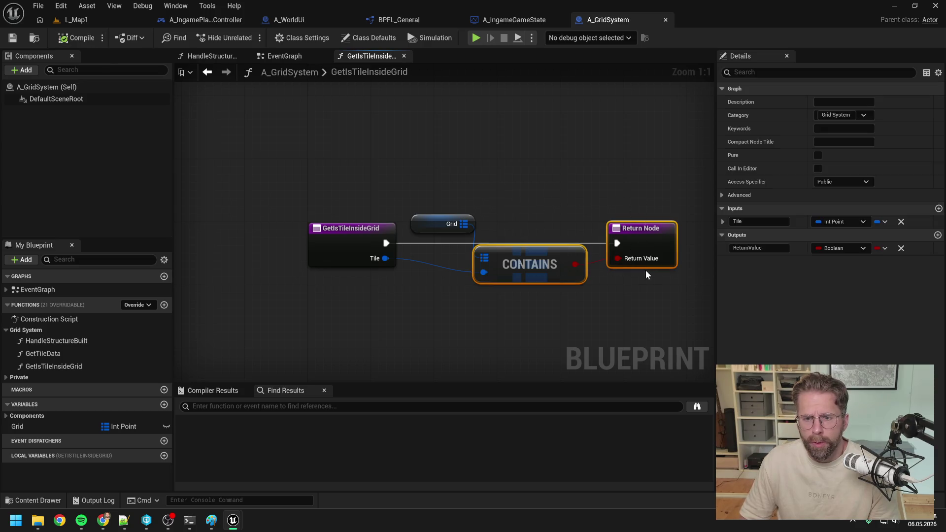
{"action": "left_click_drag", "start_coordinate": [529, 255], "coordinate": [551, 255]}
{"action": "left_click_drag", "start_coordinate": [429, 224], "coordinate": [421, 224]}
{"action": "left_click", "coordinate": [486, 203]}
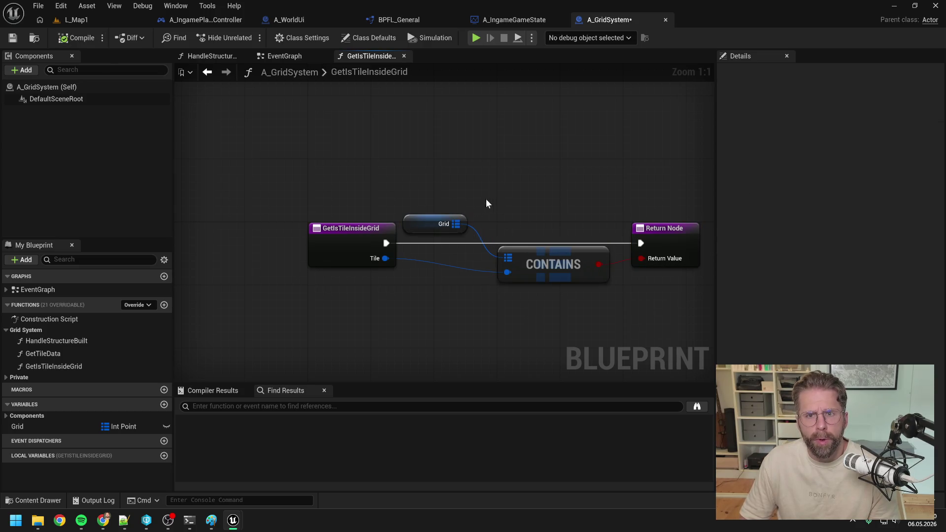
{"action": "left_click", "coordinate": [514, 20]}
Step: Call Grid System's Get Is Tile Inside Grid with Tile and return its result
{"action": "left_click_drag", "start_coordinate": [343, 225], "coordinate": [369, 240]}
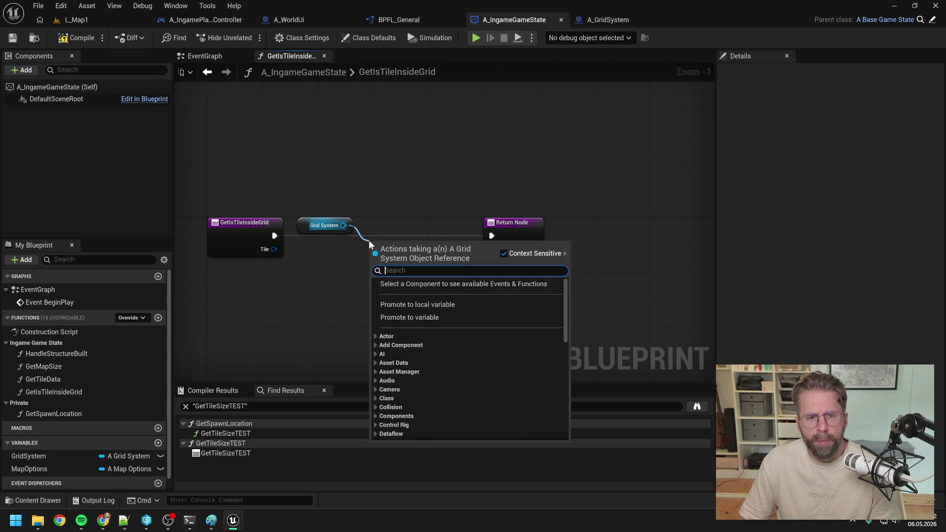
{"action": "type", "text": "get is til"}
{"action": "key", "text": "Return"}
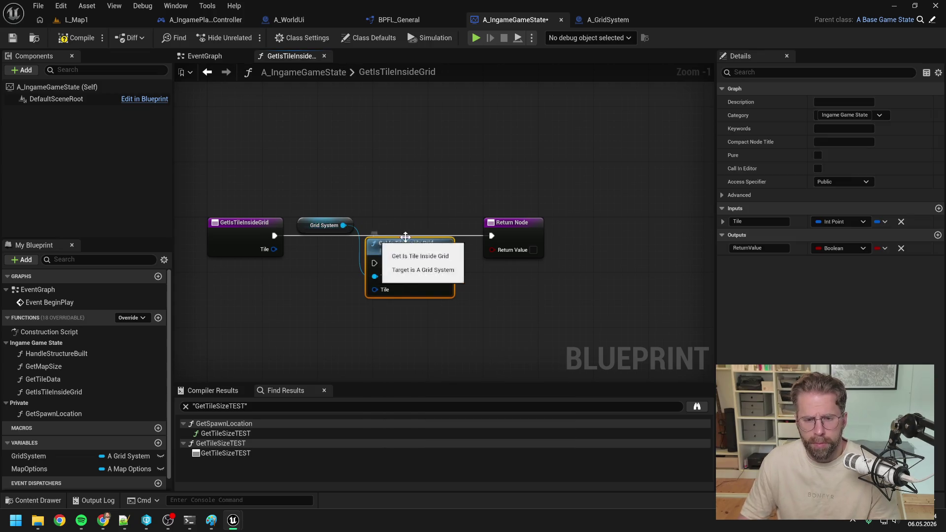
{"action": "left_click_drag", "start_coordinate": [515, 222], "coordinate": [543, 222]}
{"action": "left_click_drag", "start_coordinate": [427, 245], "coordinate": [427, 219]}
{"action": "left_click_drag", "start_coordinate": [276, 235], "coordinate": [389, 235]}
{"action": "left_click_drag", "start_coordinate": [274, 249], "coordinate": [394, 263]}
{"action": "mouse_move", "coordinate": [459, 236]}
{"action": "left_mouse_down"}
{"action": "mouse_move", "coordinate": [520, 235]}
{"action": "mouse_move", "coordinate": [520, 249]}
{"action": "left_mouse_up"}
{"action": "left_click", "coordinate": [503, 185]}
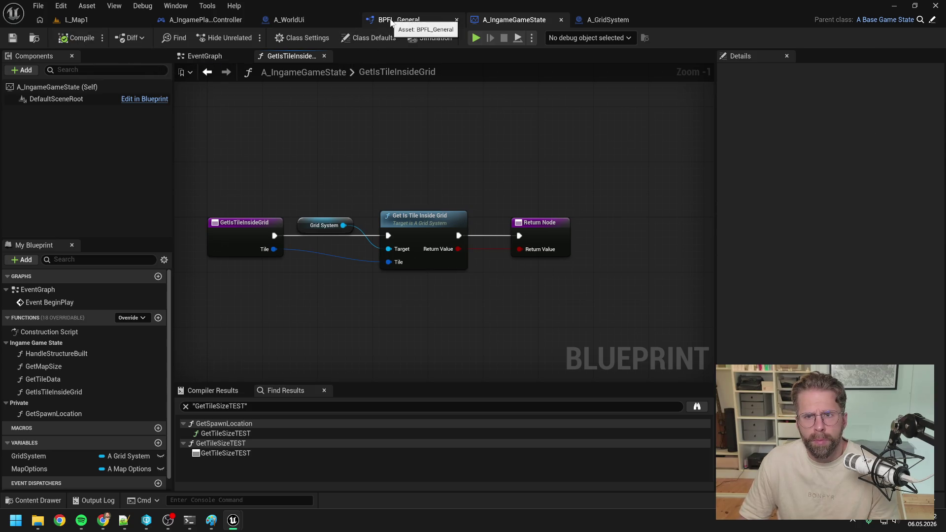
{"action": "left_click", "coordinate": [603, 19]}
{"action": "left_click", "coordinate": [291, 20]}
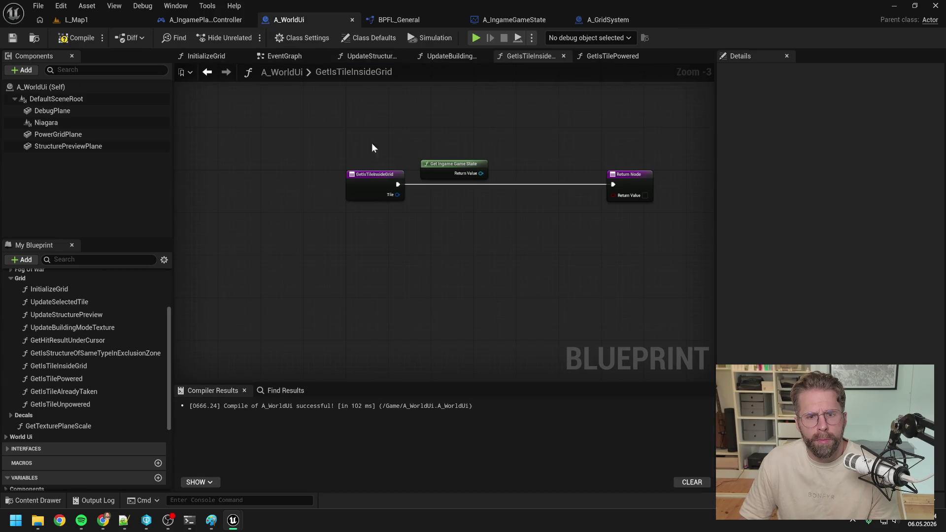
Step: Call the game state's Get Is Tile Inside Grid with Tile, then compile A_WorldUi
{"action": "left_click", "coordinate": [496, 189]}
{"action": "mouse_move", "coordinate": [483, 174]}
{"action": "left_mouse_down"}
{"action": "mouse_move", "coordinate": [462, 158]}
{"action": "mouse_move", "coordinate": [488, 187]}
{"action": "left_mouse_up"}
{"action": "type", "text": "get is"}
{"action": "key", "text": "Return"}
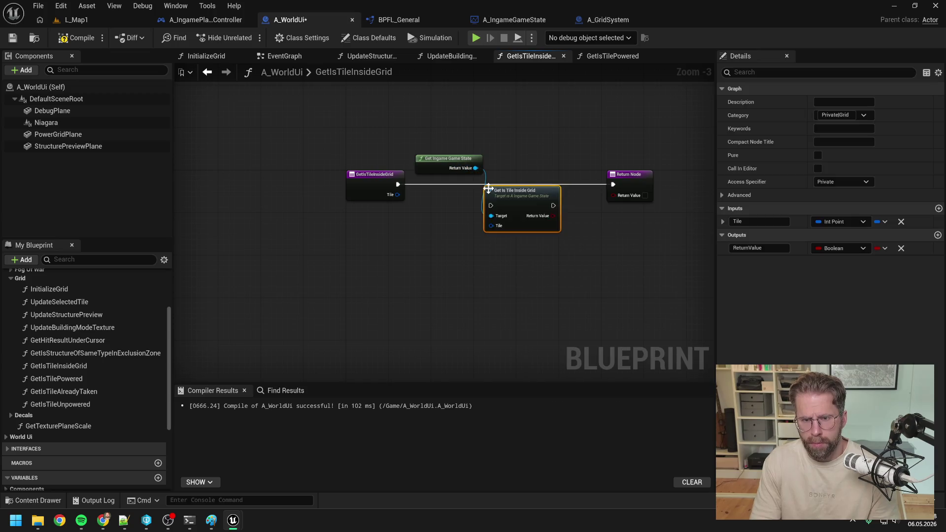
{"action": "left_click_drag", "start_coordinate": [398, 184], "coordinate": [490, 206]}
{"action": "left_click_drag", "start_coordinate": [514, 197], "coordinate": [525, 175]}
{"action": "left_click_drag", "start_coordinate": [399, 195], "coordinate": [507, 206]}
{"action": "left_click_drag", "start_coordinate": [563, 184], "coordinate": [617, 186]}
{"action": "left_click", "coordinate": [591, 148]}
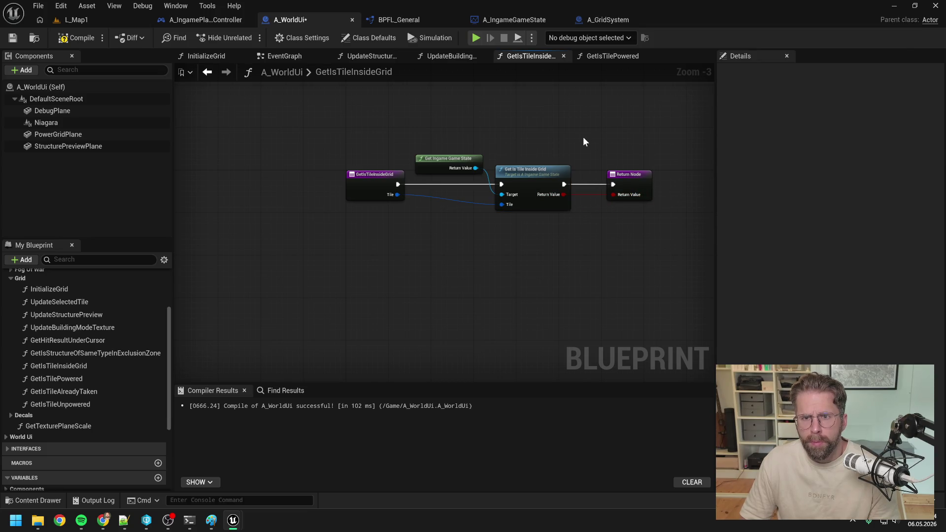
Step: Close all graph tabs except UpdateBuildingModeTexture and play the L_Map1 level
{"action": "left_click", "coordinate": [79, 38]}
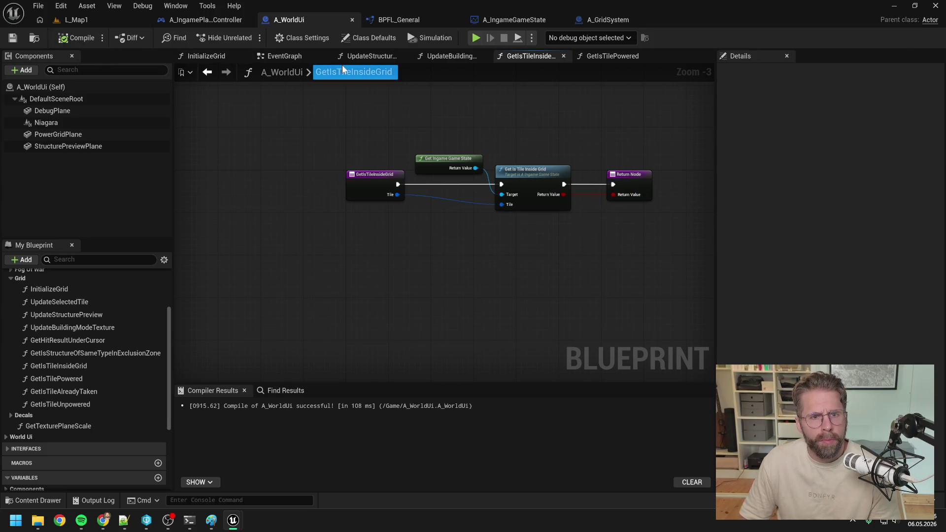
{"action": "left_click", "coordinate": [389, 58]}
{"action": "left_click", "coordinate": [446, 56]}
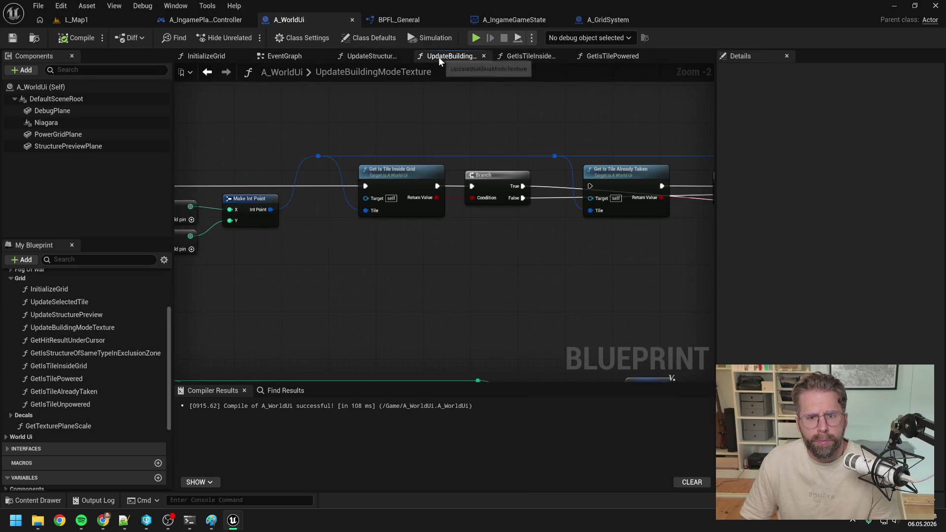
{"action": "right_click", "coordinate": [446, 57]}
{"action": "left_click", "coordinate": [471, 121]}
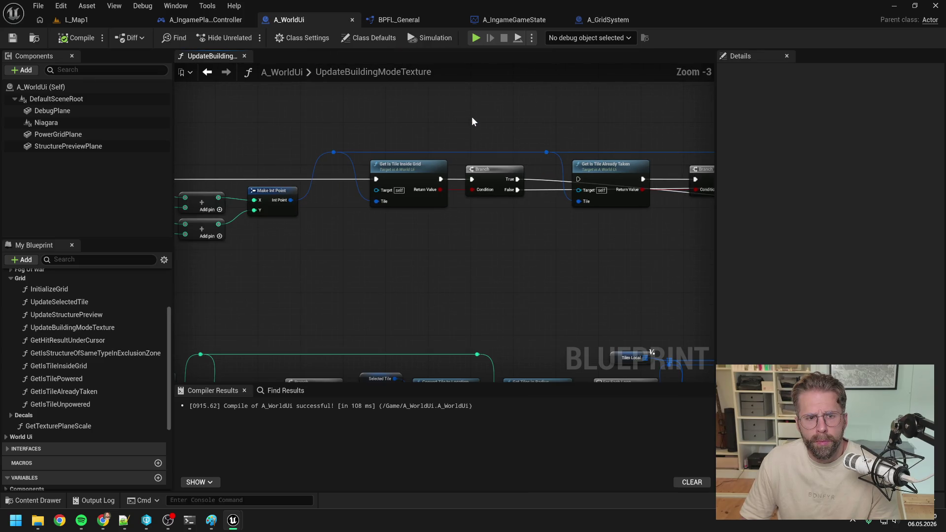
{"action": "left_click", "coordinate": [76, 20]}
{"action": "left_click", "coordinate": [248, 38]}
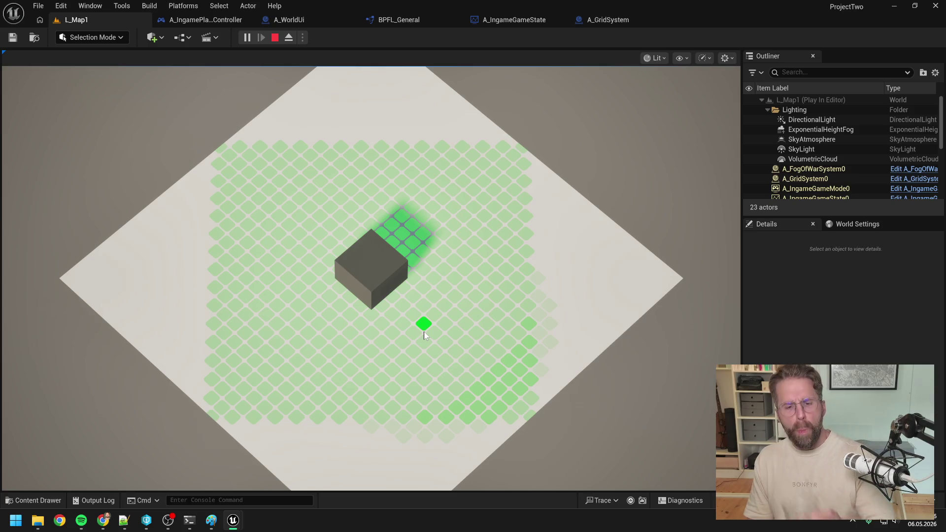
Step: Stop the L_Map1 play session after inspecting the green grid overlay
{"action": "key", "text": "Escape"}
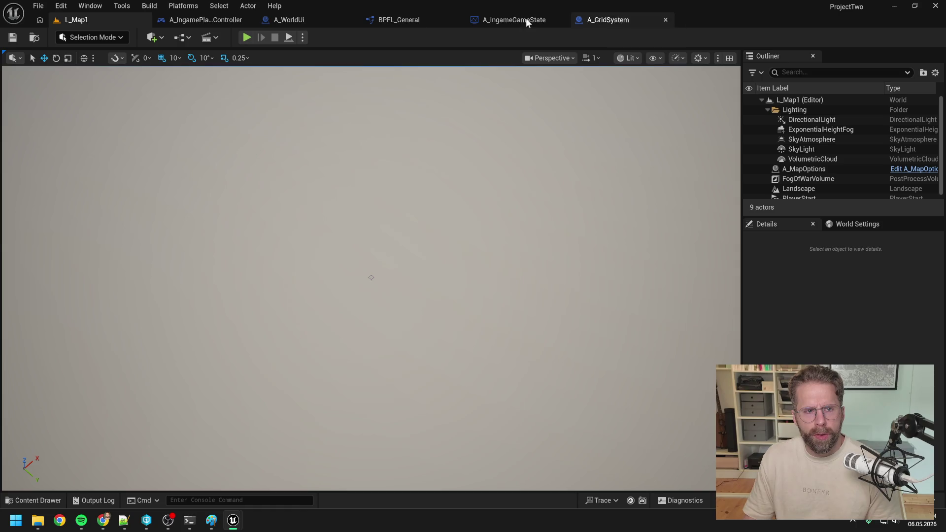
Step: Close the A_GridSystem and A_IngameGameState blueprints along with their open graph tabs
{"action": "left_click", "coordinate": [203, 20]}
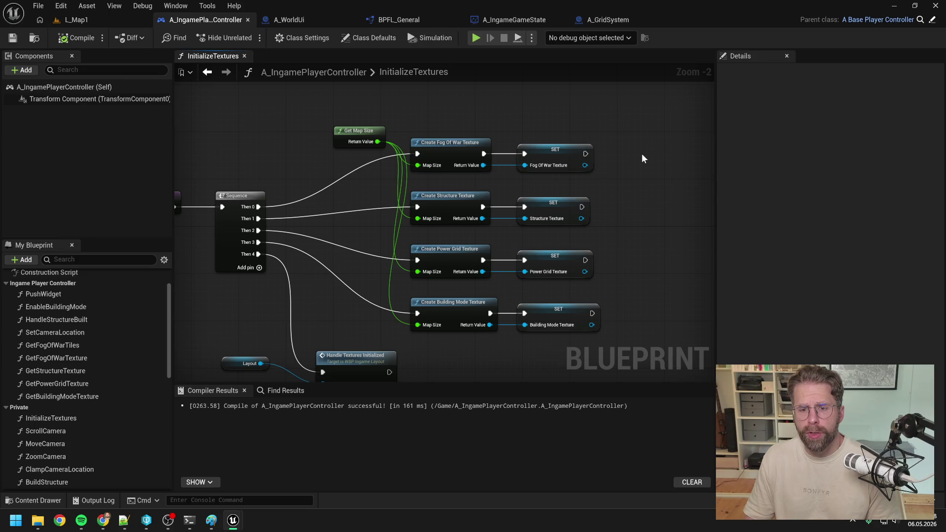
{"action": "left_click", "coordinate": [591, 22]}
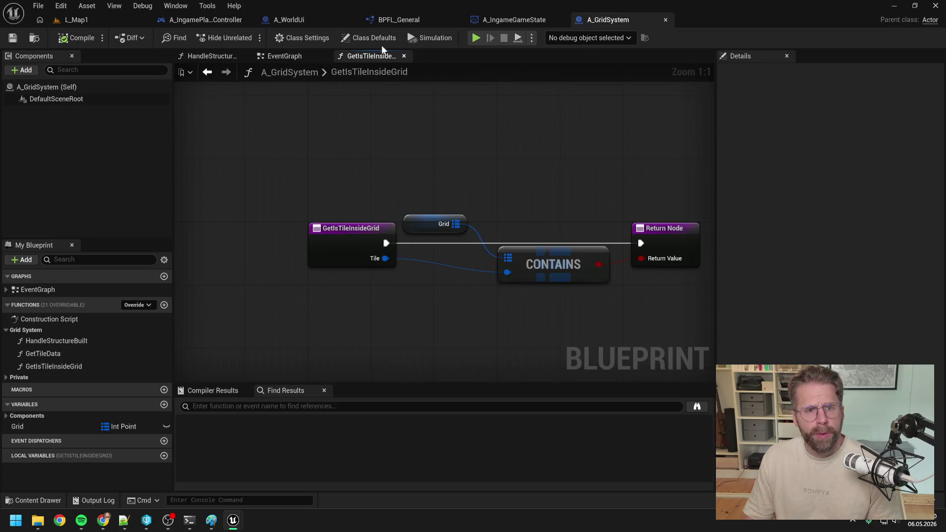
{"action": "right_click", "coordinate": [368, 58]}
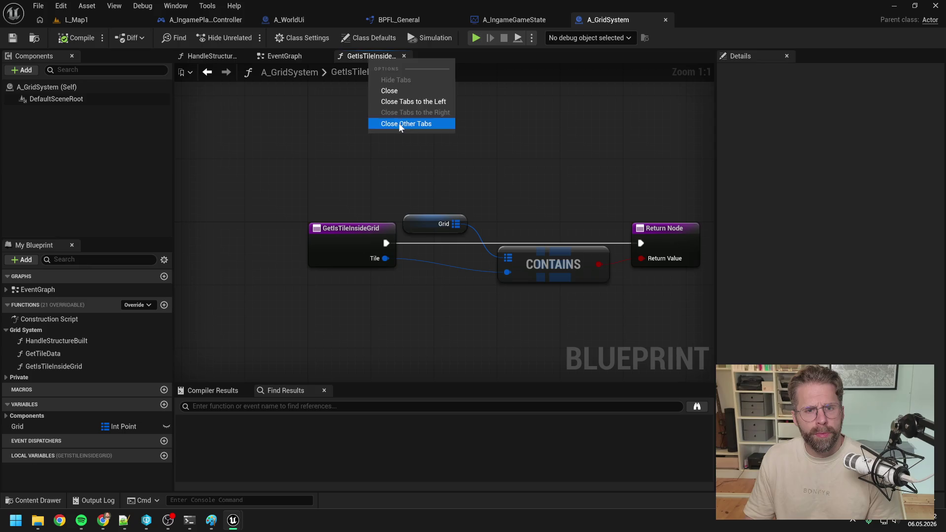
{"action": "left_click", "coordinate": [409, 123]}
{"action": "left_click", "coordinate": [666, 21]}
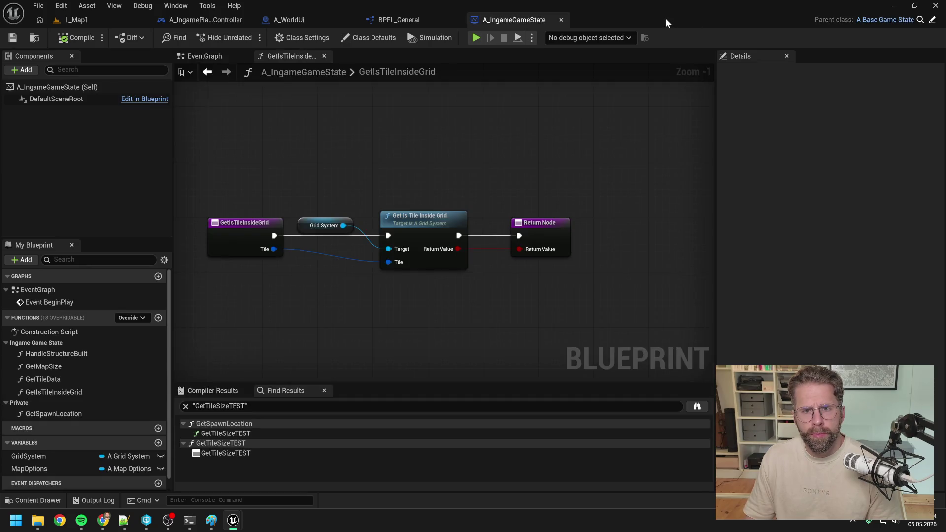
{"action": "left_click", "coordinate": [323, 55]}
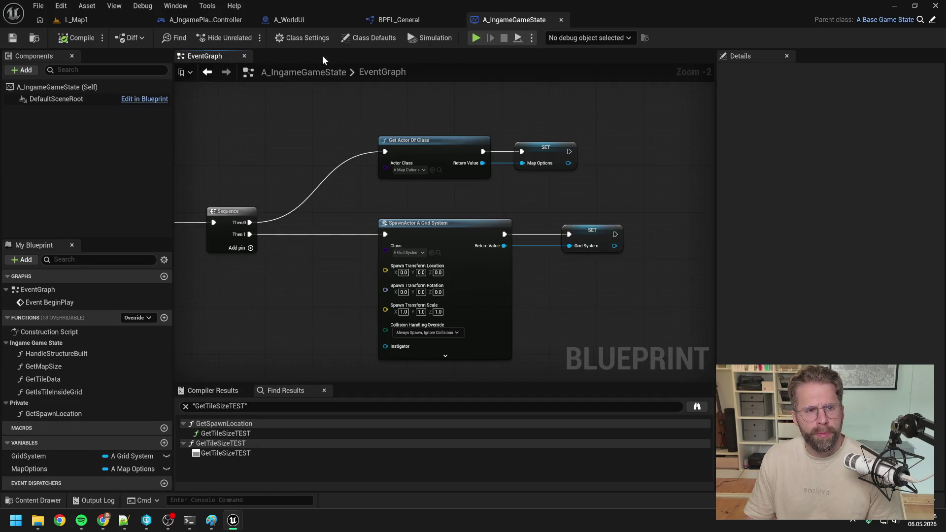
{"action": "left_click", "coordinate": [560, 19]}
Step: Close every BPFL_General graph tab, including GetTilesInRadius
{"action": "right_click", "coordinate": [651, 57]}
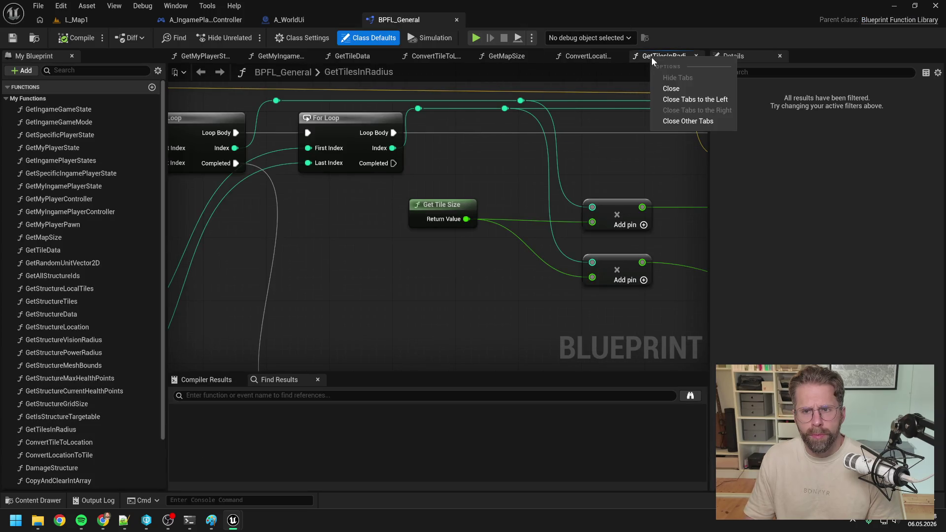
{"action": "left_click", "coordinate": [675, 122]}
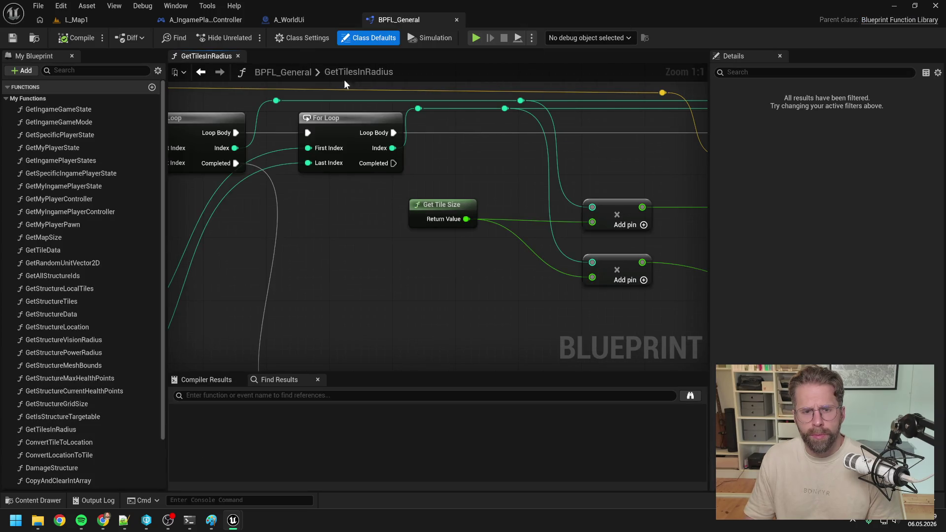
{"action": "left_click", "coordinate": [237, 56]}
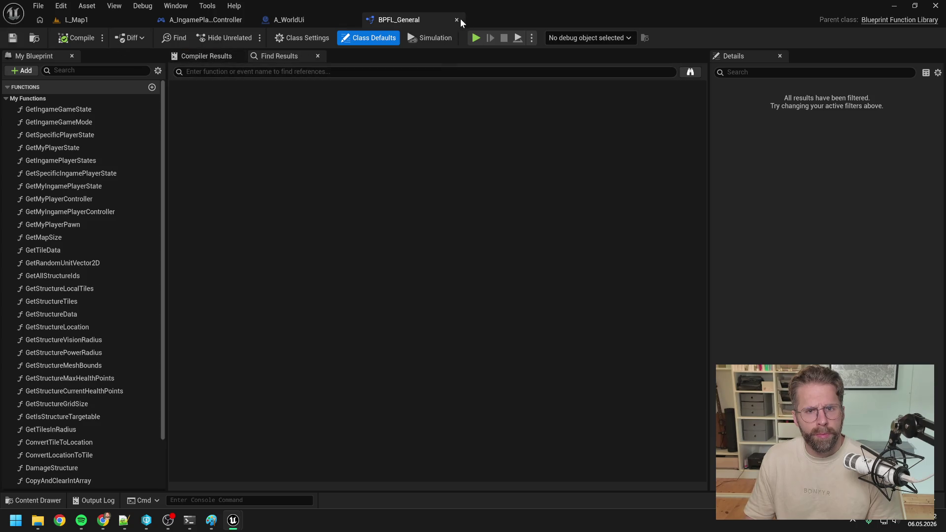
Step: Close BPFL_General and review the UpdateBuildingModeTexture tile loop, Branch and Contains nodes
{"action": "left_click", "coordinate": [458, 20]}
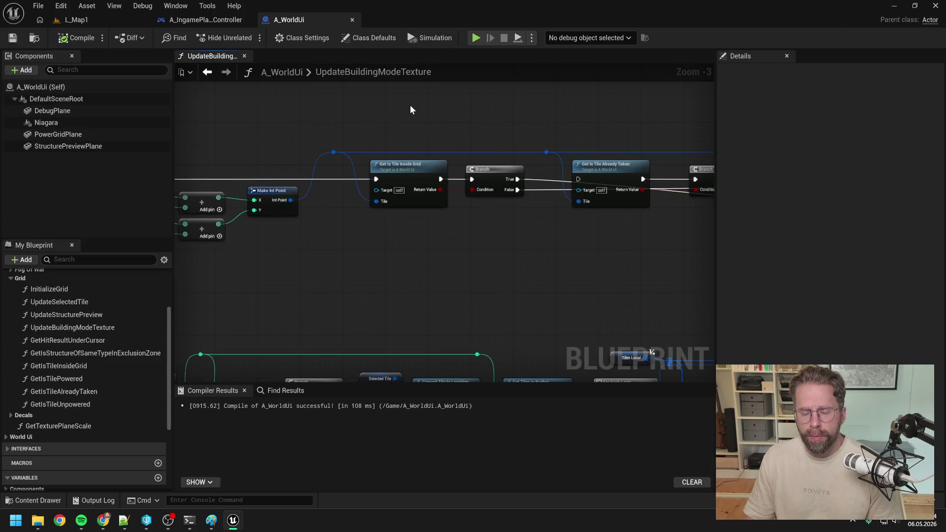
{"action": "scroll", "coordinate": [410, 105], "scroll_direction": "down", "scroll_amount": 4}
{"action": "scroll", "coordinate": [633, 172], "scroll_direction": "up", "scroll_amount": 2}
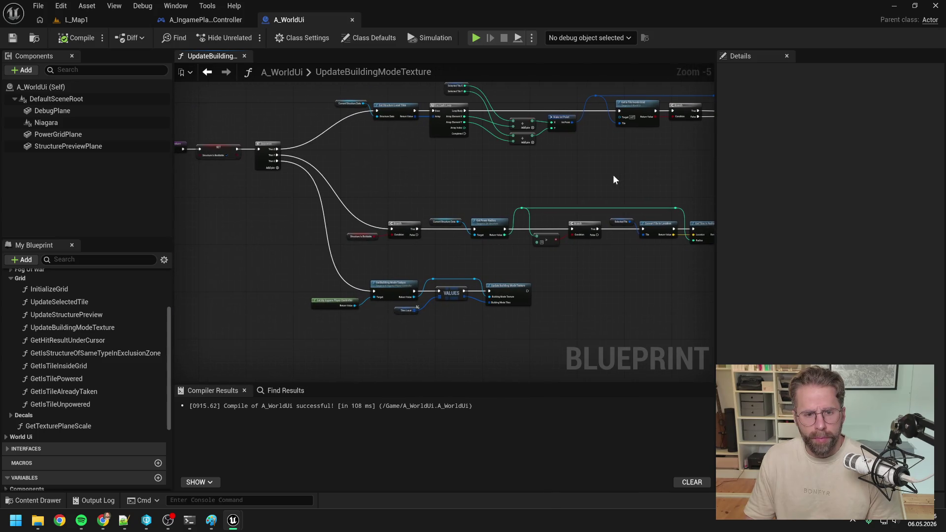
{"action": "scroll", "coordinate": [436, 283], "scroll_direction": "up", "scroll_amount": 2}
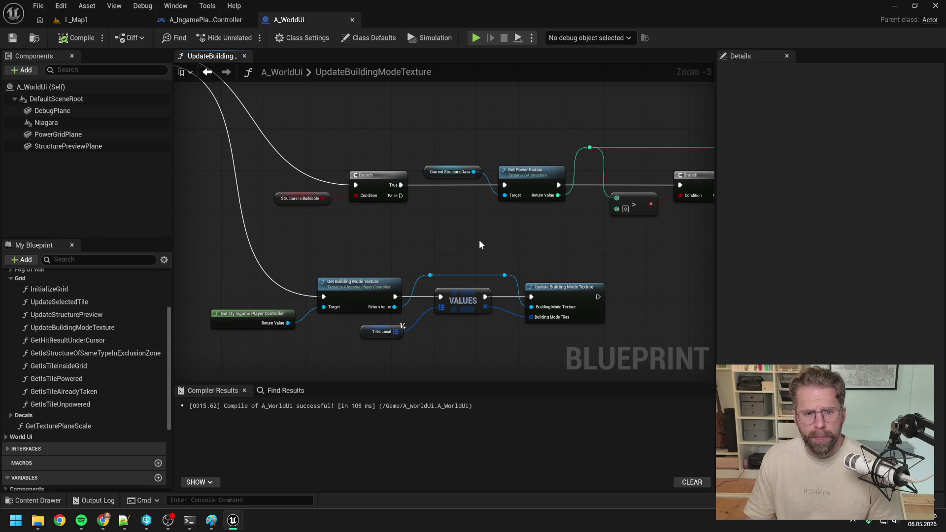
{"action": "scroll", "coordinate": [480, 241], "scroll_direction": "down", "scroll_amount": 1}
{"action": "left_click_drag", "start_coordinate": [481, 241], "coordinate": [355, 249]}
{"action": "left_click_drag", "start_coordinate": [518, 248], "coordinate": [392, 260]}
{"action": "scroll", "coordinate": [392, 258], "scroll_direction": "down", "scroll_amount": 1}
{"action": "left_click_drag", "start_coordinate": [537, 193], "coordinate": [359, 210]}
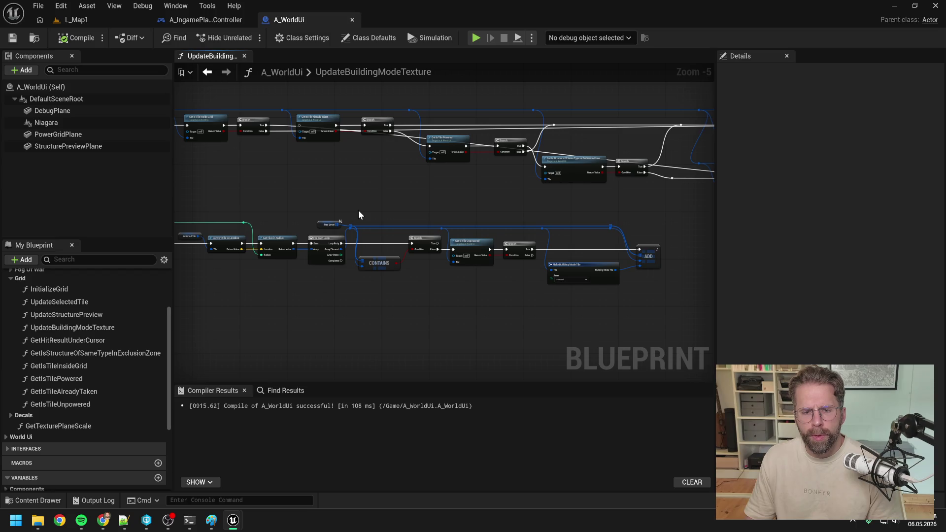
{"action": "left_click_drag", "start_coordinate": [358, 210], "coordinate": [517, 193]}
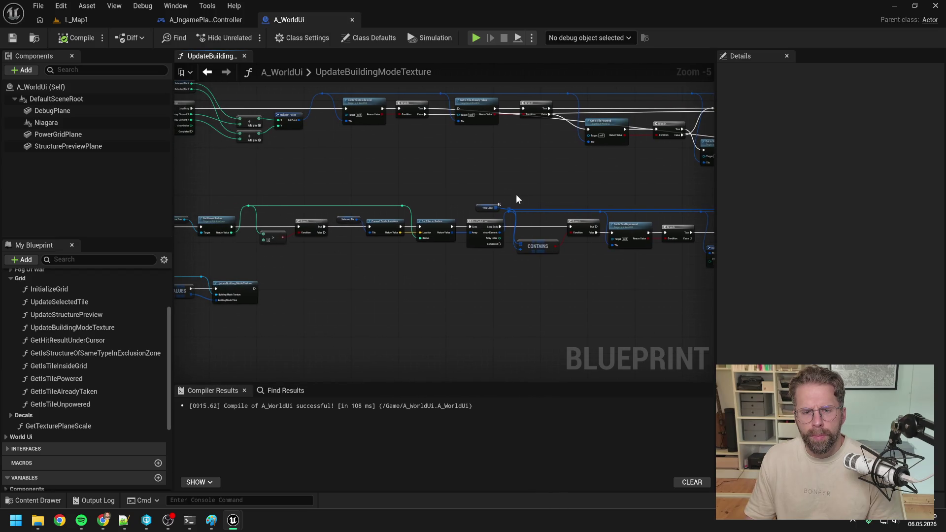
{"action": "scroll", "coordinate": [507, 213], "scroll_direction": "up", "scroll_amount": 2}
{"action": "mouse_move", "coordinate": [424, 170]}
{"action": "left_mouse_down"}
{"action": "mouse_move", "coordinate": [547, 160]}
{"action": "mouse_move", "coordinate": [546, 172]}
{"action": "mouse_move", "coordinate": [380, 164]}
{"action": "mouse_move", "coordinate": [442, 160]}
{"action": "left_mouse_up"}
{"action": "scroll", "coordinate": [545, 172], "scroll_direction": "down", "scroll_amount": 1}
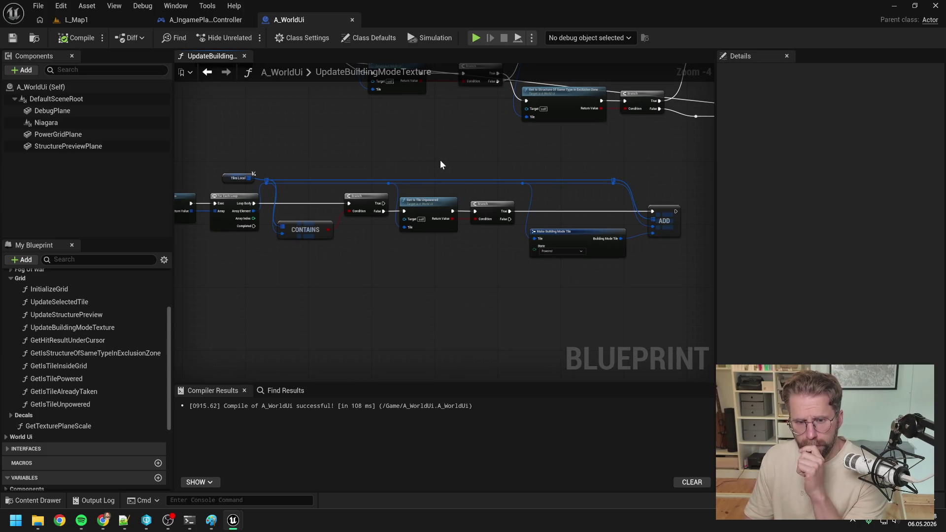
{"action": "mouse_move", "coordinate": [440, 159]}
{"action": "left_mouse_down"}
{"action": "mouse_move", "coordinate": [632, 148]}
{"action": "mouse_move", "coordinate": [564, 267]}
{"action": "left_mouse_up"}
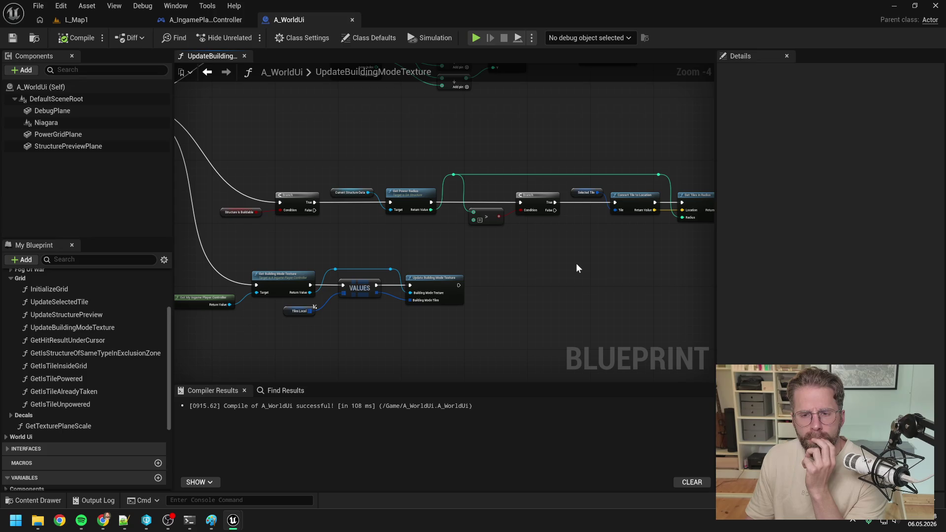
{"action": "mouse_move", "coordinate": [578, 266]}
{"action": "left_mouse_down"}
{"action": "mouse_move", "coordinate": [429, 258]}
{"action": "mouse_move", "coordinate": [404, 264]}
{"action": "mouse_move", "coordinate": [404, 274]}
{"action": "left_mouse_up"}
{"action": "left_click_drag", "start_coordinate": [527, 275], "coordinate": [395, 278]}
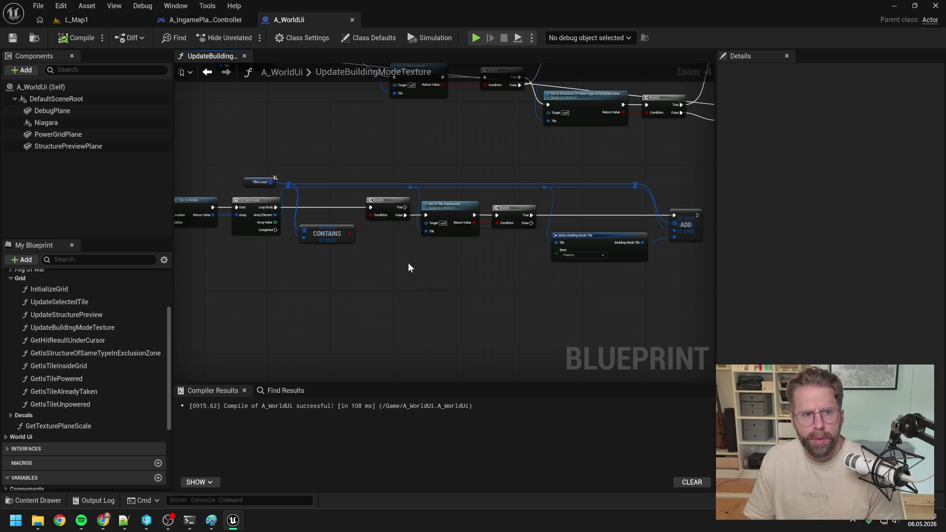
Step: Glance at A_IngamePlayerController's InitializeTextures graph, then play L_Map1
{"action": "left_click", "coordinate": [215, 22]}
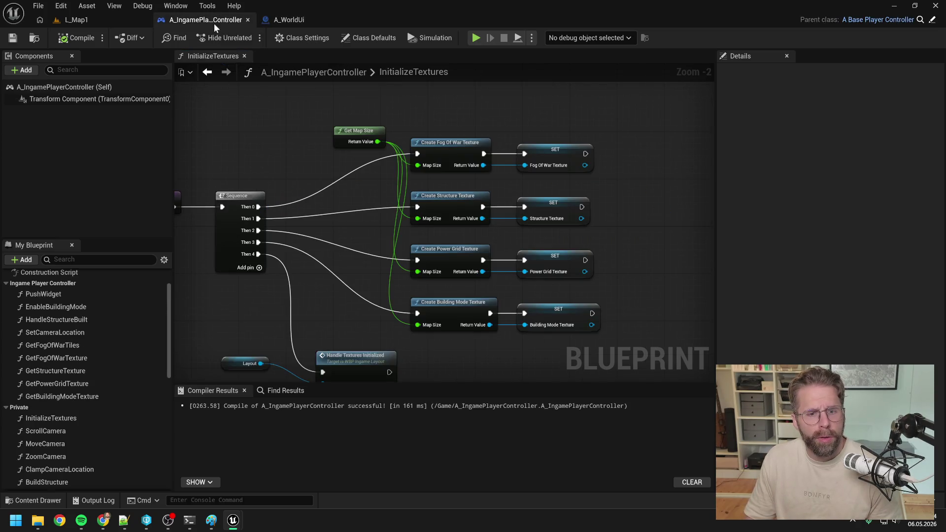
{"action": "scroll", "coordinate": [350, 214], "scroll_direction": "down", "scroll_amount": 3}
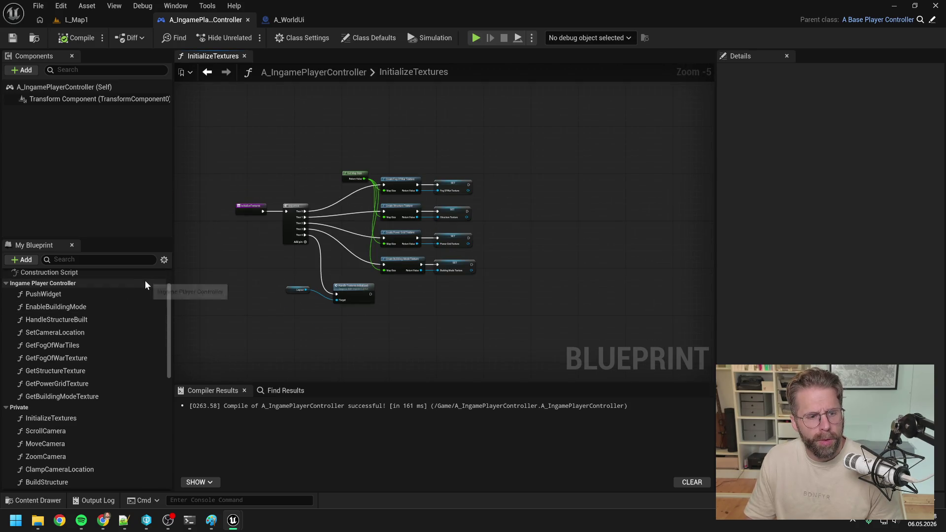
{"action": "left_click", "coordinate": [72, 21]}
{"action": "left_click", "coordinate": [242, 38]}
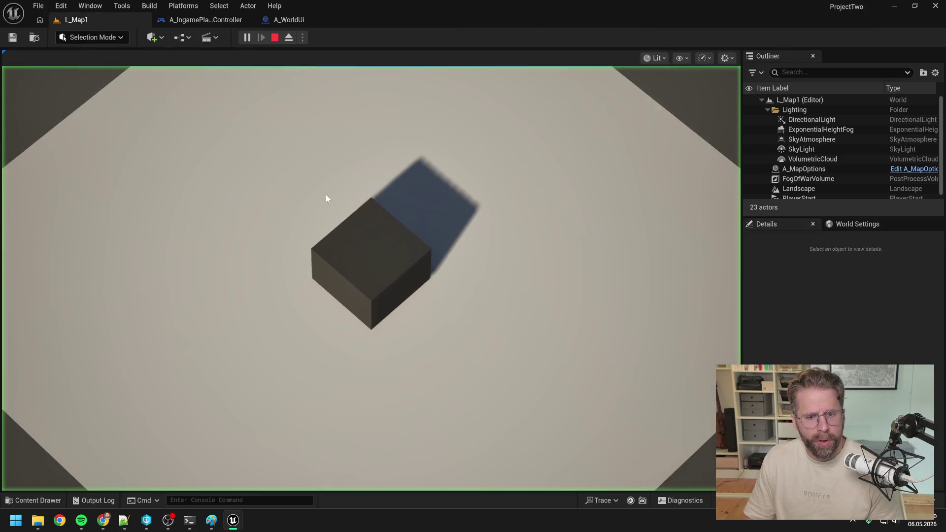
Step: Show the building grid with B, zoom to check its coverage around the cube, then stop playing
{"action": "key", "text": "b"}
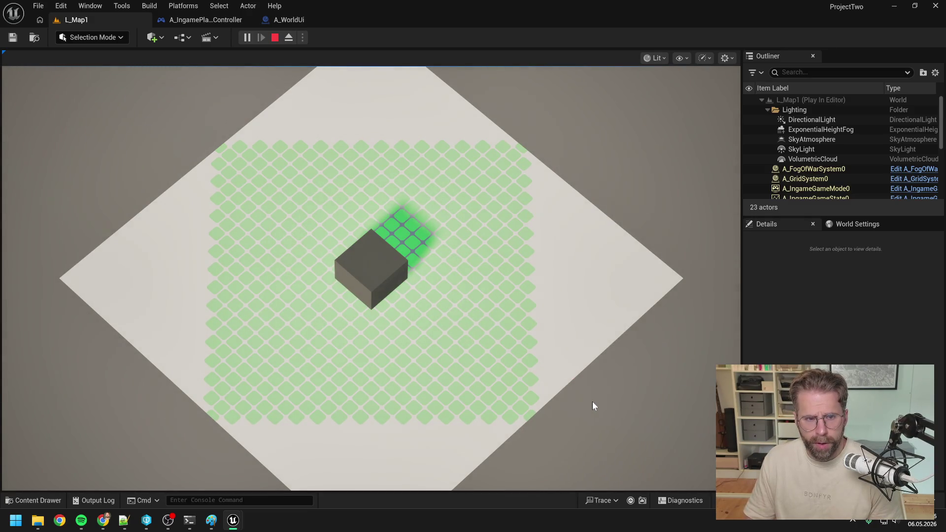
{"action": "scroll", "coordinate": [592, 402], "scroll_direction": "up", "scroll_amount": 2}
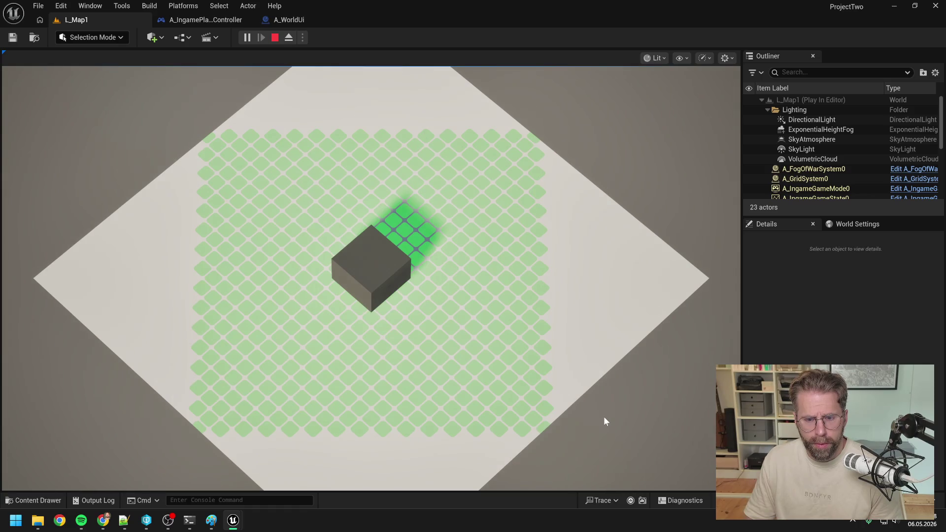
{"action": "scroll", "coordinate": [604, 416], "scroll_direction": "down", "scroll_amount": 3}
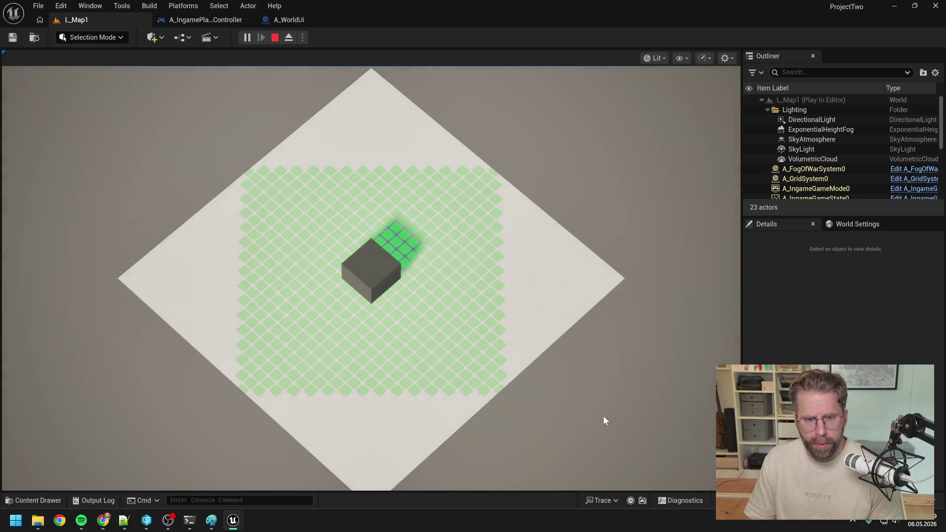
{"action": "scroll", "coordinate": [604, 415], "scroll_direction": "down", "scroll_amount": 1}
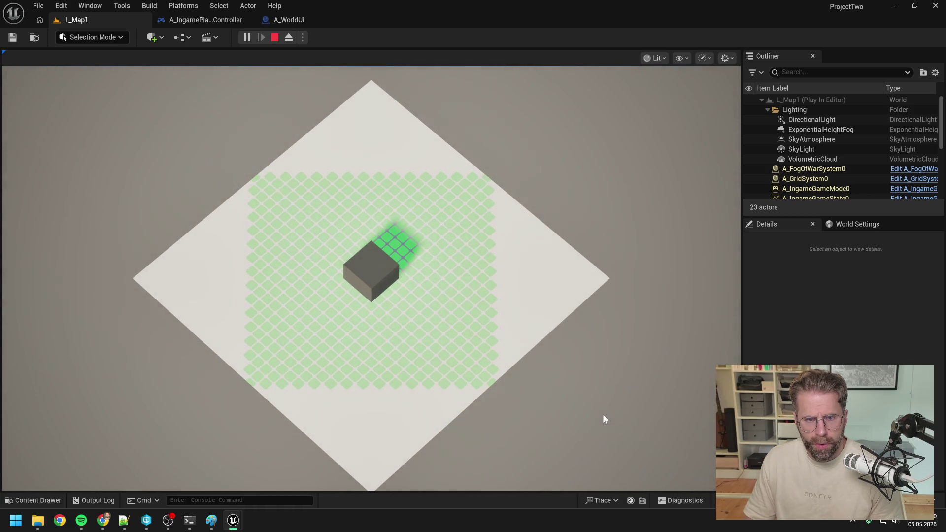
{"action": "scroll", "coordinate": [603, 414], "scroll_direction": "up", "scroll_amount": 2}
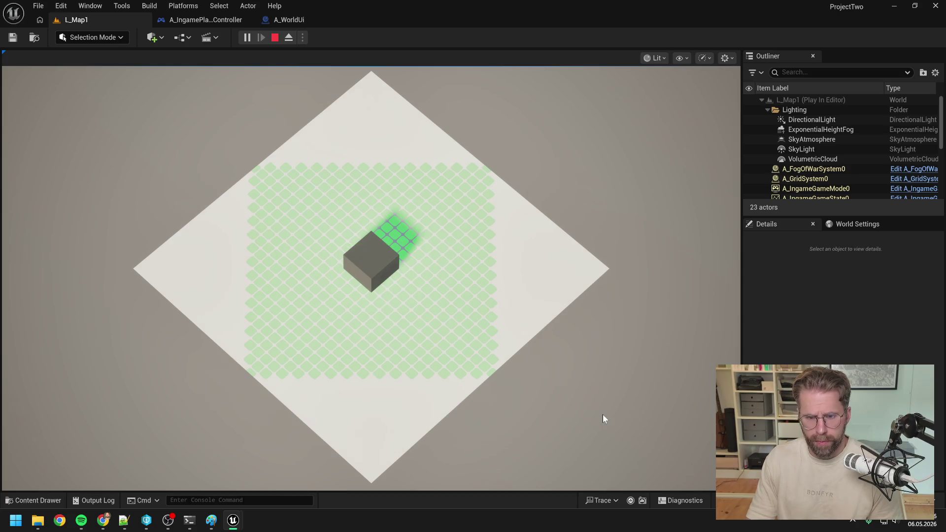
{"action": "key", "text": "Escape"}
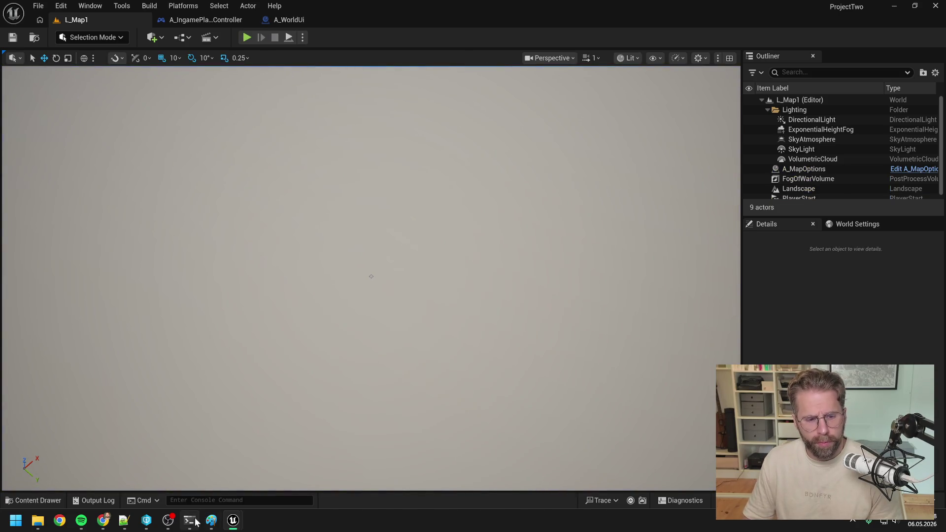
Step: Tell Claude the Power Grid is now visualised via PowerGridTexture on the unrotated plane
{"action": "left_click", "coordinate": [195, 522]}
{"action": "type", "text": "I"}
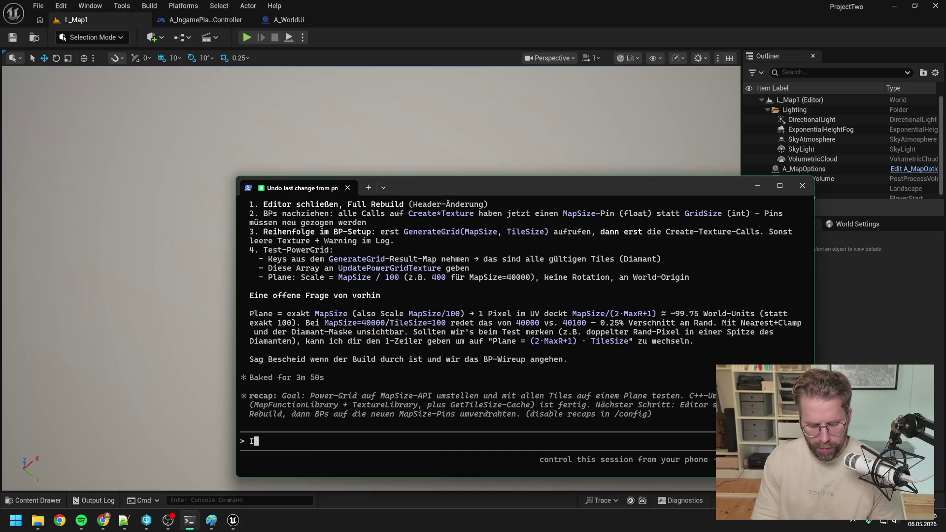
{"action": "type", "text": "ch visualis"}
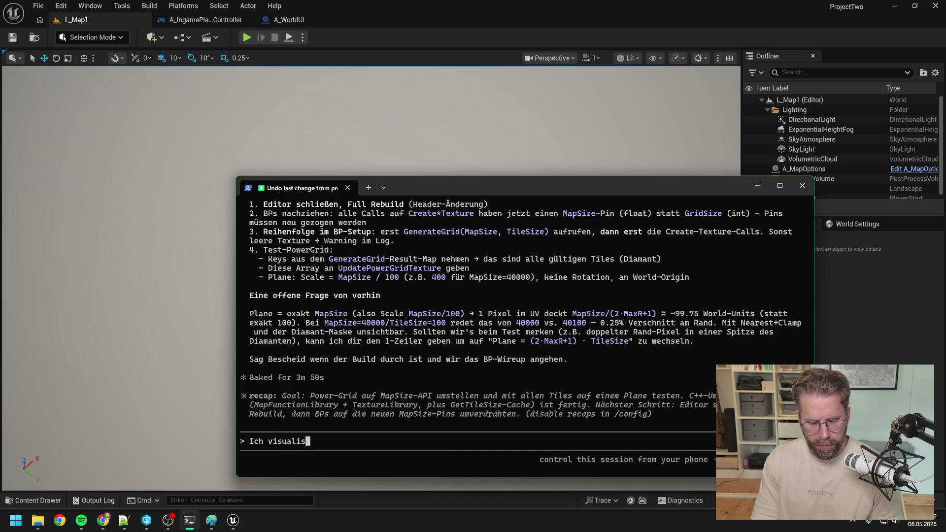
{"action": "type", "text": "iere nun das "}
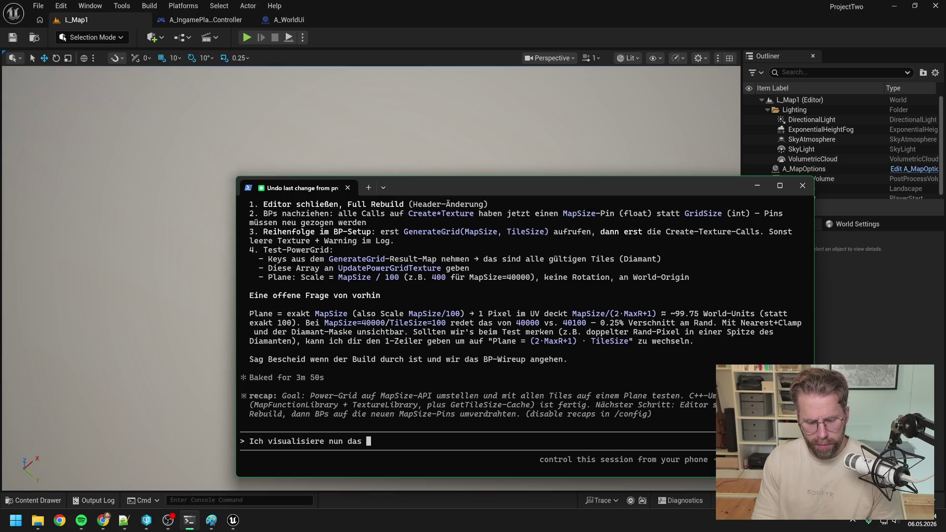
{"action": "type", "text": "Gri"}
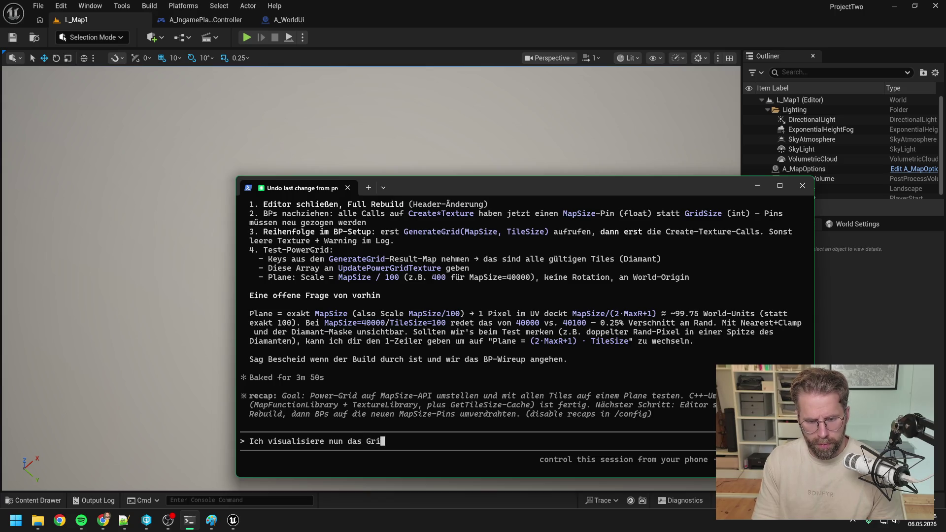
{"action": "type", "text": "d über die Pow"}
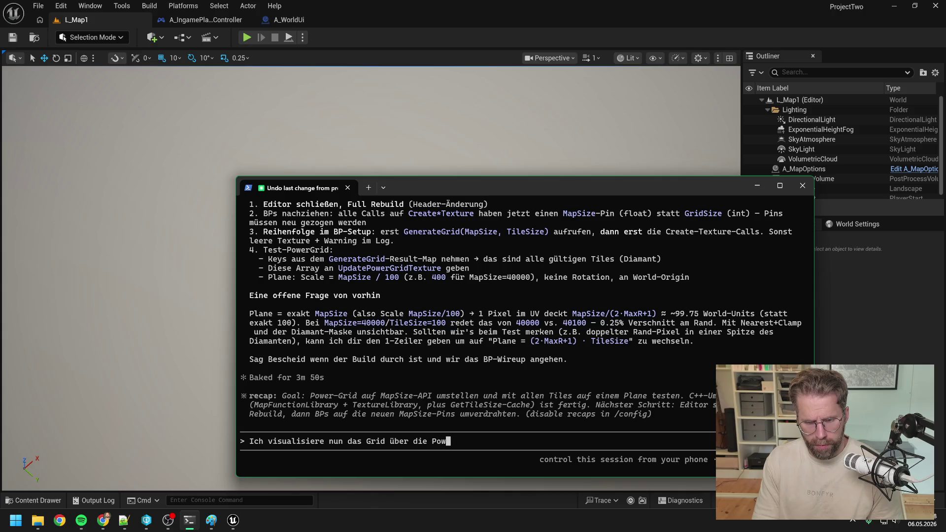
{"action": "type", "text": "erGridTextu"}
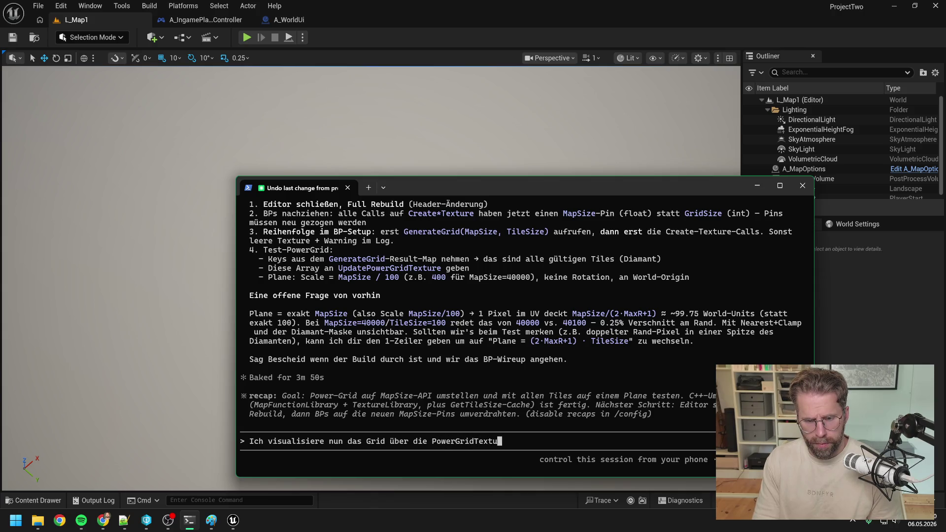
{"action": "type", "text": "re auf eine"}
{"action": "key", "text": "BackSpace"}
{"action": "key", "text": "BackSpace"}
{"action": "key", "text": "BackSpace"}
{"action": "type", "text": "das nicht"}
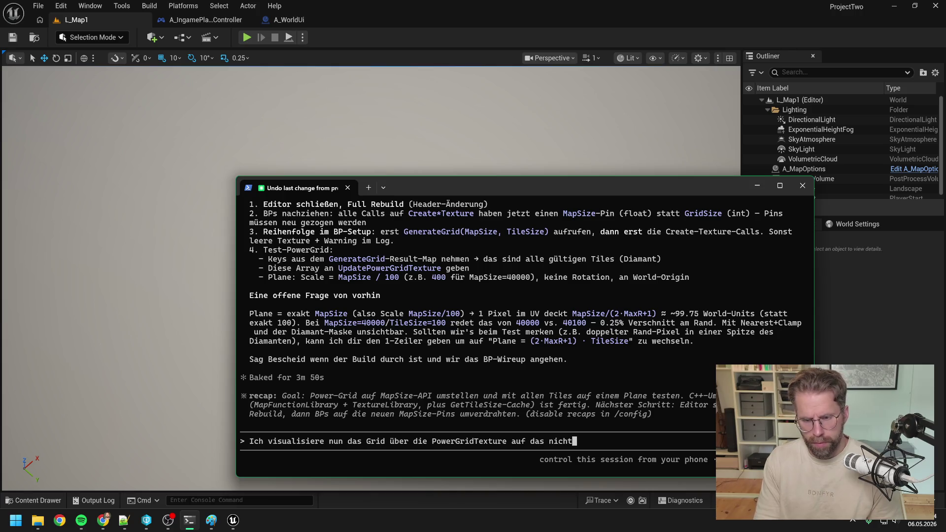
{"action": "type", "text": " gedrehte Plane"}
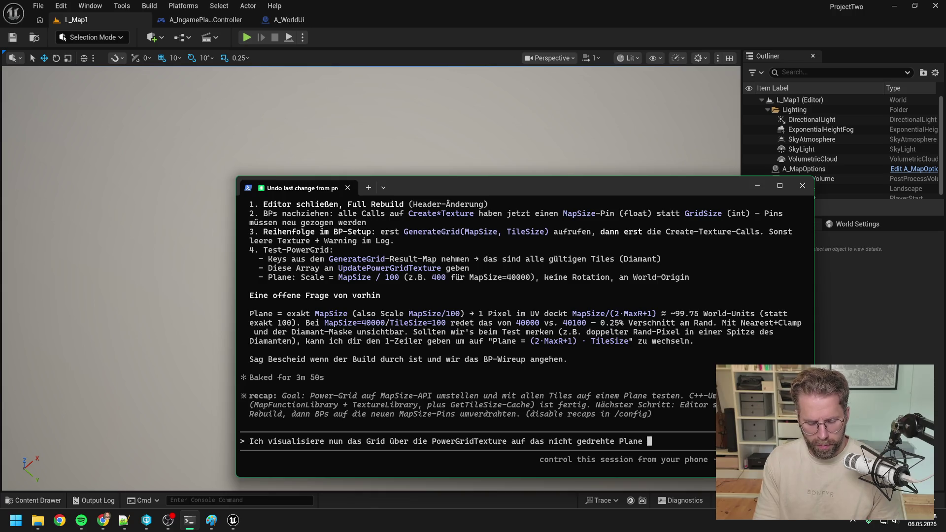
{"action": "key", "text": "BackSpace"}
Step: Add that corner tiles overhang the plane, ask whether to enlarge the plane or refine the check, and send
{"action": "type", "text": ". Es si"}
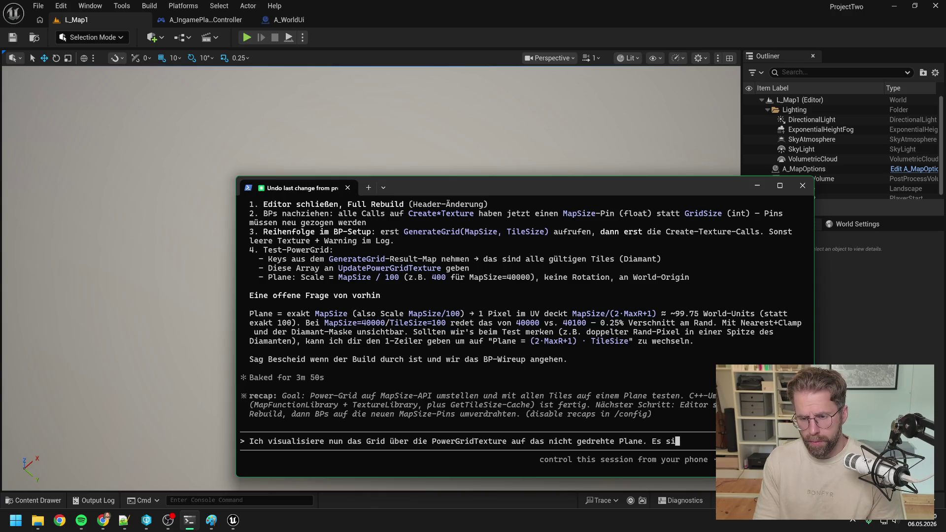
{"action": "type", "text": "eht sowei "}
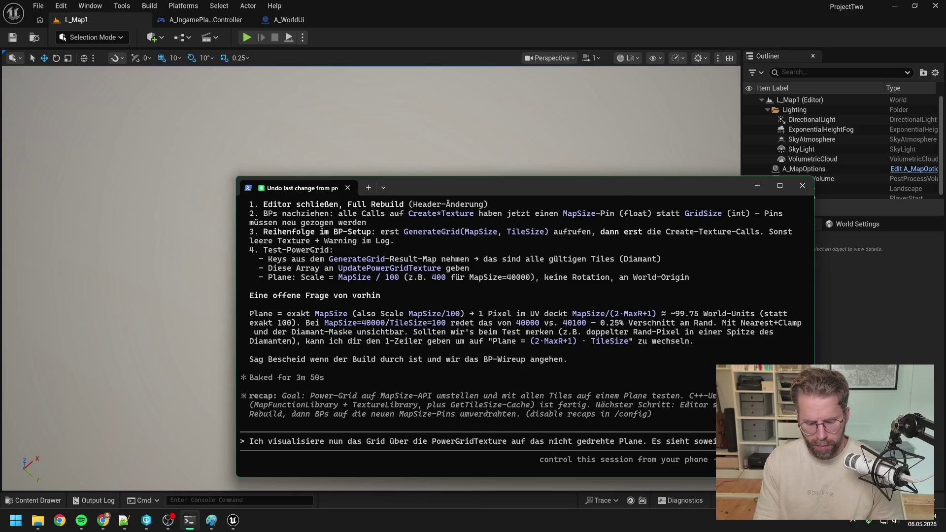
{"action": "type", "text": "Nur an den Ecken gehen Tiles über das Pla"}
{"action": "type", "text": "ne h"}
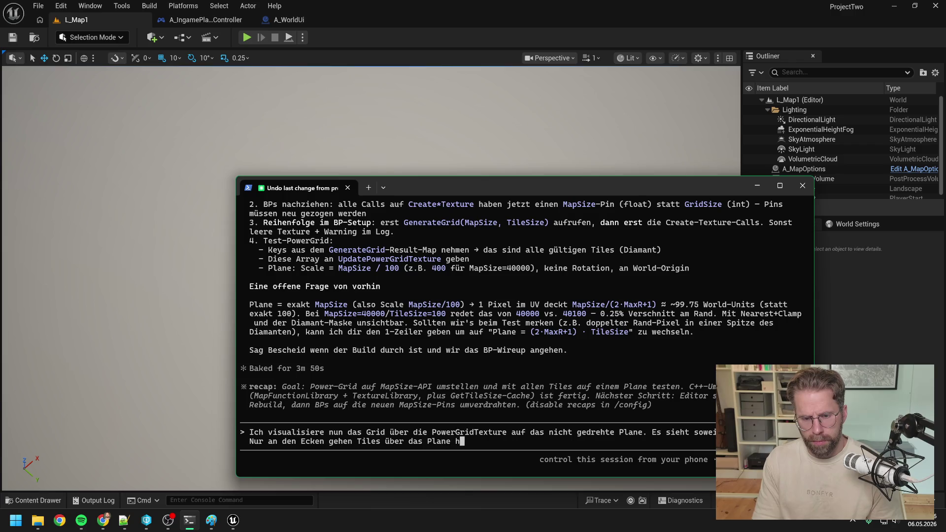
{"action": "type", "text": "inweg. Das liegt"}
{"action": "type", "text": " wohl dar"}
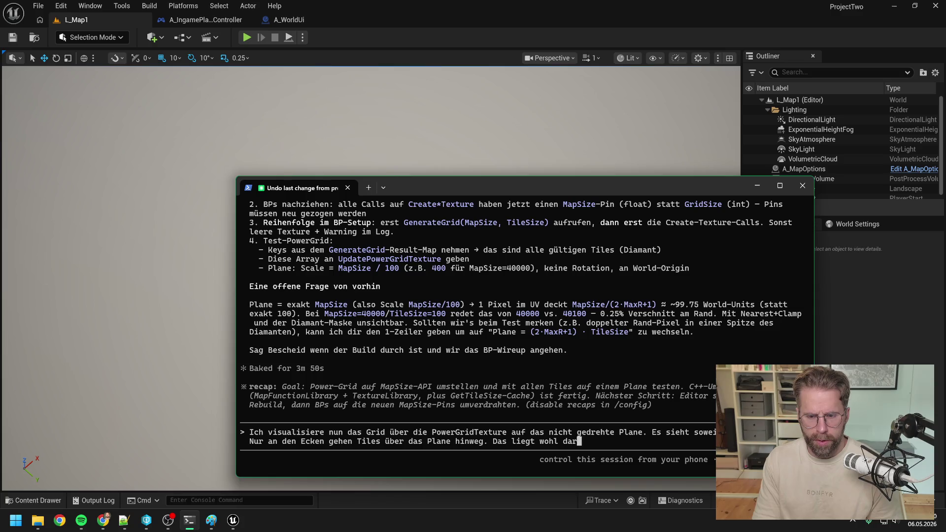
{"action": "type", "text": "an, dass wir "}
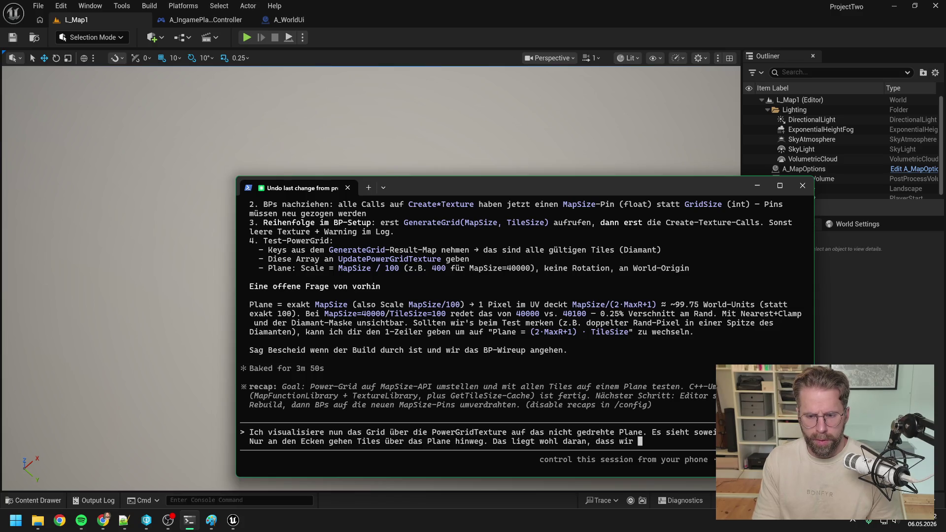
{"action": "type", "text": "nu"}
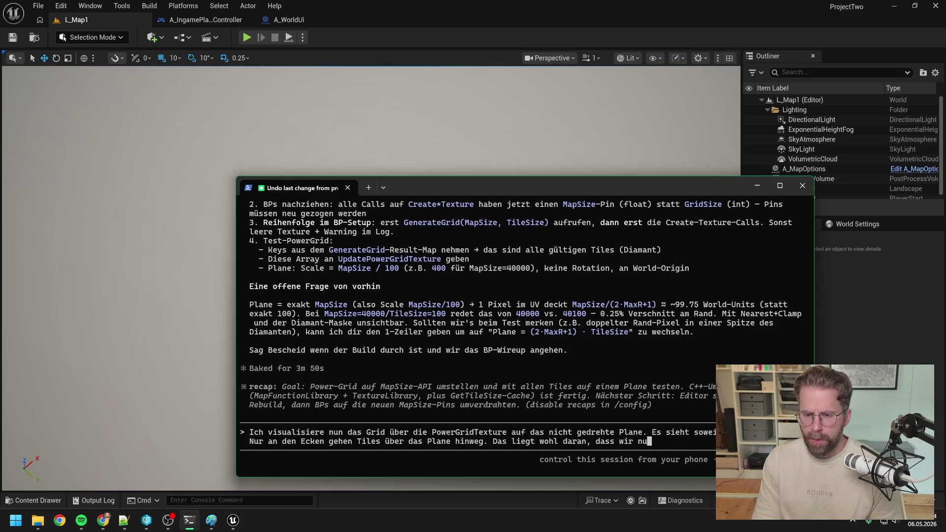
{"action": "type", "text": "r prüfen ob"}
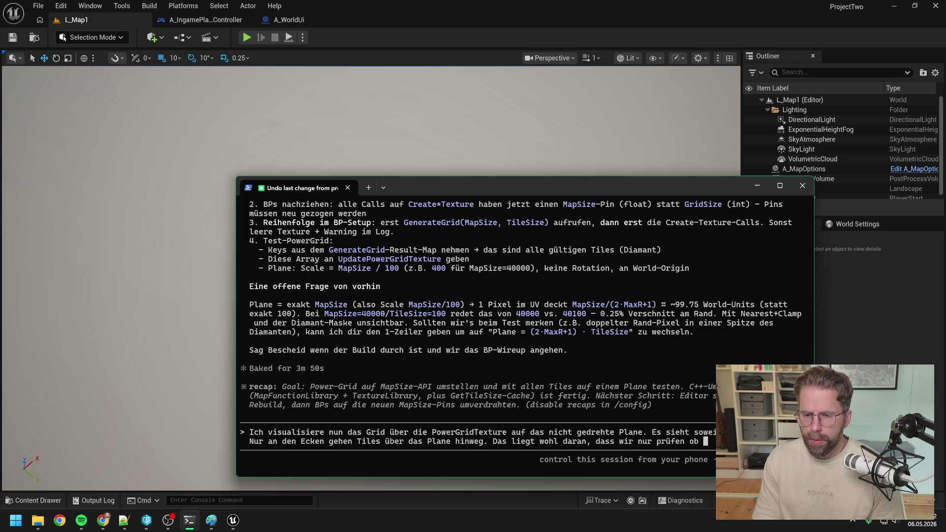
{"action": "type", "text": "mit "}
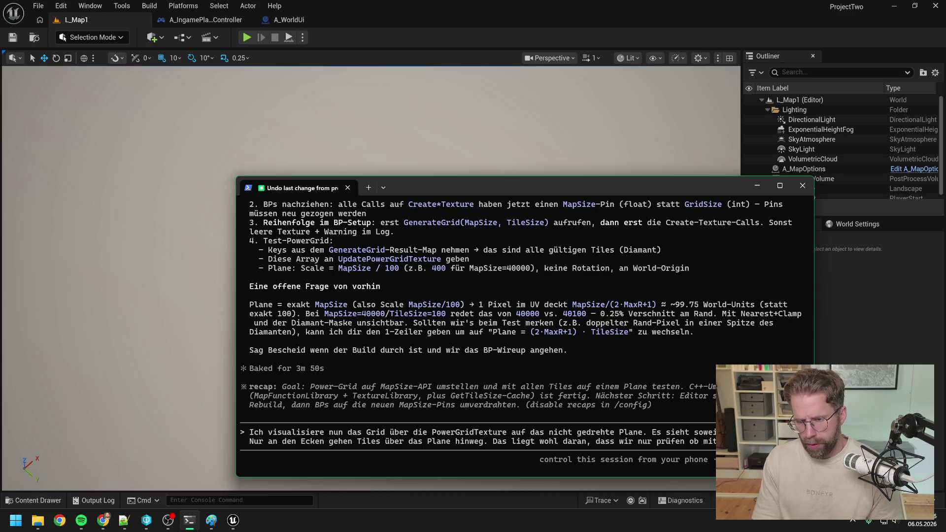
{"action": "type", "text": "noch in der Ma"}
{"action": "key", "text": "BackSpace"}
{"action": "type", "text": "ske ist. "}
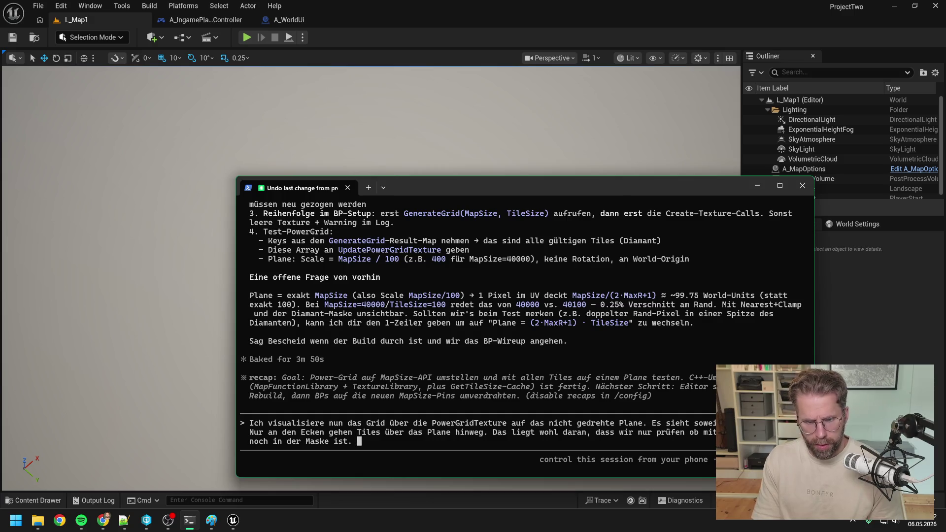
{"action": "type", "text": "Wir können n"}
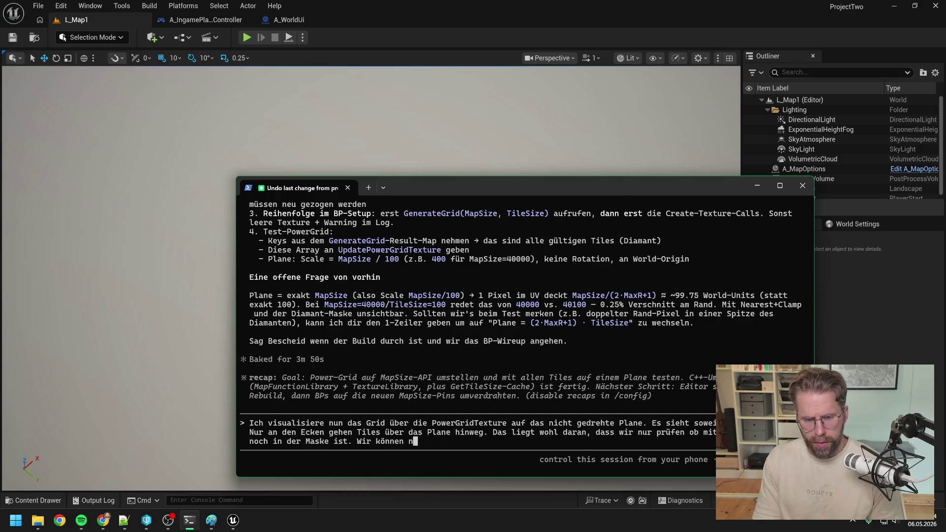
{"action": "type", "text": "un entweder d"}
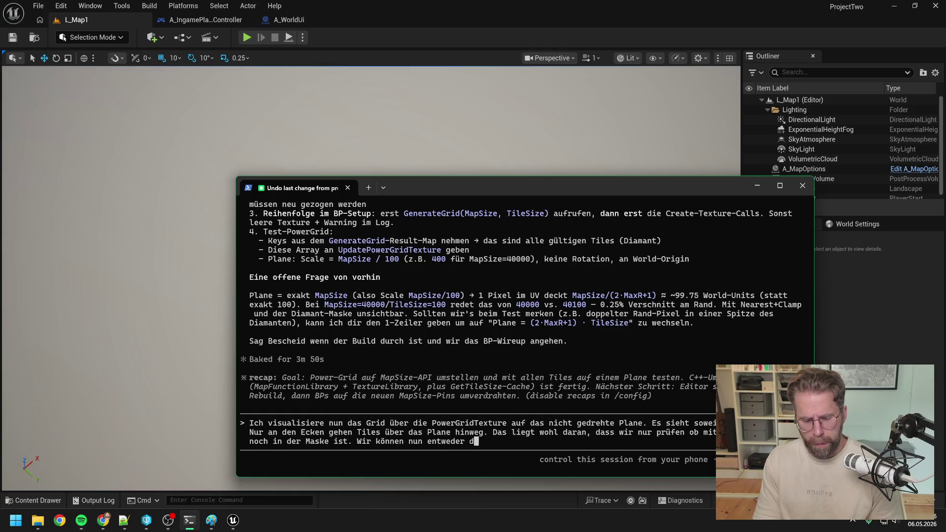
{"action": "type", "text": "as Plane vergrößern oder den Check v"}
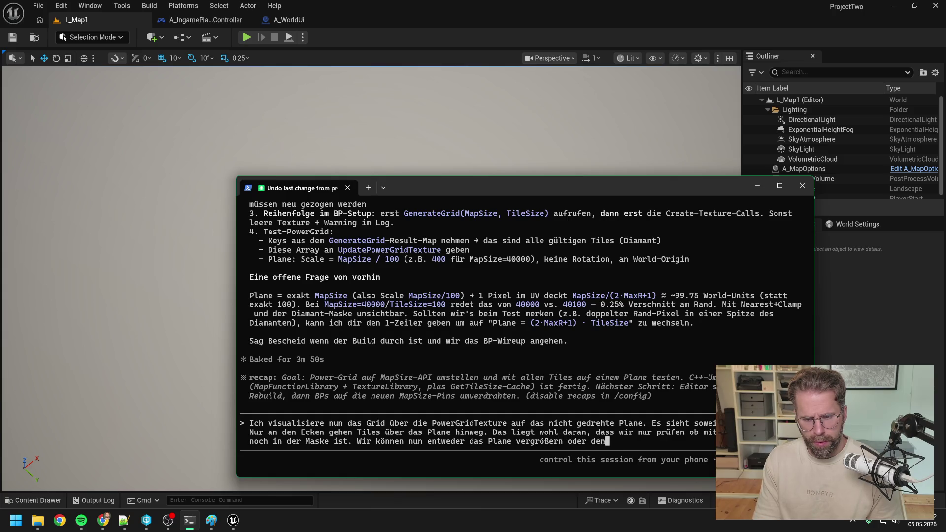
{"action": "type", "text": "erfeien"}
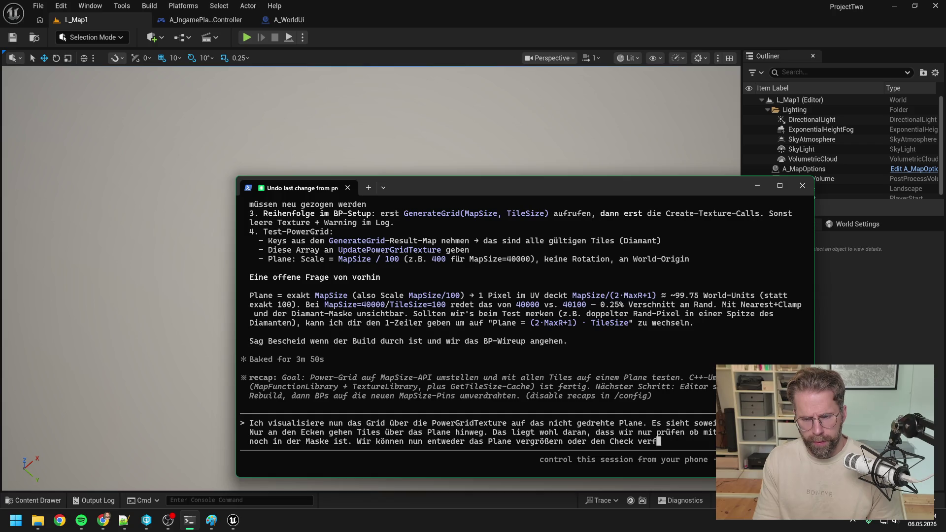
{"action": "key", "text": "BackSpace"}
{"action": "key", "text": "BackSpace"}
{"action": "type", "text": "nern, was m"}
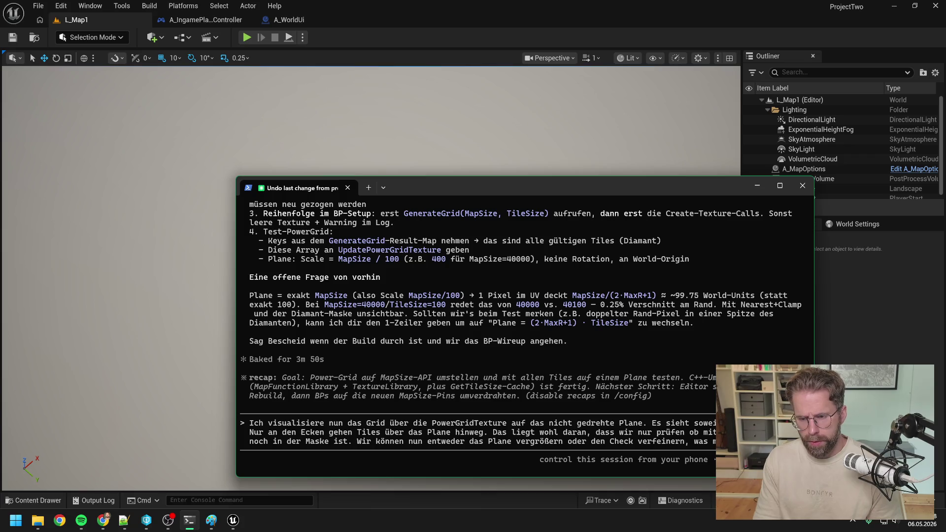
{"action": "key", "text": "Return"}
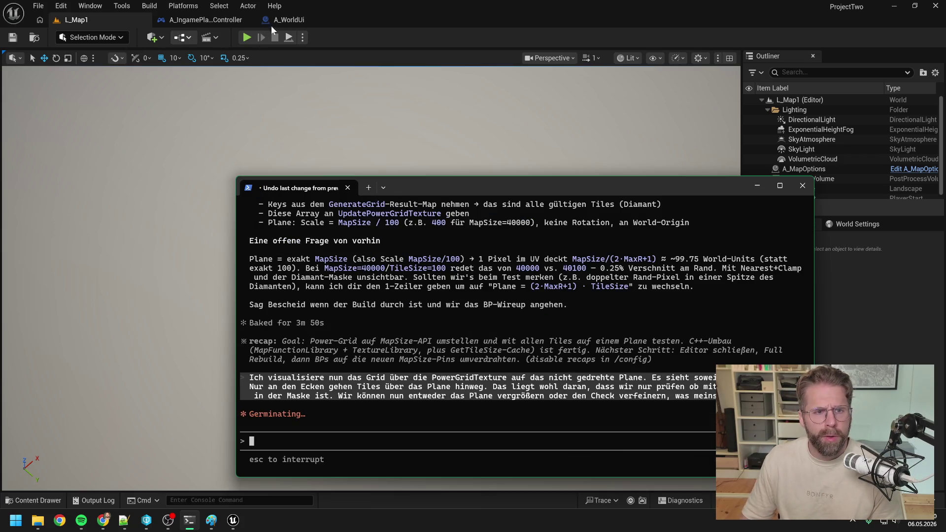
{"action": "left_click", "coordinate": [288, 20]}
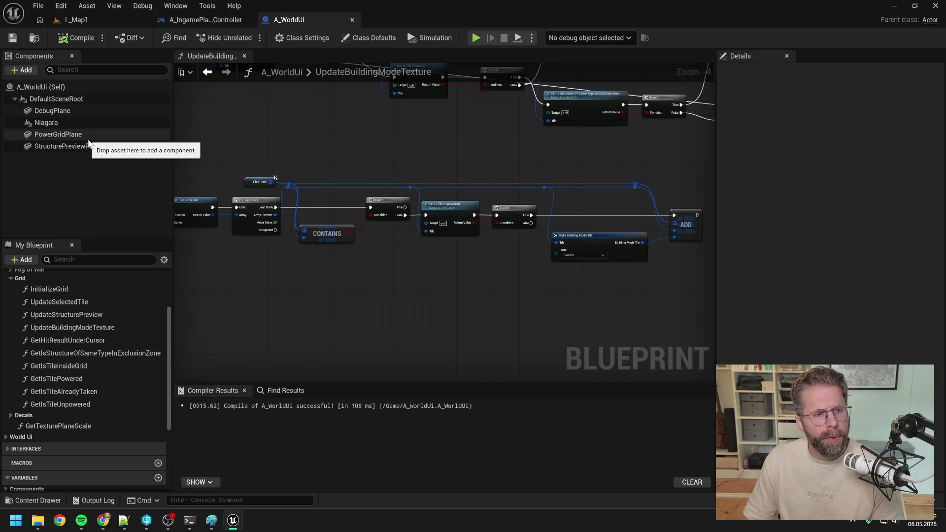
Step: Go from InitializeGrid into A_WorldUi's GetTexturePlaneScale function graph
{"action": "mouse_move", "coordinate": [284, 129]}
{"action": "left_mouse_down"}
{"action": "mouse_move", "coordinate": [239, 131]}
{"action": "mouse_move", "coordinate": [289, 172]}
{"action": "left_mouse_up"}
{"action": "scroll", "coordinate": [406, 236], "scroll_direction": "down", "scroll_amount": 2}
{"action": "scroll", "coordinate": [483, 224], "scroll_direction": "down", "scroll_amount": 1}
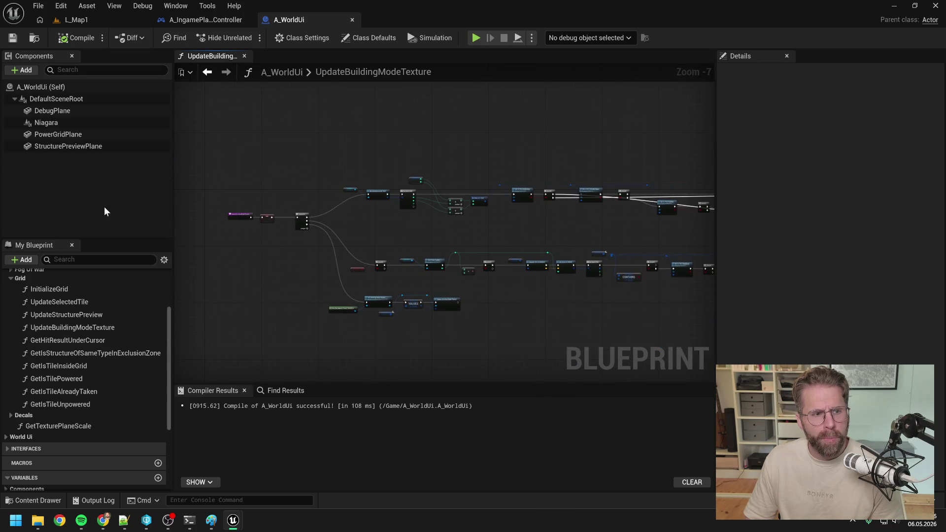
{"action": "double_click", "coordinate": [74, 289]}
{"action": "scroll", "coordinate": [298, 193], "scroll_direction": "up", "scroll_amount": 3}
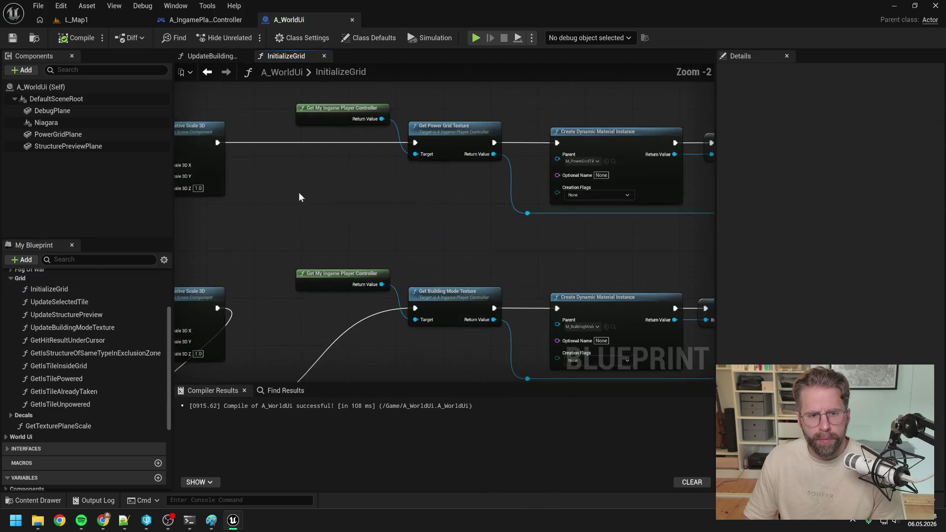
{"action": "double_click", "coordinate": [345, 165]}
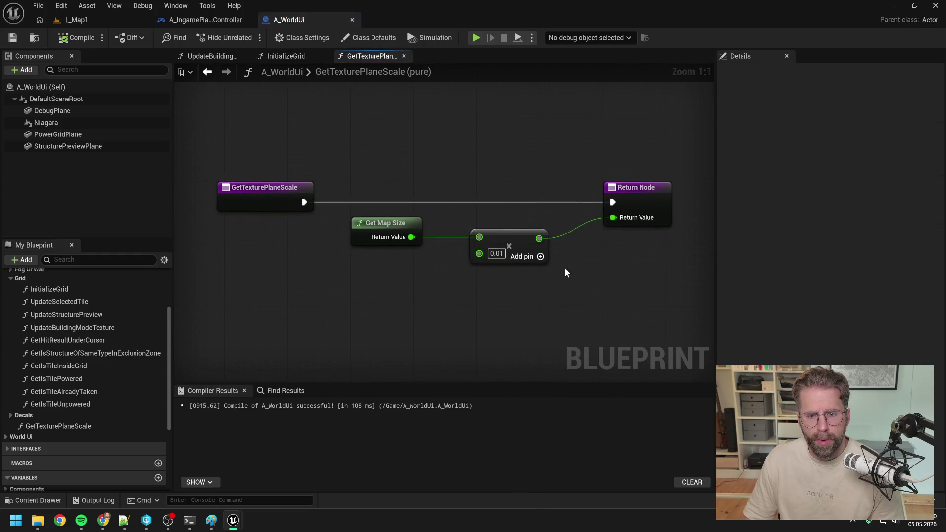
Step: Add 100 to the multiply result with a new + node
{"action": "left_click_drag", "start_coordinate": [513, 238], "coordinate": [550, 254]}
{"action": "type", "text": "+"}
{"action": "key", "text": "Return"}
{"action": "left_click", "coordinate": [572, 276]}
{"action": "type", "text": "100"}
{"action": "key", "text": "Return"}
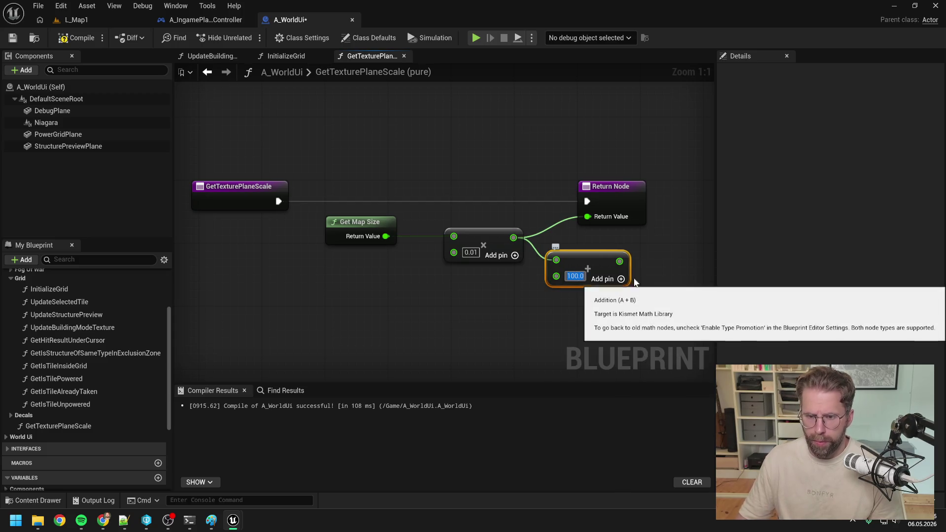
Step: Place a Get Tile Size node beside the math nodes and recentre the graph
{"action": "left_click_drag", "start_coordinate": [504, 304], "coordinate": [417, 312]}
{"action": "right_click", "coordinate": [417, 311]}
{"action": "type", "text": "get tile si"}
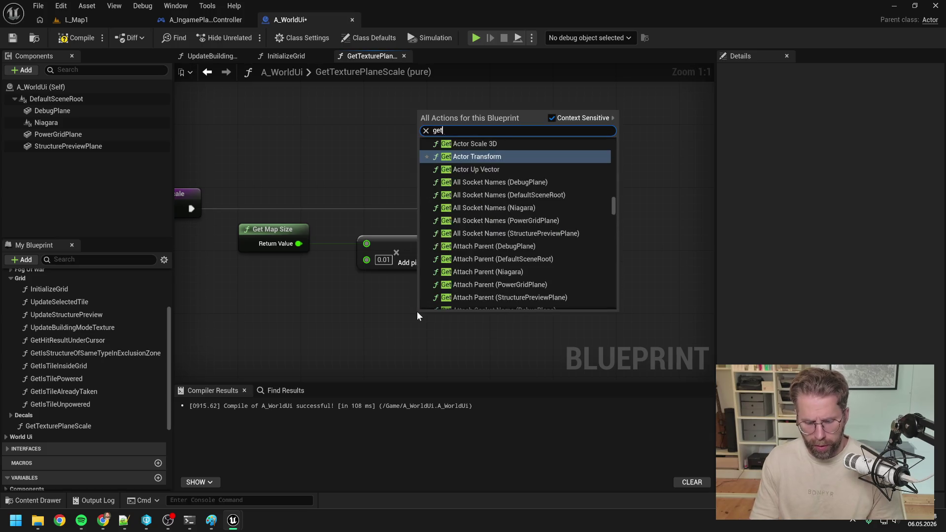
{"action": "left_click", "coordinate": [493, 167]}
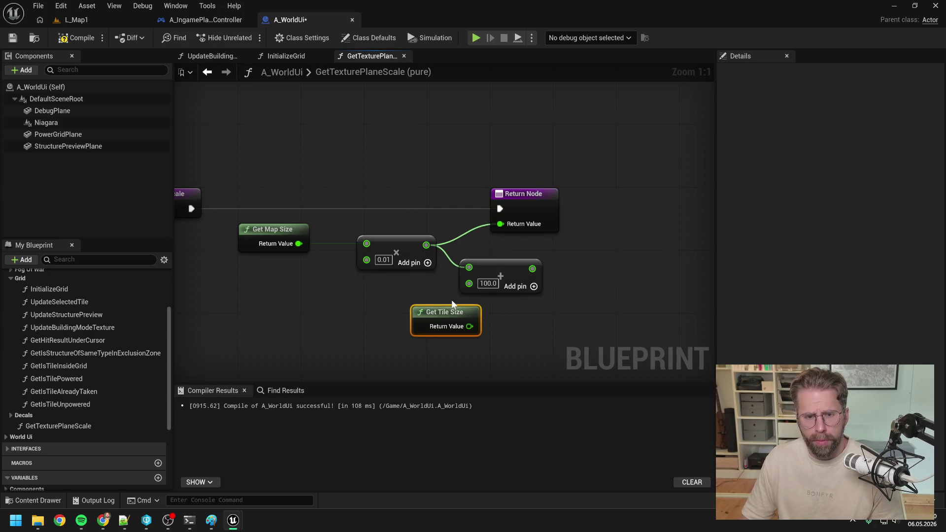
{"action": "left_click_drag", "start_coordinate": [445, 312], "coordinate": [396, 296]}
{"action": "left_click", "coordinate": [493, 266]}
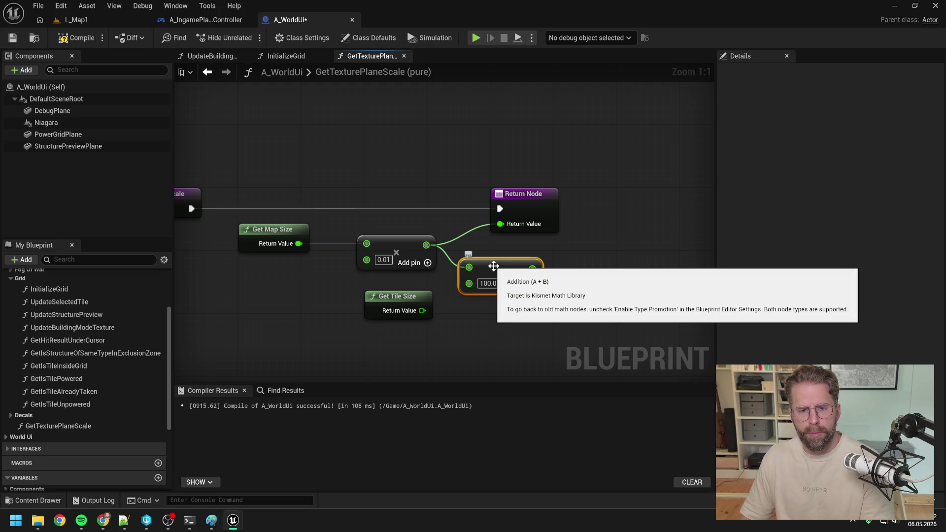
{"action": "scroll", "coordinate": [514, 313], "scroll_direction": "down", "scroll_amount": 1}
{"action": "left_click", "coordinate": [502, 324]}
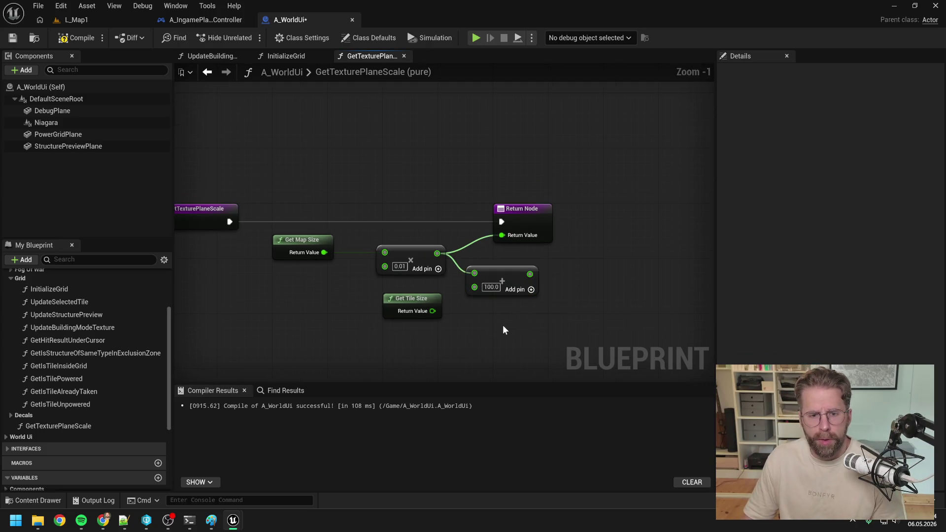
{"action": "left_click_drag", "start_coordinate": [502, 324], "coordinate": [567, 308]}
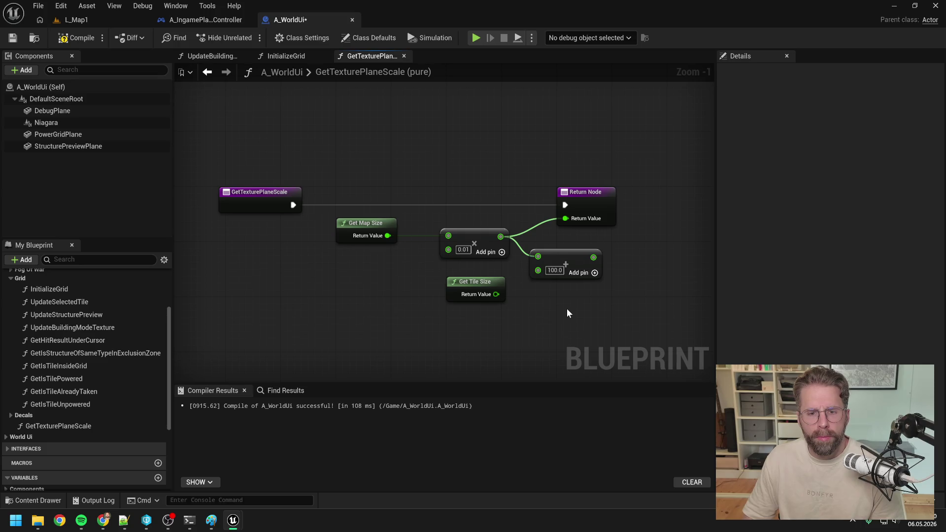
{"action": "left_click_drag", "start_coordinate": [567, 310], "coordinate": [527, 319]}
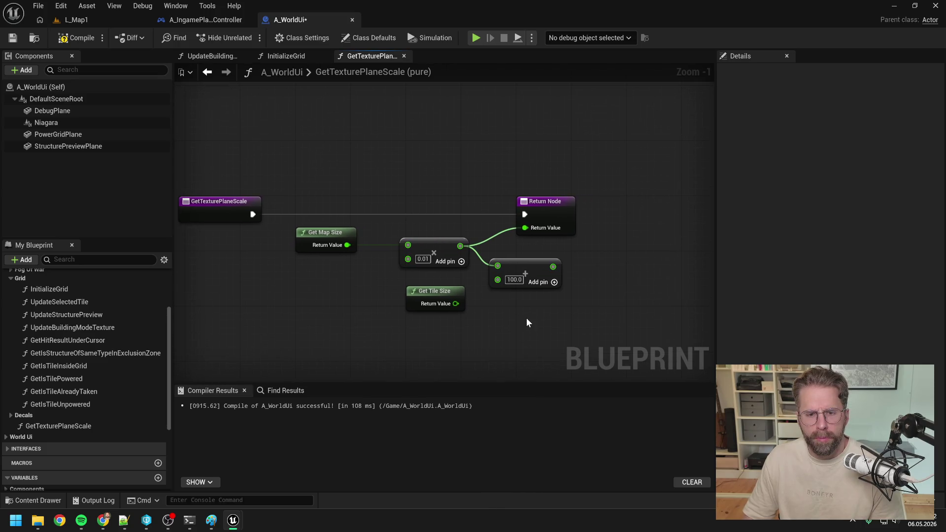
Step: Wire the Add node's output to Return Value, tidy the layout, and delete the unused Get Tile Size node
{"action": "left_click_drag", "start_coordinate": [561, 205], "coordinate": [609, 205]}
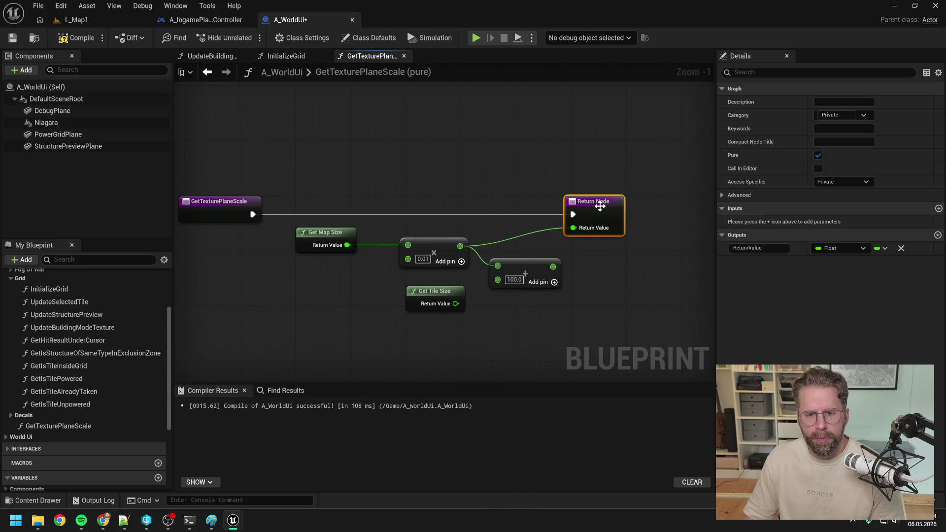
{"action": "left_click", "coordinate": [516, 269]}
{"action": "left_click_drag", "start_coordinate": [553, 266], "coordinate": [572, 227]}
{"action": "left_click_drag", "start_coordinate": [608, 214], "coordinate": [622, 214]}
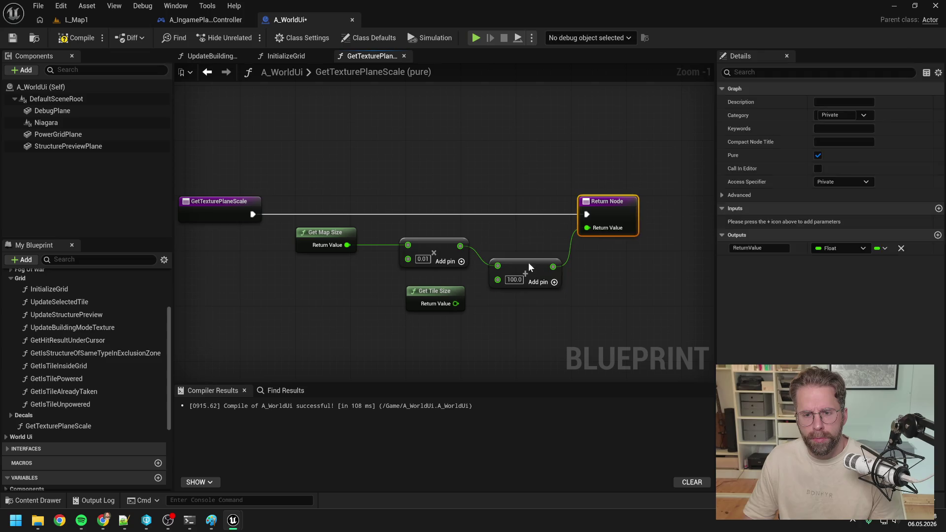
{"action": "left_click_drag", "start_coordinate": [529, 267], "coordinate": [528, 247]}
{"action": "left_click", "coordinate": [434, 292]}
{"action": "key", "text": "Delete"}
{"action": "left_click_drag", "start_coordinate": [312, 204], "coordinate": [508, 289]}
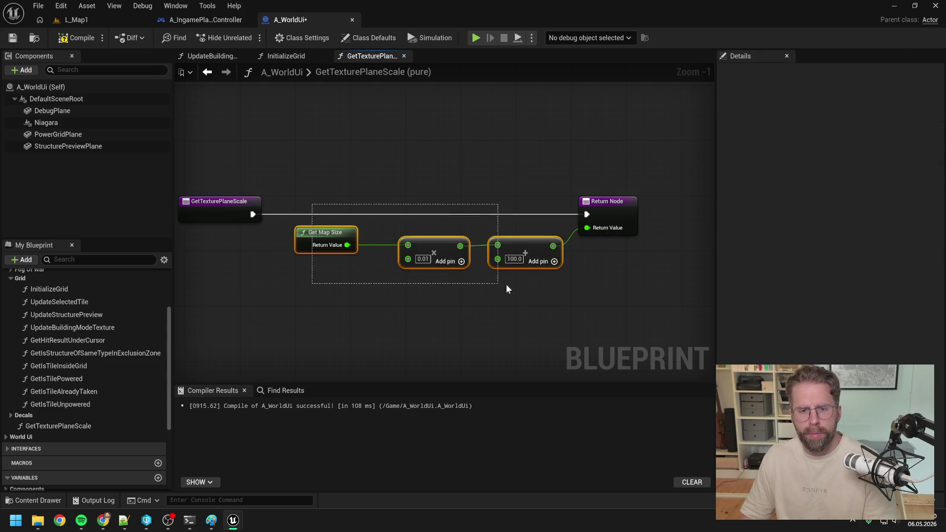
Step: Wrap the selected nodes in a comment: 'Funktionier so nur wenn TileSize = 100 bleibt, weil das StandardPlane genau 100 Units'
{"action": "right_click", "coordinate": [507, 290]}
{"action": "left_click", "coordinate": [569, 478]}
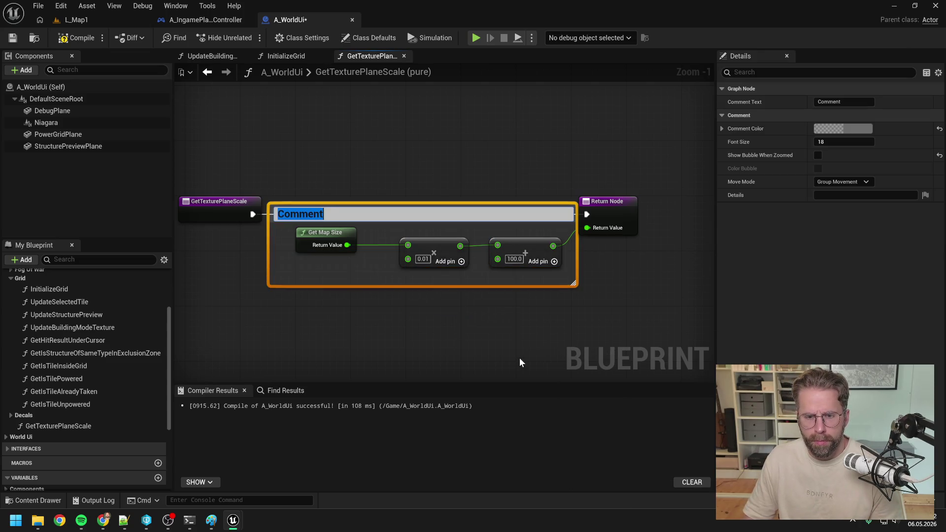
{"action": "type", "text": "Funktionie"}
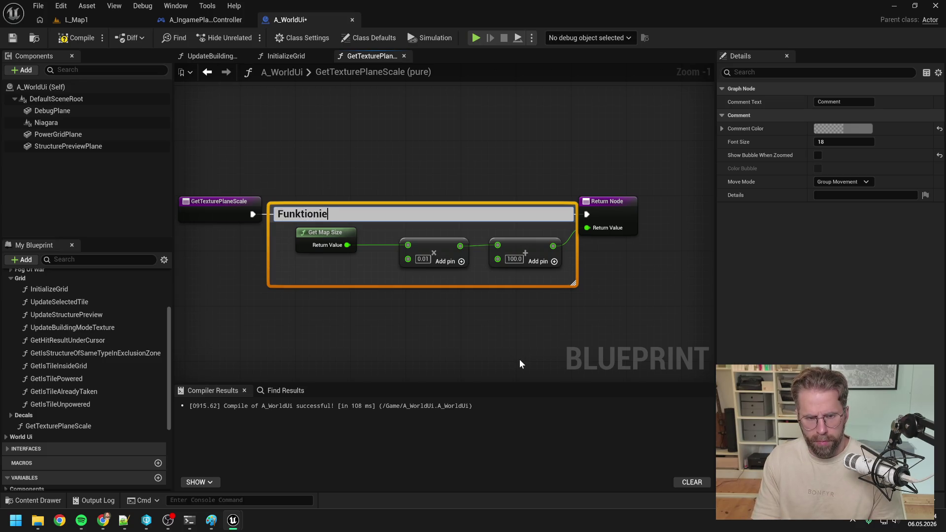
{"action": "type", "text": "r so nur wenn T"}
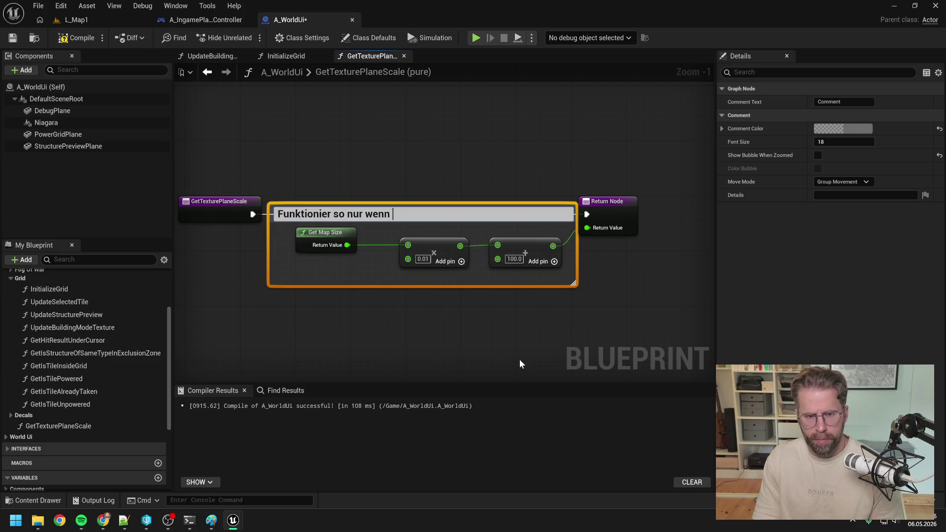
{"action": "type", "text": "ileSize = 100 bleibt, weil das StandardPlan"}
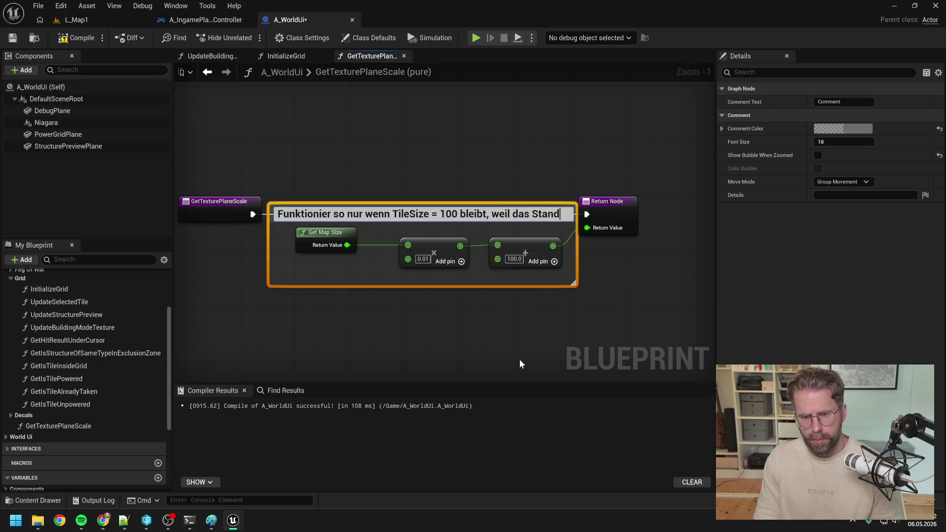
{"action": "type", "text": "e genau"}
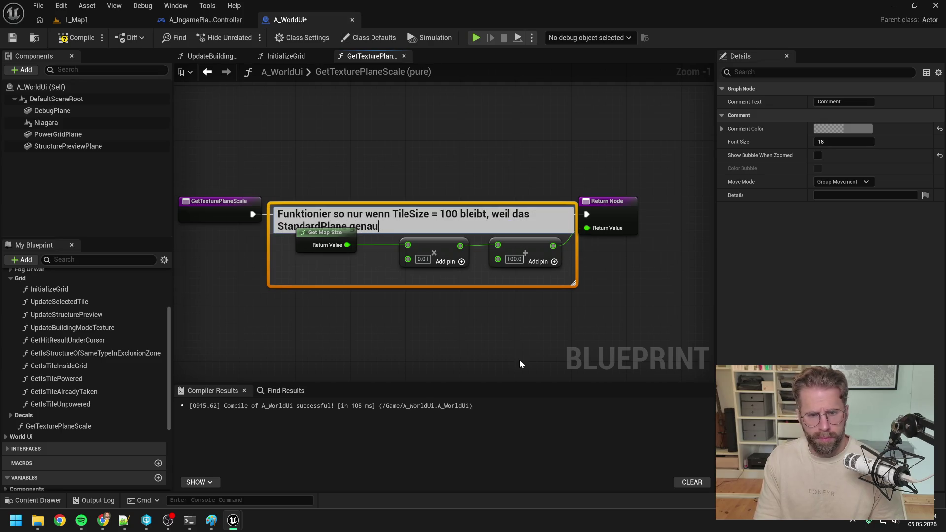
{"action": "type", "text": " 100 Units groß ist"}
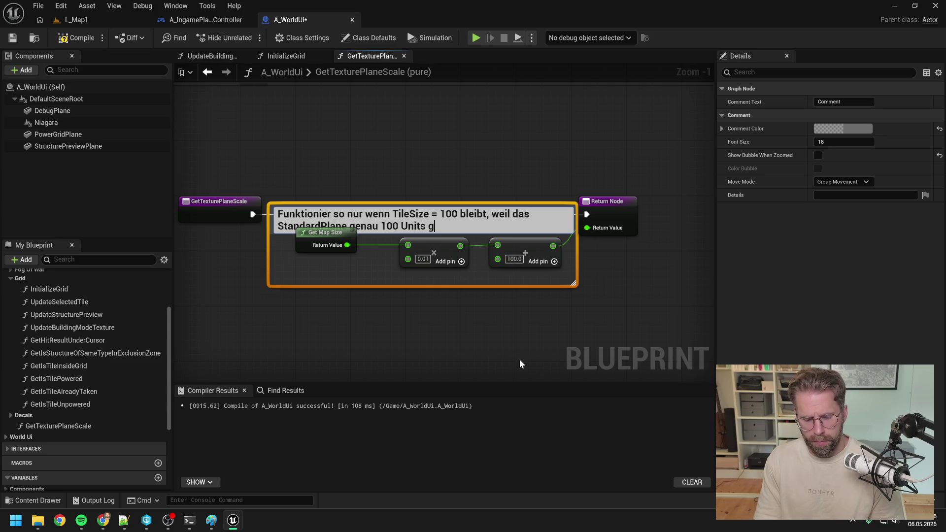
{"action": "left_click", "coordinate": [462, 303]}
Step: Resize the comment box so the note fits on one line, and compile the Blueprint
{"action": "left_click_drag", "start_coordinate": [451, 203], "coordinate": [456, 163]}
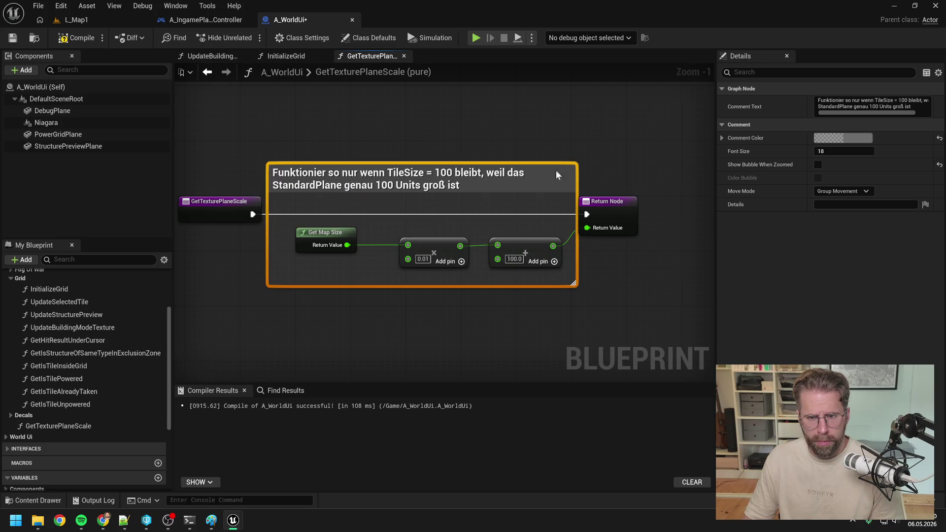
{"action": "left_click_drag", "start_coordinate": [605, 211], "coordinate": [632, 212]}
{"action": "left_click_drag", "start_coordinate": [574, 197], "coordinate": [675, 197]}
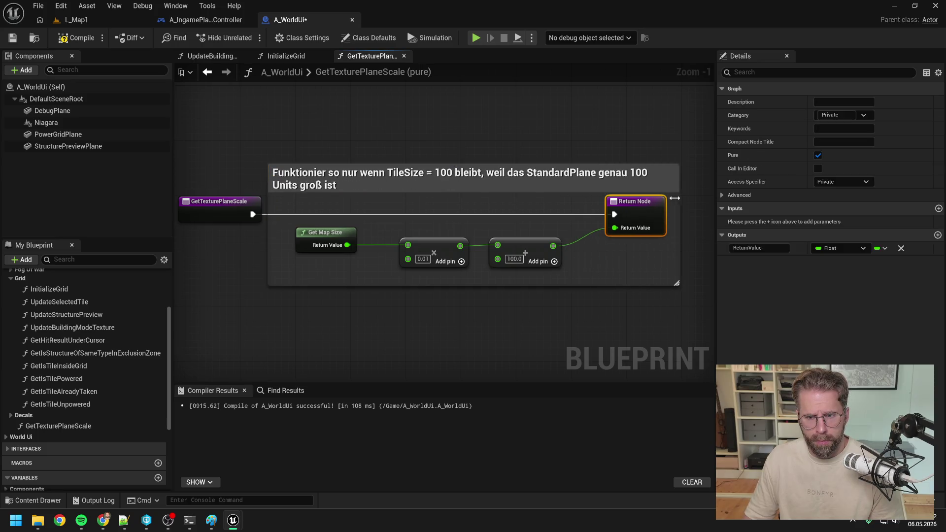
{"action": "left_click_drag", "start_coordinate": [269, 179], "coordinate": [177, 184]}
{"action": "left_click", "coordinate": [400, 135]}
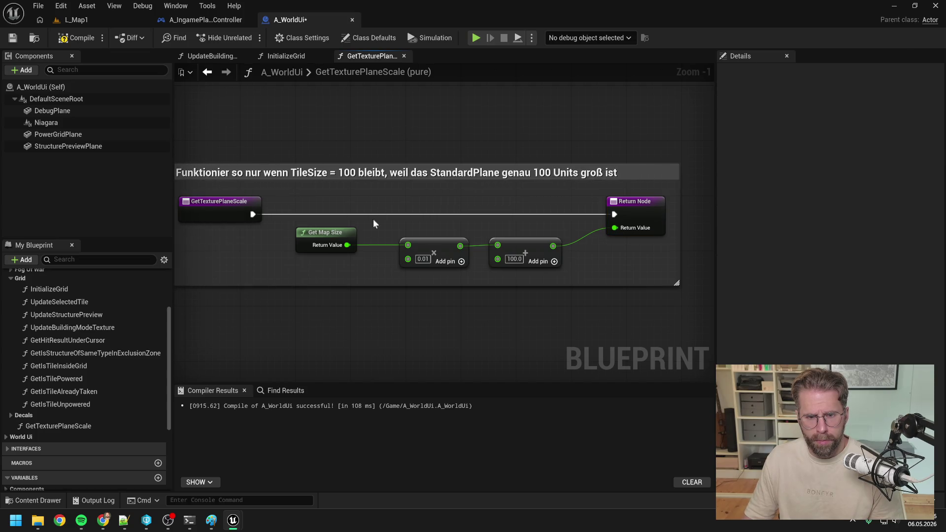
{"action": "left_click", "coordinate": [74, 37]}
{"action": "left_click", "coordinate": [79, 20]}
Step: Play-test L_Map1, try placing a tile near the grid edge, then return to A_WorldUi
{"action": "left_click", "coordinate": [247, 38]}
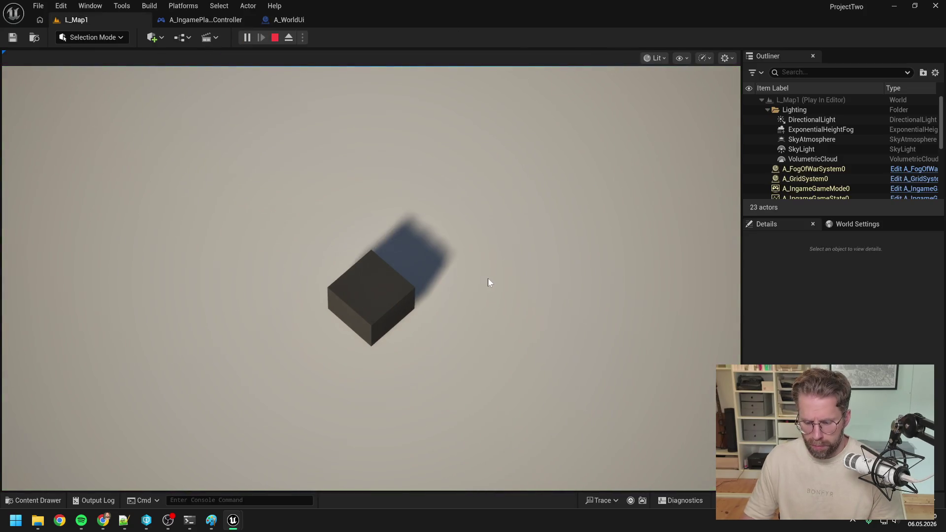
{"action": "scroll", "coordinate": [542, 295], "scroll_direction": "down", "scroll_amount": 2}
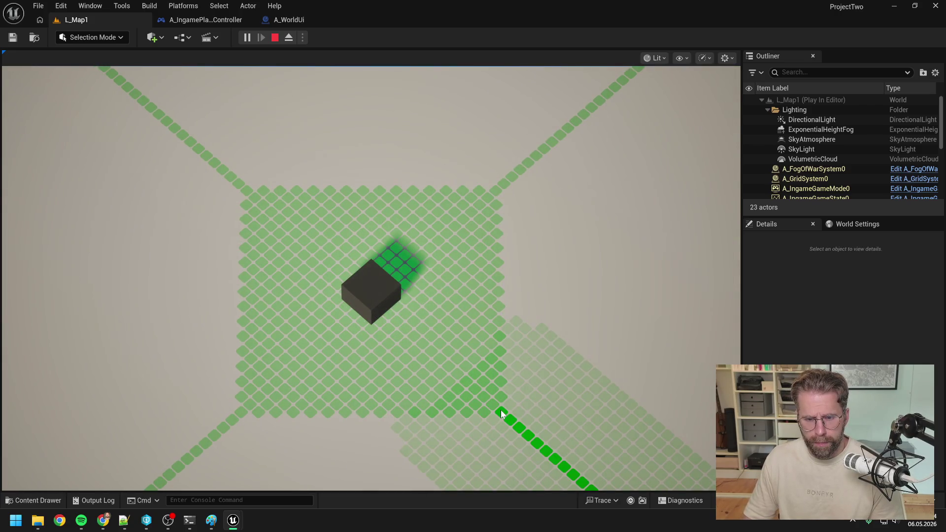
{"action": "left_click", "coordinate": [487, 413]}
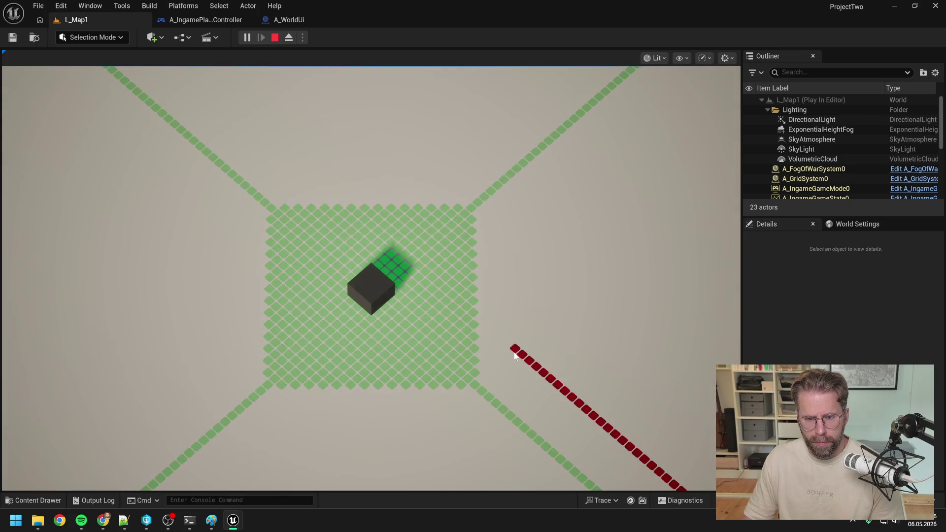
{"action": "key", "text": "Escape"}
{"action": "left_click", "coordinate": [289, 20]}
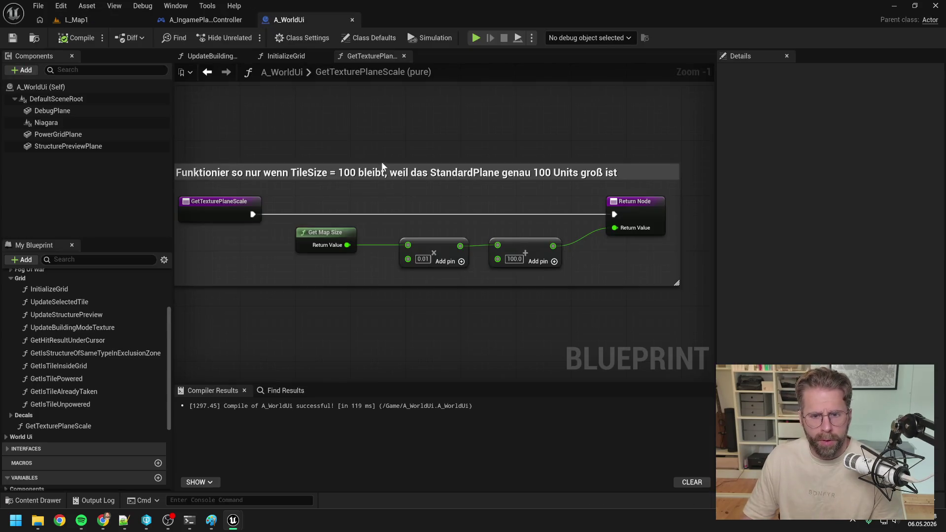
Step: Change the Add node's constant from 100.0 to 0.01 and recompile
{"action": "left_click", "coordinate": [514, 258]}
{"action": "type", "text": "0"}
{"action": "key", "text": "Return"}
{"action": "type", "text": "1"}
{"action": "left_click", "coordinate": [77, 38]}
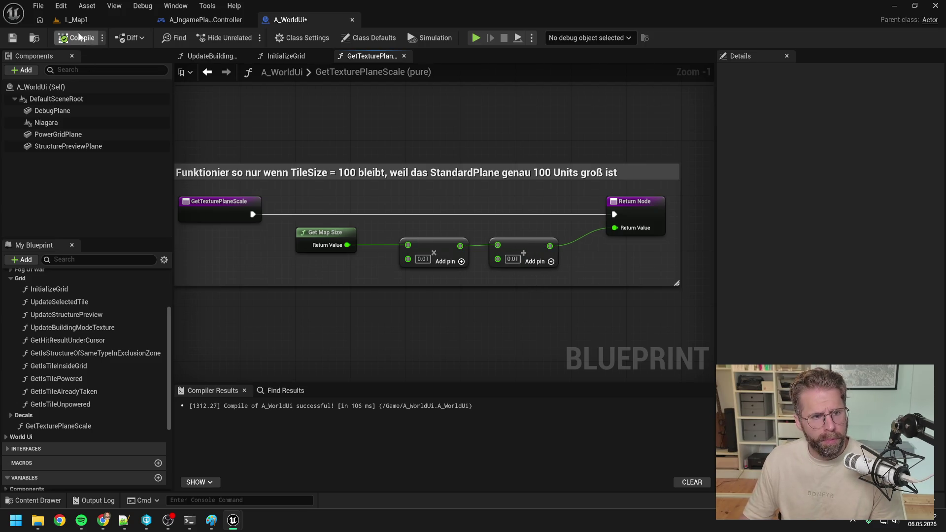
Step: Play-test L_Map1 with the tile grid shown and the camera recentred on the cube
{"action": "left_click", "coordinate": [76, 20]}
{"action": "key", "text": "alt+p"}
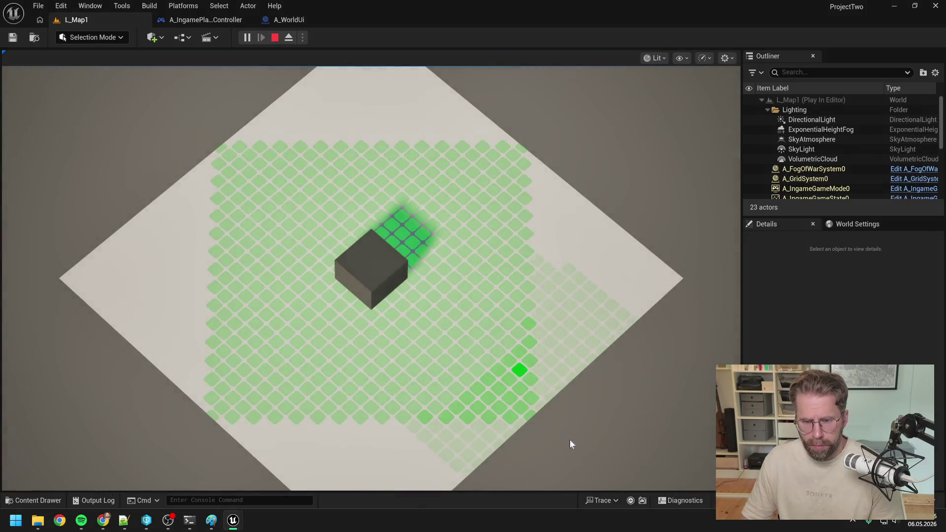
{"action": "key", "text": "s"}
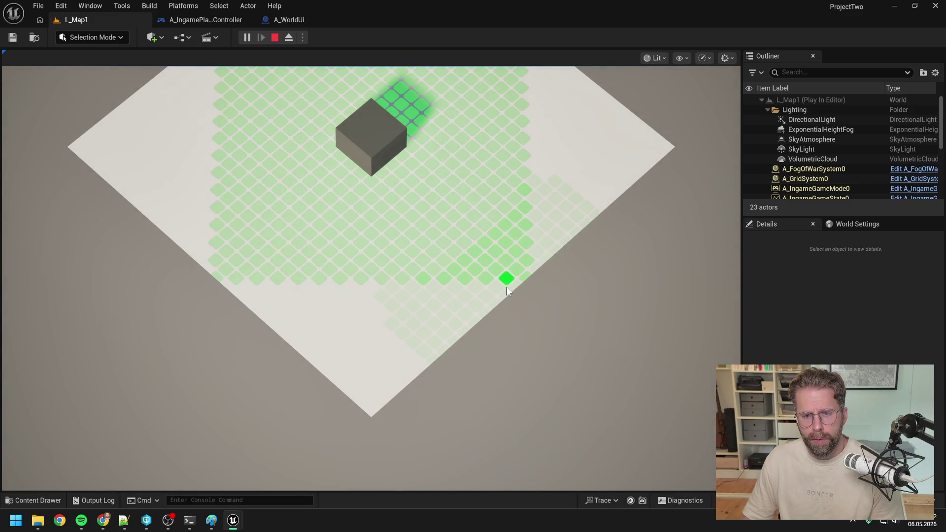
{"action": "key", "text": "space"}
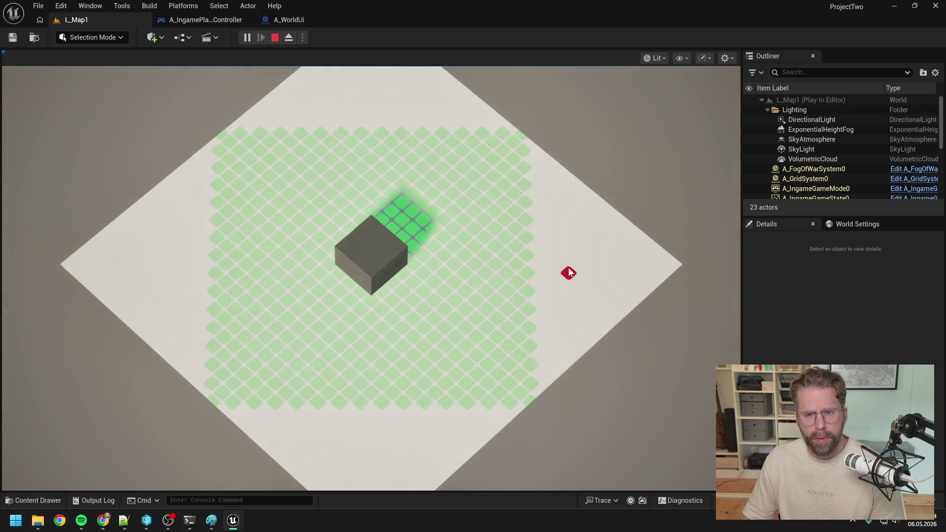
{"action": "key", "text": "Escape"}
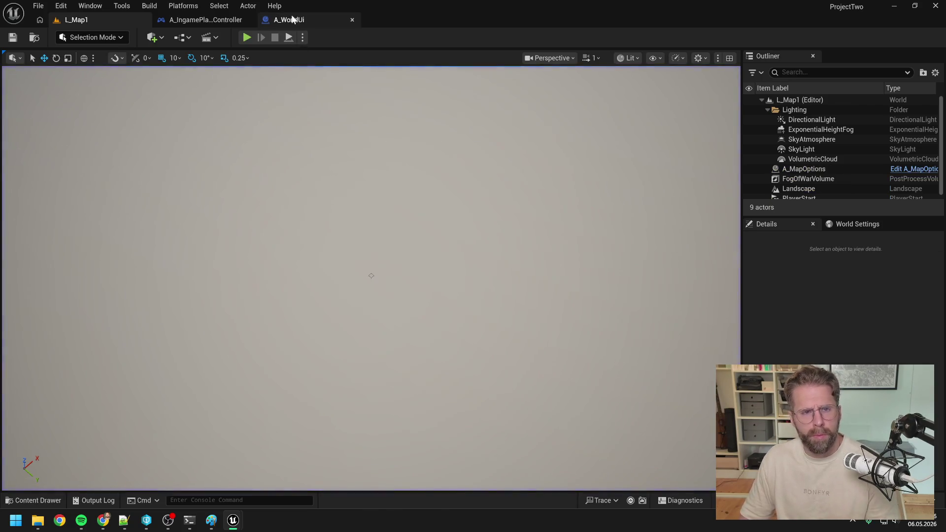
Step: Set the Add node's constant in GetTexturePlaneScale to 0.1 and recompile
{"action": "left_click", "coordinate": [289, 20]}
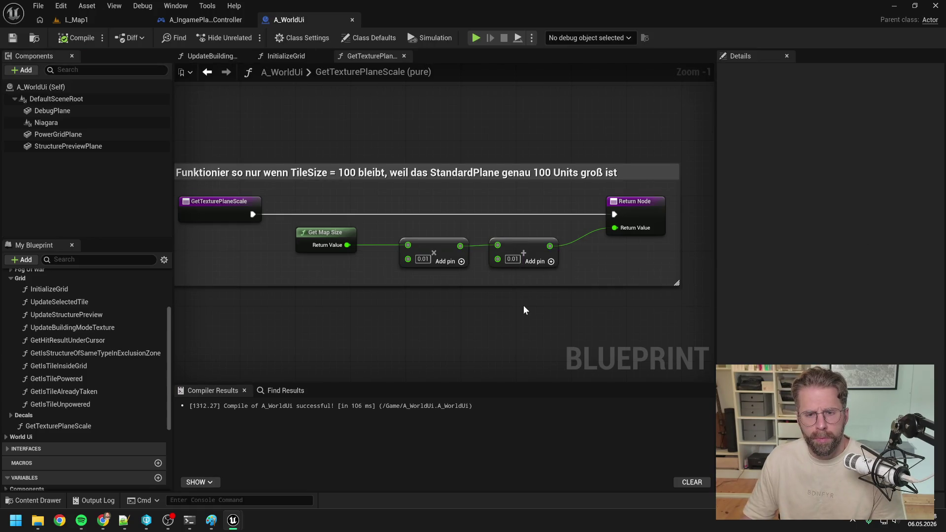
{"action": "left_click_drag", "start_coordinate": [528, 314], "coordinate": [542, 294]}
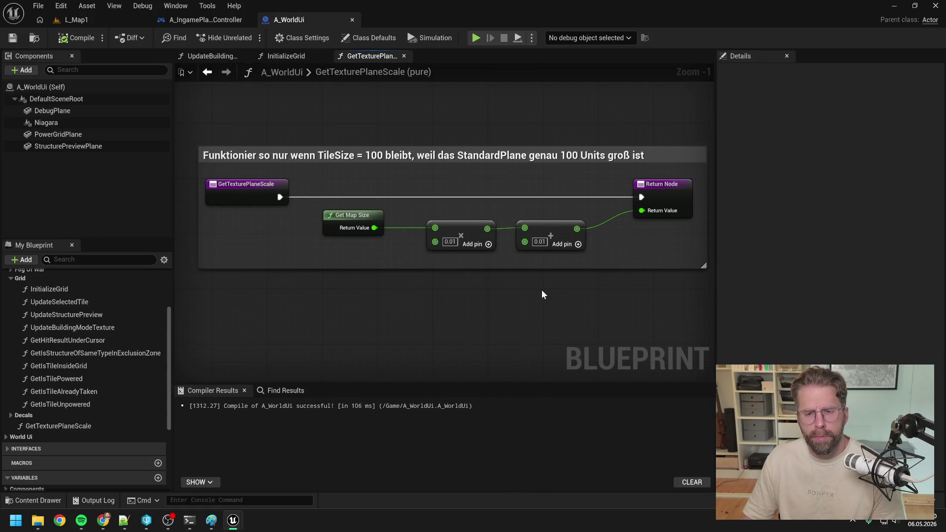
{"action": "left_click", "coordinate": [540, 242]}
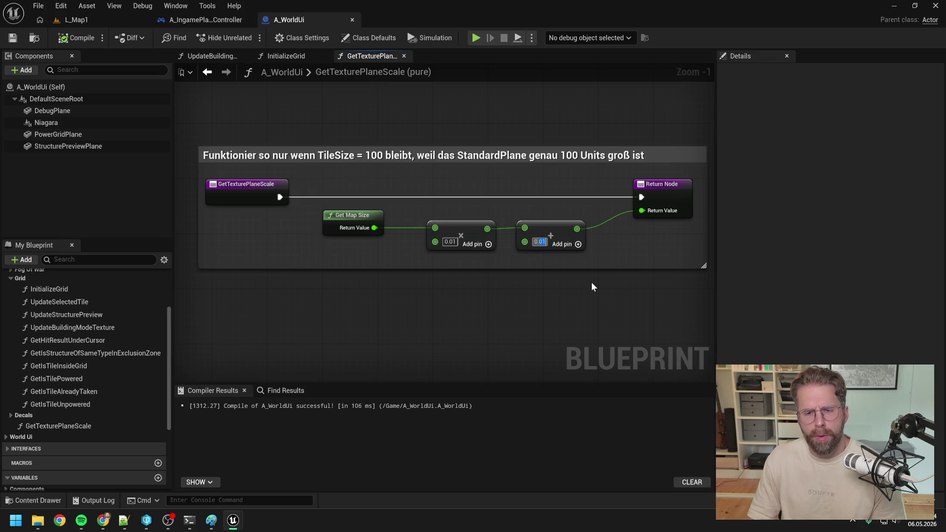
{"action": "type", "text": "0.1"}
{"action": "key", "text": "Return"}
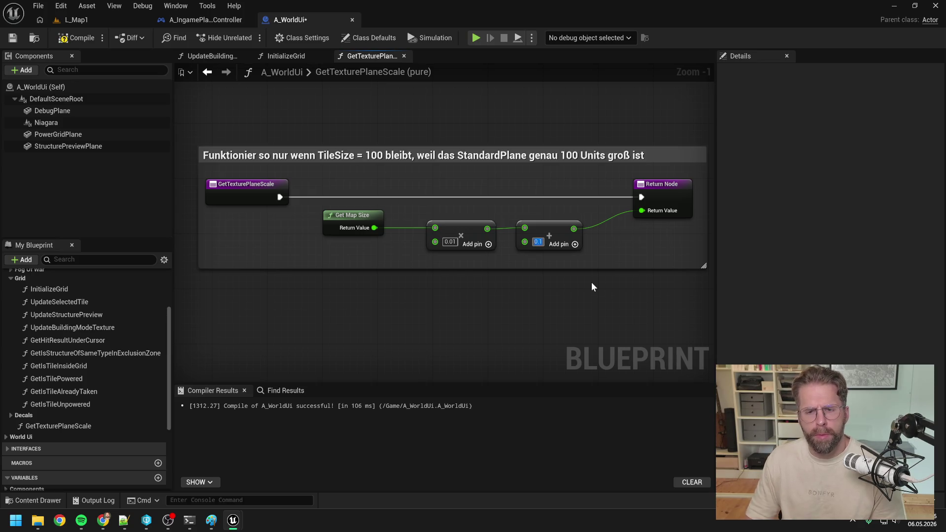
{"action": "left_click", "coordinate": [79, 37]}
Step: Run a quick L_Map1 play test to check the plane
{"action": "left_click", "coordinate": [84, 21]}
{"action": "left_click", "coordinate": [236, 39]}
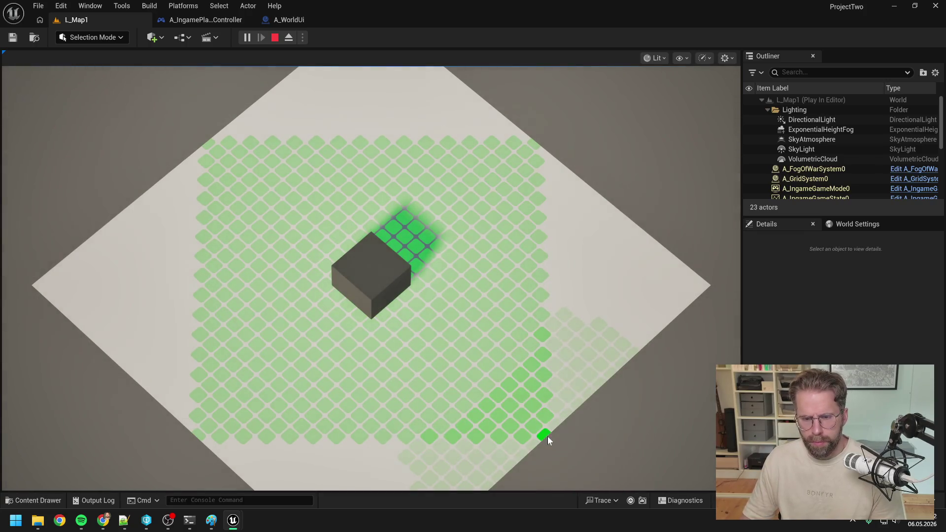
{"action": "key", "text": "Escape"}
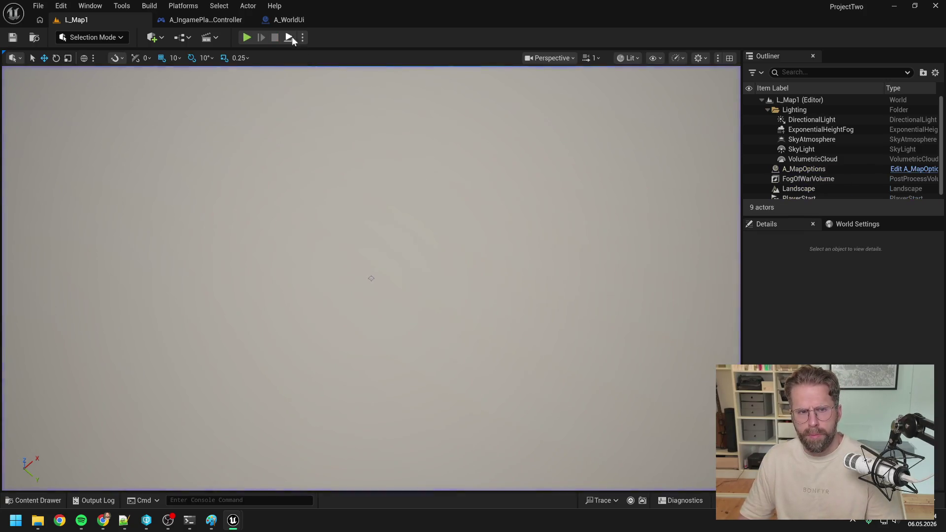
Step: Run an L_Map1 play test to check the plane's coverage of the tile grid, then stop
{"action": "left_click", "coordinate": [289, 20]}
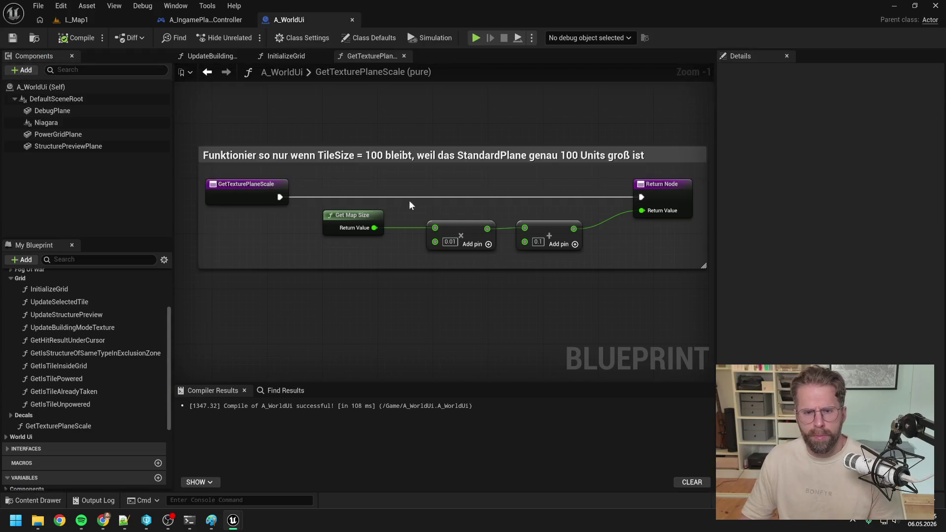
{"action": "left_click", "coordinate": [74, 20]}
{"action": "left_click", "coordinate": [246, 40]}
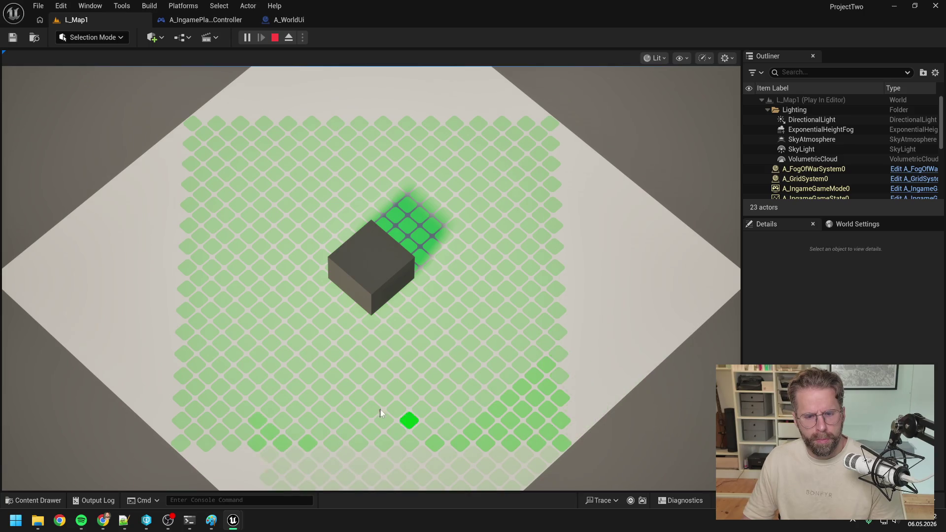
{"action": "key", "text": "Escape"}
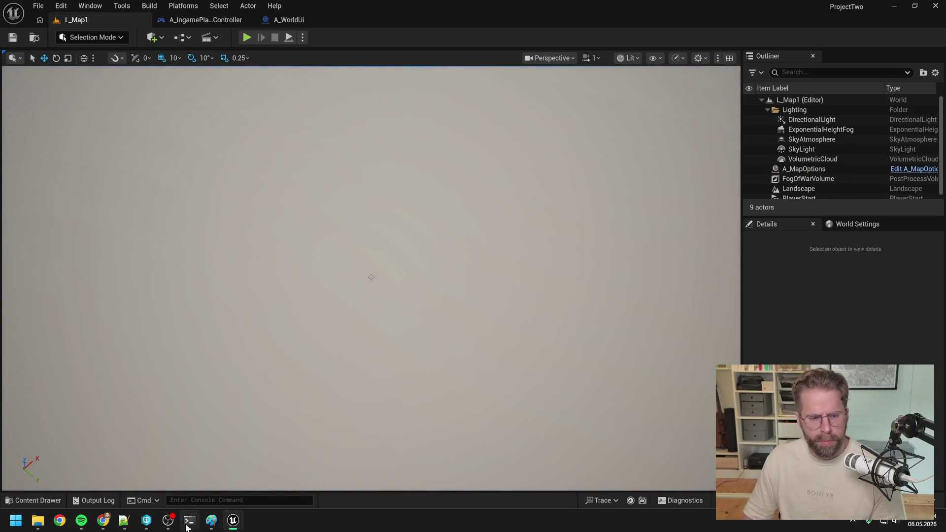
{"action": "key", "text": "alt+Tab"}
{"action": "scroll", "coordinate": [411, 356], "scroll_direction": "up", "scroll_amount": 4}
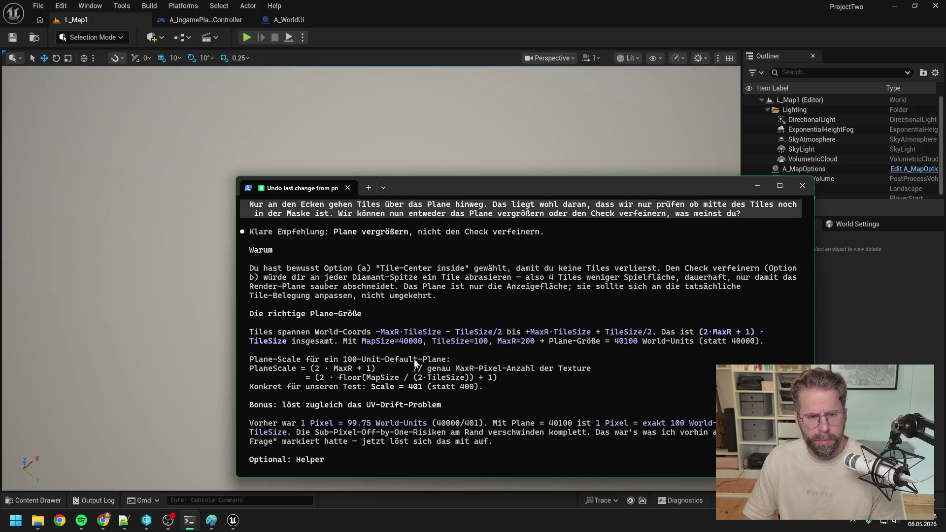
{"action": "scroll", "coordinate": [415, 363], "scroll_direction": "up", "scroll_amount": 2}
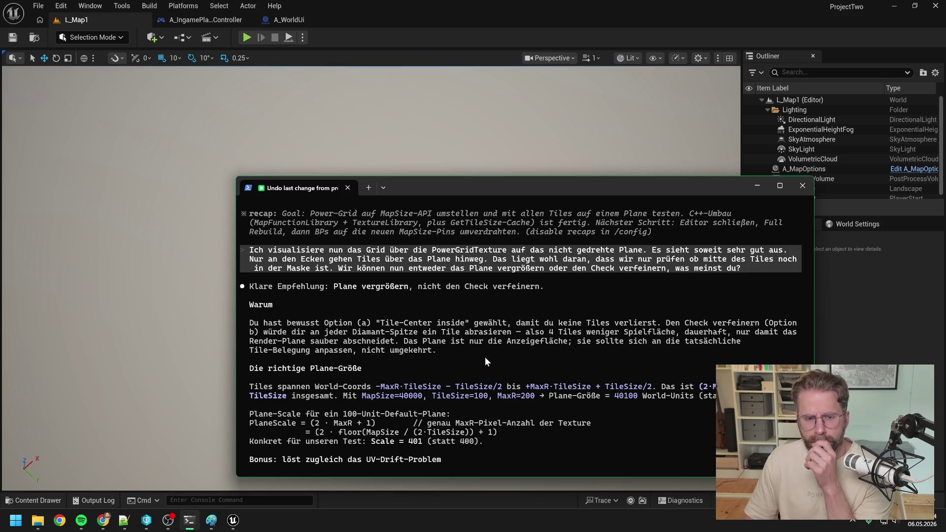
{"action": "scroll", "coordinate": [484, 357], "scroll_direction": "down", "scroll_amount": 1}
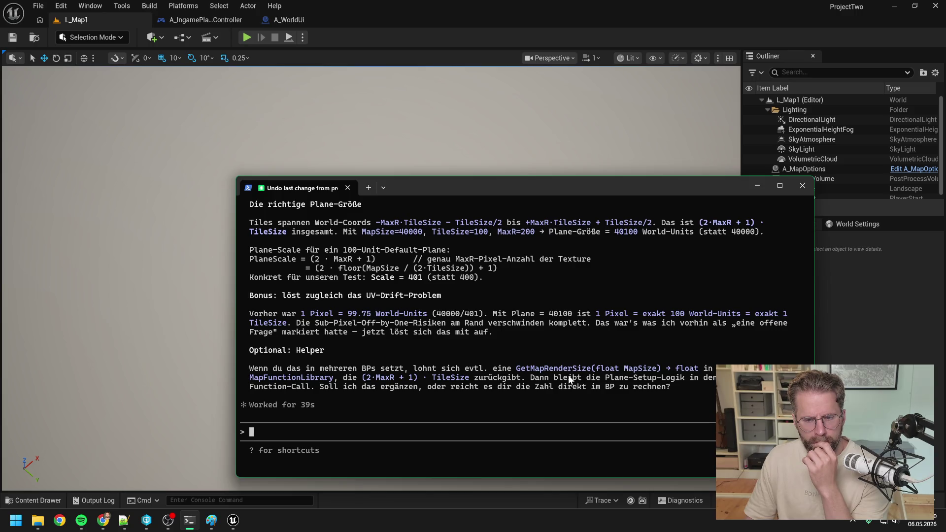
{"action": "left_click", "coordinate": [869, 352]}
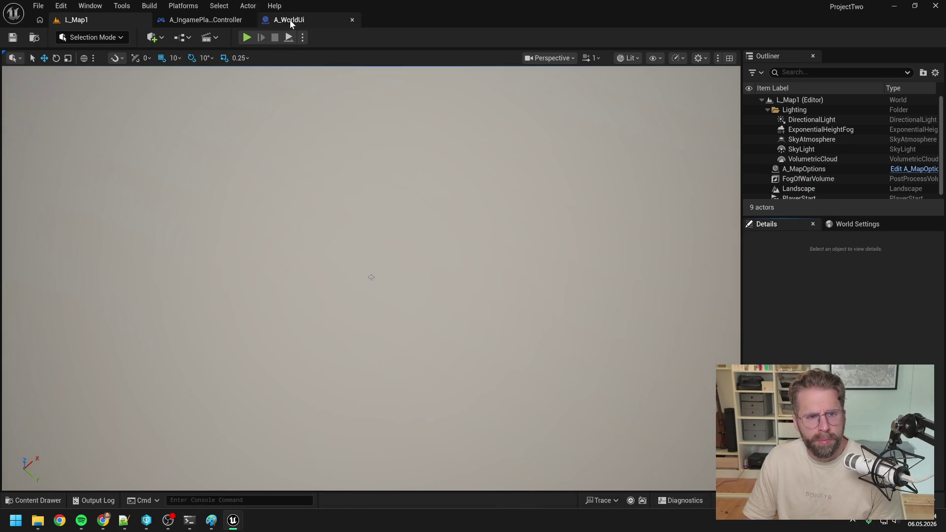
{"action": "left_click", "coordinate": [289, 20]}
{"action": "scroll", "coordinate": [377, 112], "scroll_direction": "down", "scroll_amount": 2}
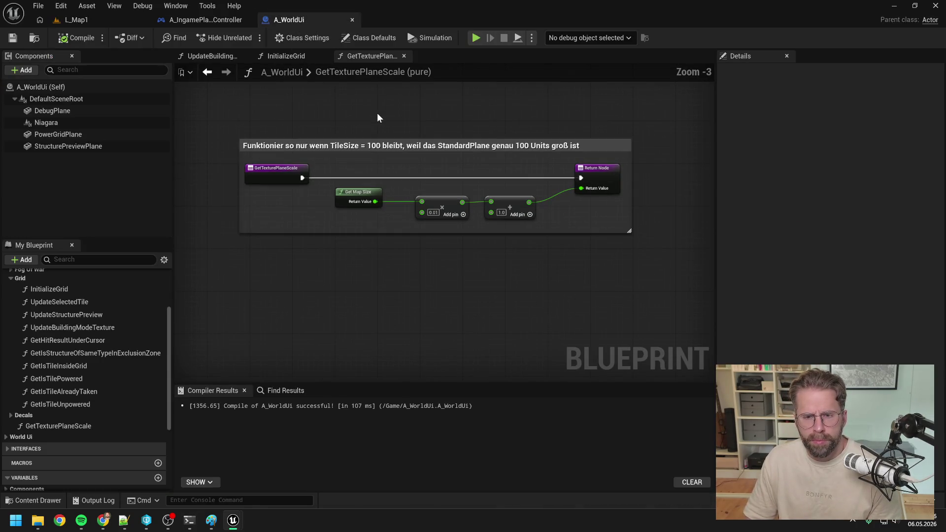
{"action": "left_click", "coordinate": [210, 56]}
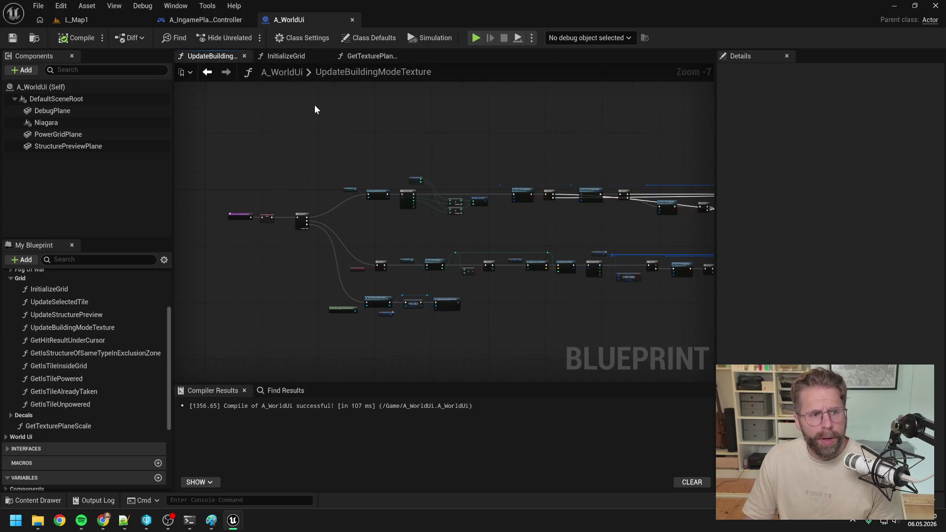
{"action": "left_click", "coordinate": [92, 15]}
{"action": "left_click", "coordinate": [247, 37]}
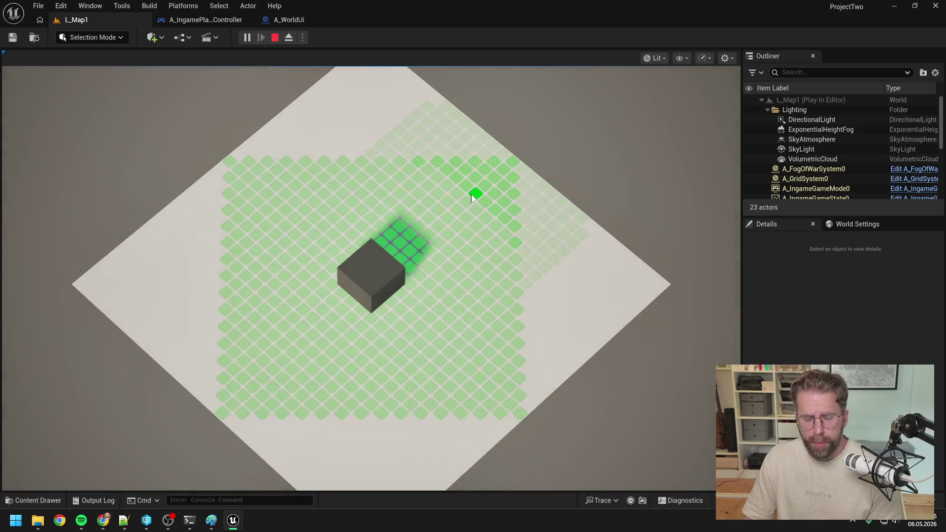
{"action": "left_click", "coordinate": [559, 303]}
{"action": "key", "text": "Escape"}
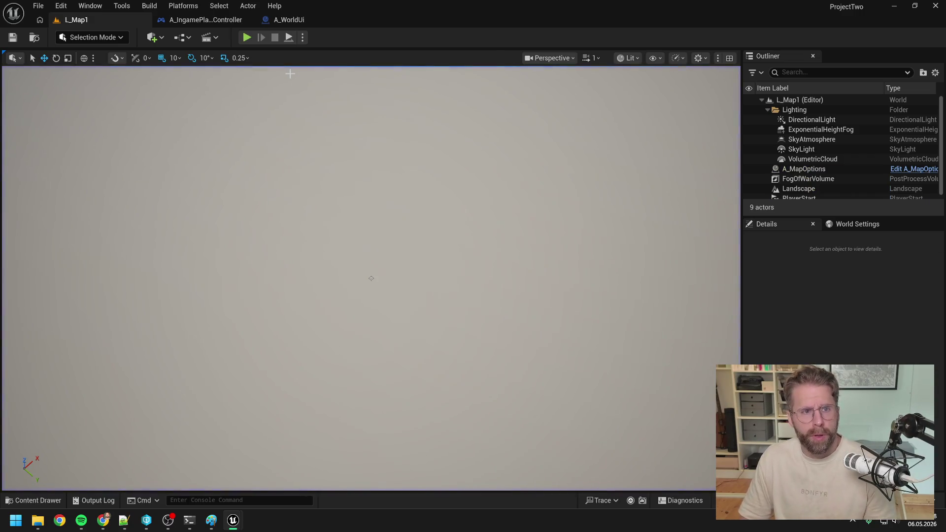
Step: Find and open the A_IngamePlayerState Blueprint
{"action": "key", "text": "ctrl+space"}
{"action": "type", "text": "ingame player state"}
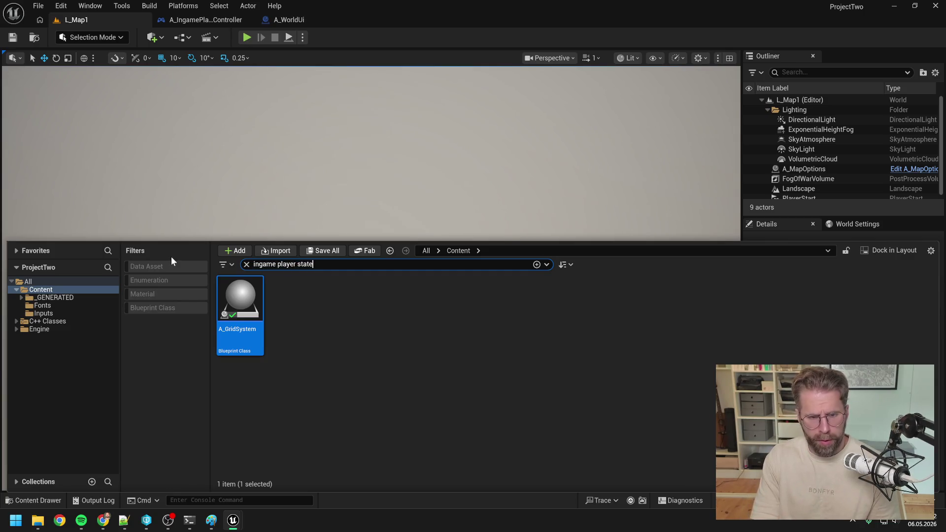
{"action": "double_click", "coordinate": [240, 300]}
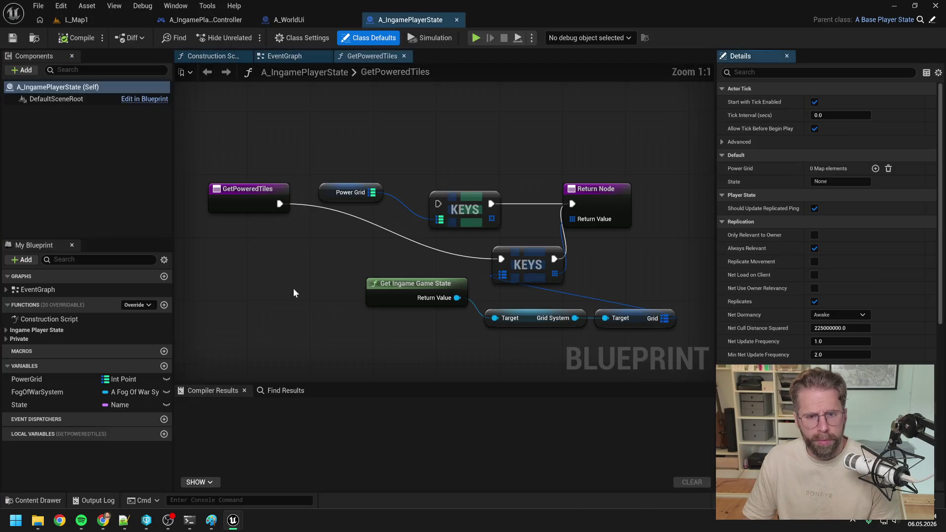
Step: Return the upper Power Grid KEYS directly, delete the lookup nodes, compile, check out, and play-test
{"action": "left_click_drag", "start_coordinate": [279, 205], "coordinate": [438, 204]}
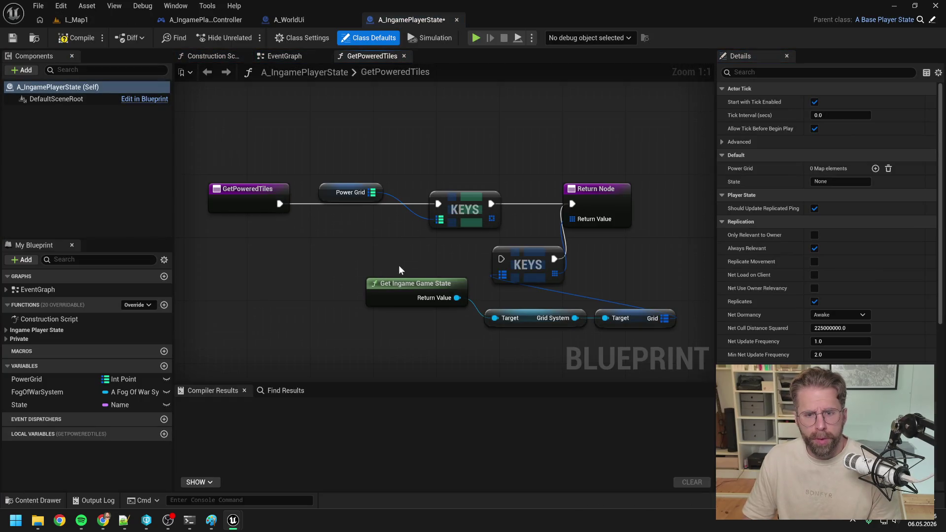
{"action": "left_click_drag", "start_coordinate": [400, 259], "coordinate": [649, 347]}
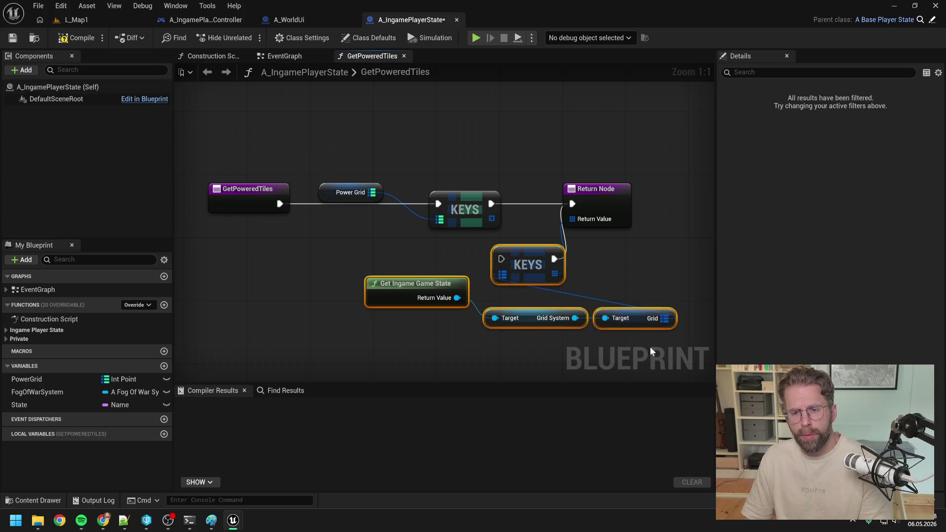
{"action": "key", "text": "Delete"}
{"action": "left_click_drag", "start_coordinate": [491, 220], "coordinate": [572, 219]}
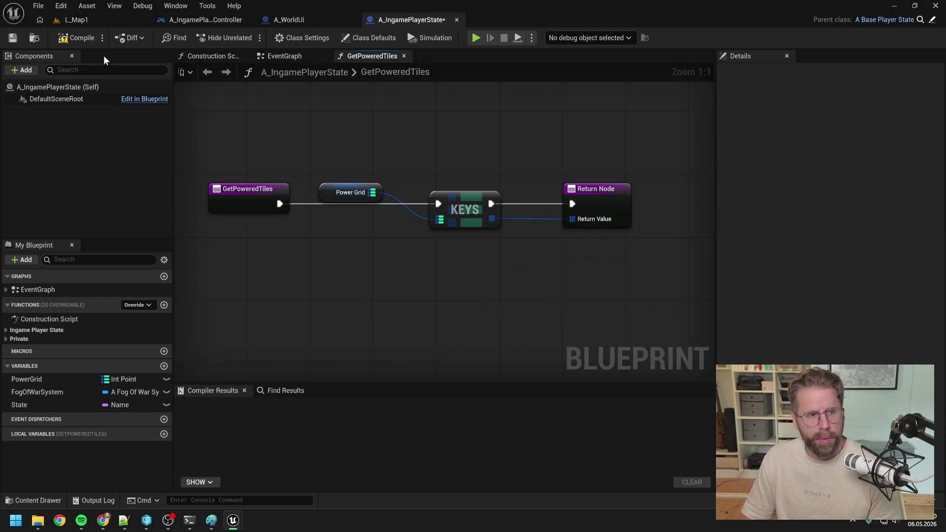
{"action": "left_click", "coordinate": [76, 38]}
{"action": "left_click", "coordinate": [463, 370]}
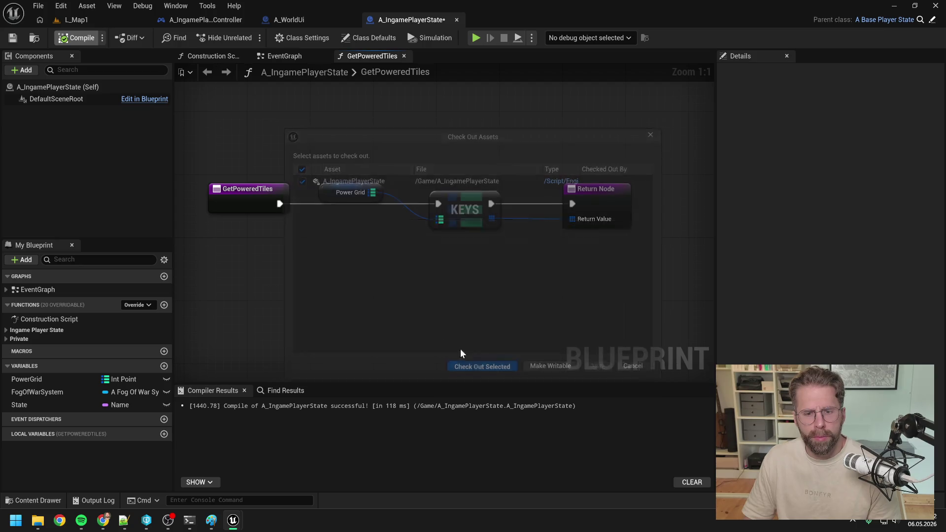
{"action": "left_click", "coordinate": [100, 19]}
{"action": "left_click", "coordinate": [246, 37]}
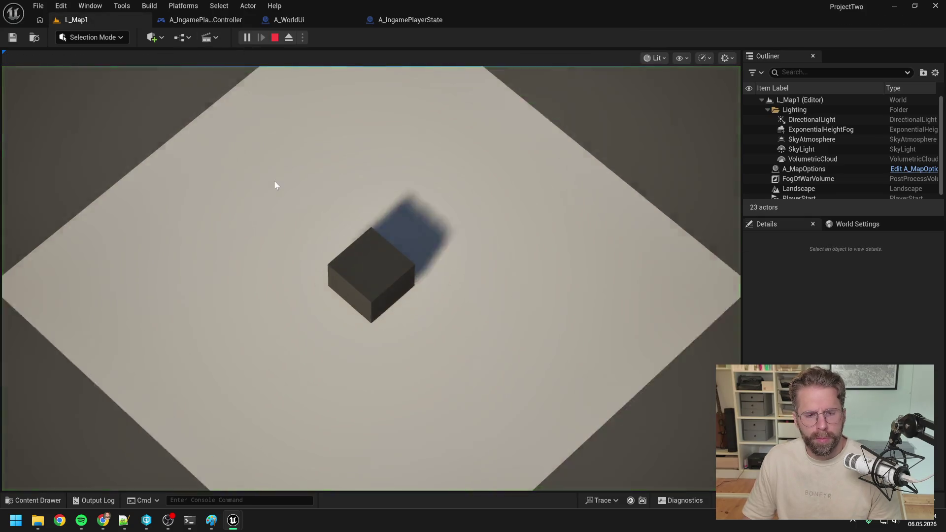
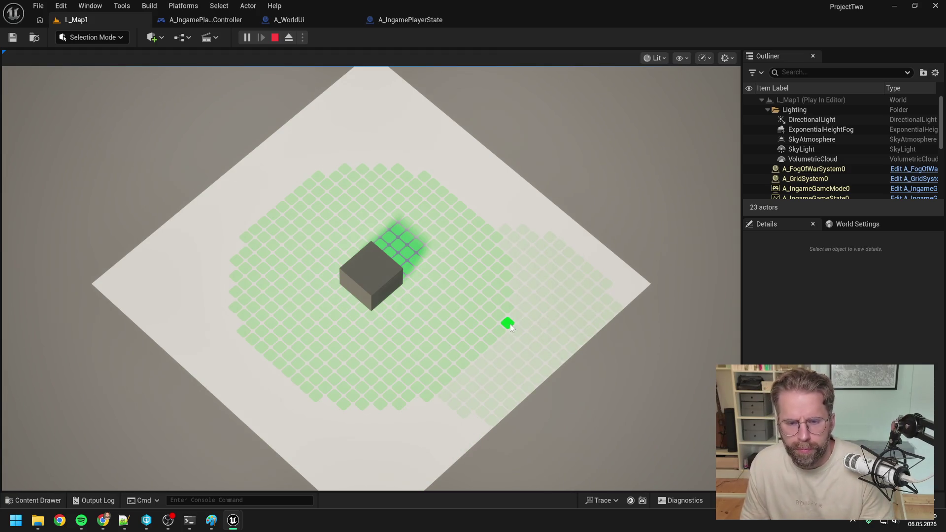
Step: Stop Play In Editor and look over the branch chain in A_WorldUi's UpdateBuildingModeTexture graph
{"action": "key", "text": "Escape"}
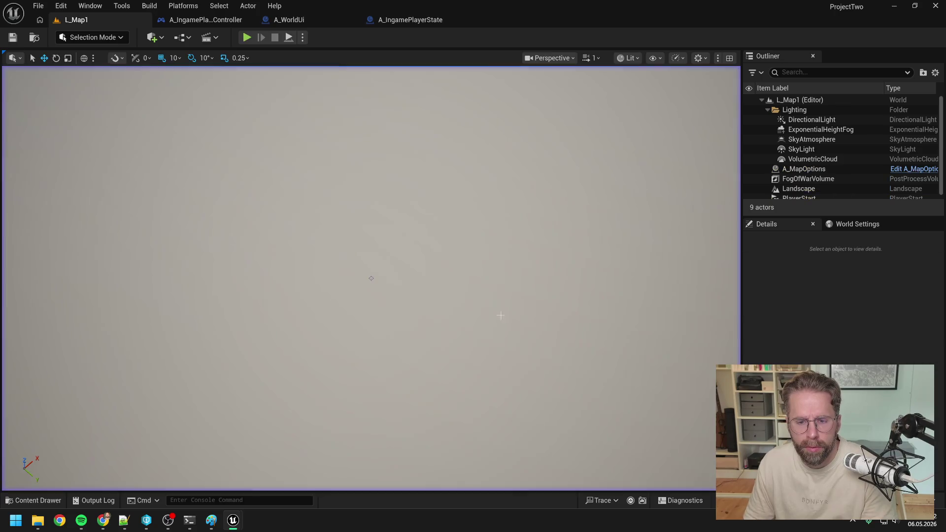
{"action": "left_click", "coordinate": [297, 22]}
{"action": "scroll", "coordinate": [550, 200], "scroll_direction": "up", "scroll_amount": 4}
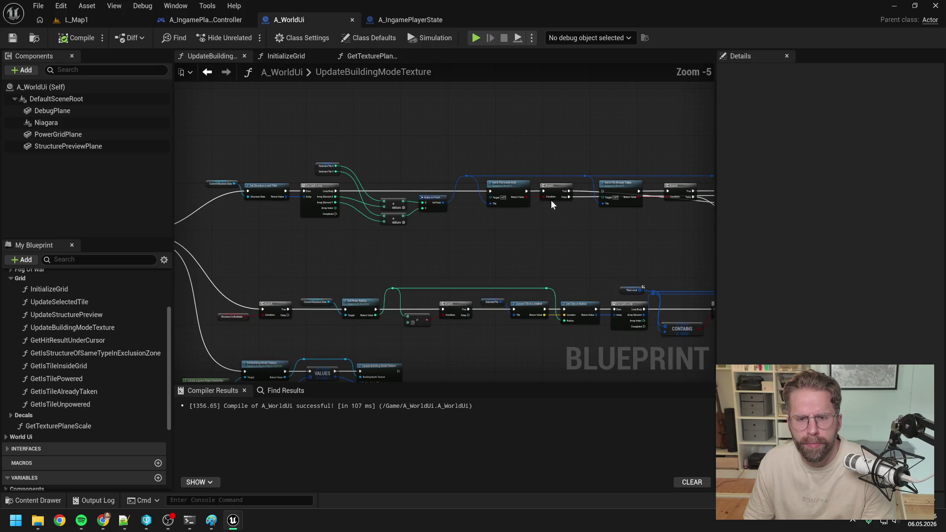
{"action": "mouse_move", "coordinate": [589, 215]}
{"action": "left_mouse_down"}
{"action": "mouse_move", "coordinate": [439, 238]}
{"action": "mouse_move", "coordinate": [342, 240]}
{"action": "left_mouse_up"}
{"action": "scroll", "coordinate": [466, 229], "scroll_direction": "down", "scroll_amount": 1}
{"action": "scroll", "coordinate": [342, 240], "scroll_direction": "down", "scroll_amount": 2}
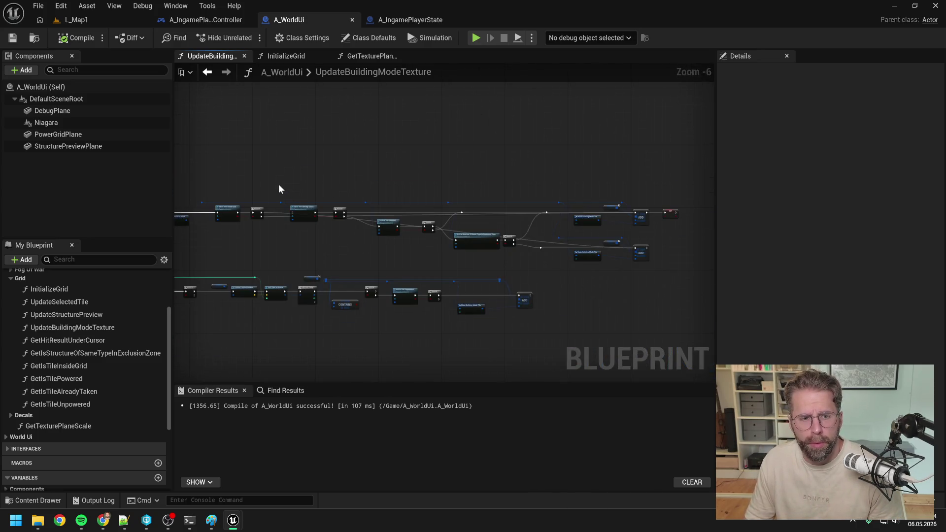
{"action": "scroll", "coordinate": [369, 212], "scroll_direction": "up", "scroll_amount": 1}
{"action": "mouse_move", "coordinate": [343, 242]}
{"action": "left_mouse_down"}
{"action": "mouse_move", "coordinate": [321, 248]}
{"action": "mouse_move", "coordinate": [416, 249]}
{"action": "left_mouse_up"}
Step: Move the tile-taken, tile-powered and exclusion-zone check nodes out of the branch chain
{"action": "left_click_drag", "start_coordinate": [370, 226], "coordinate": [376, 253]}
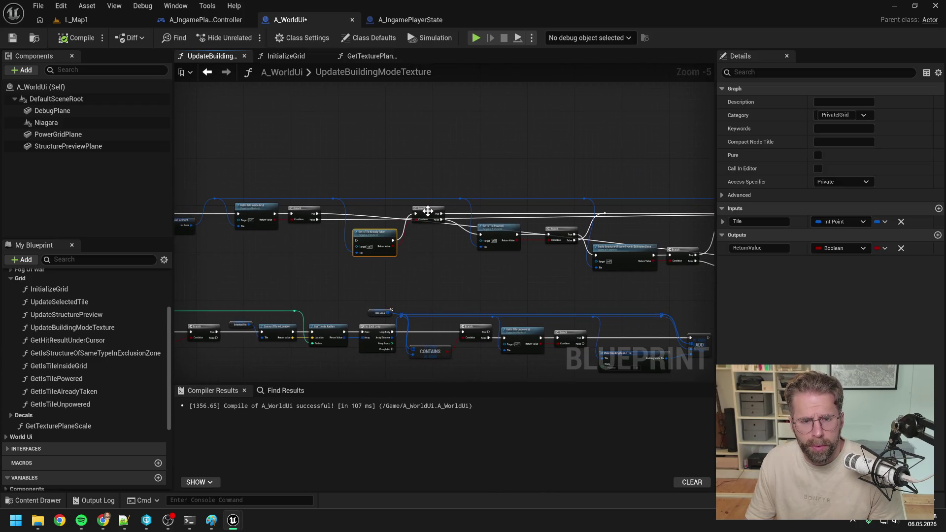
{"action": "left_click_drag", "start_coordinate": [428, 211], "coordinate": [428, 243]}
{"action": "mouse_move", "coordinate": [517, 246]}
{"action": "left_mouse_down"}
{"action": "mouse_move", "coordinate": [519, 266]}
{"action": "mouse_move", "coordinate": [478, 263]}
{"action": "left_mouse_up"}
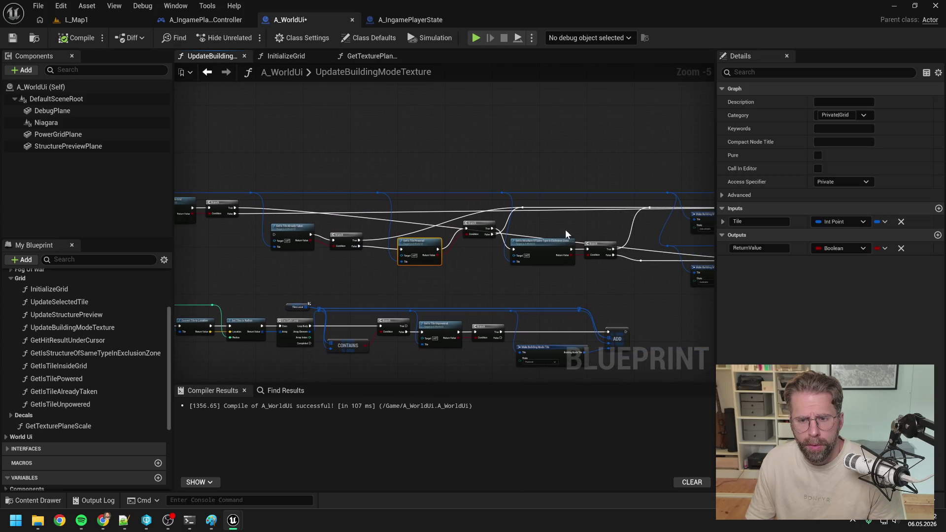
{"action": "left_click_drag", "start_coordinate": [583, 230], "coordinate": [528, 229]}
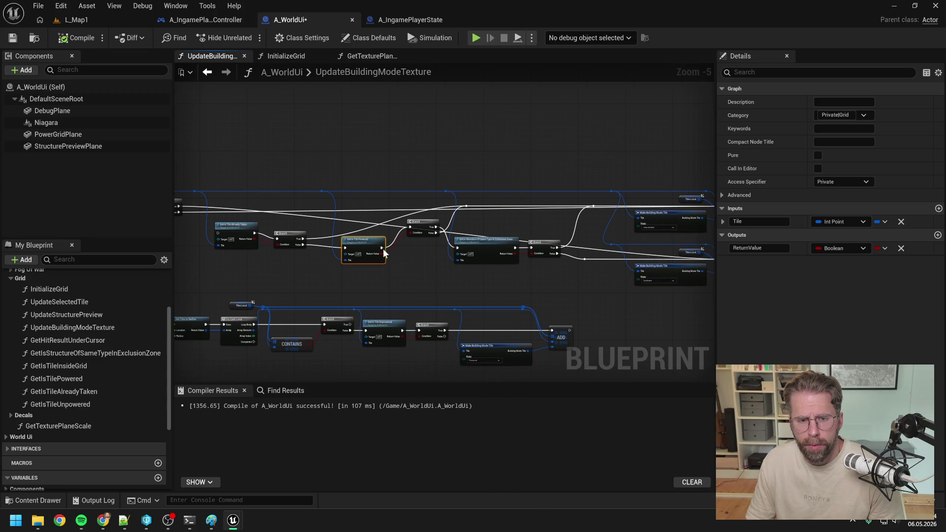
{"action": "left_click", "coordinate": [510, 223]}
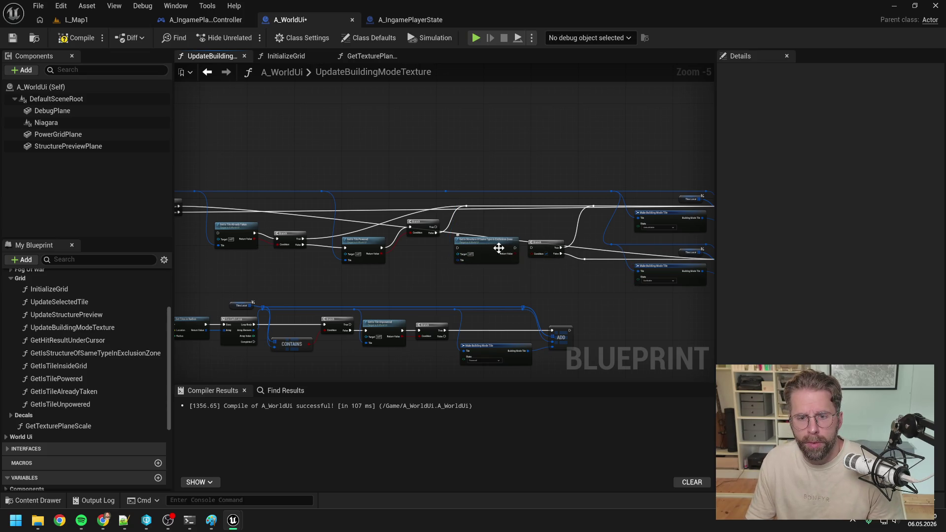
{"action": "left_click_drag", "start_coordinate": [488, 245], "coordinate": [500, 141]}
Step: Disconnect Get Is Tile Powered and Get Is Tile Already Taken, parking them beside the exclusion-zone node
{"action": "left_click", "coordinate": [382, 253], "text": "alt"}
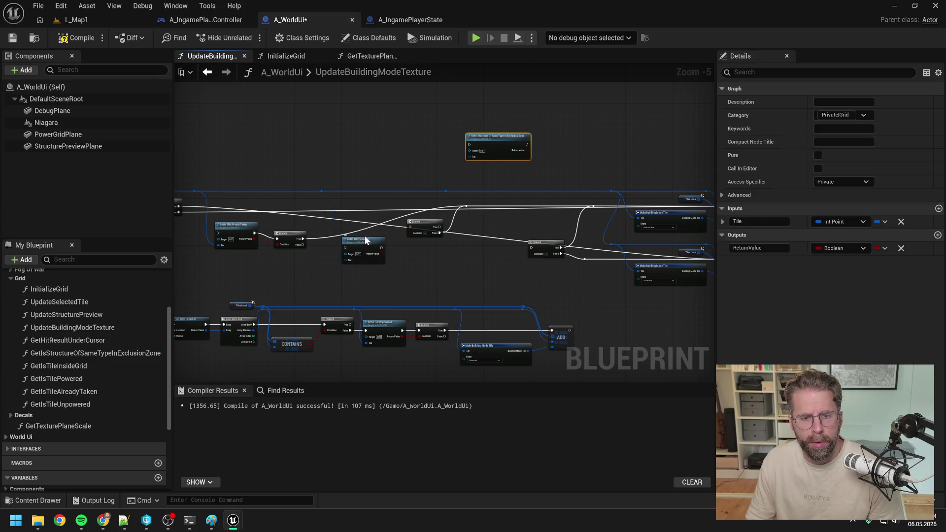
{"action": "left_click_drag", "start_coordinate": [365, 241], "coordinate": [405, 138]}
{"action": "left_click_drag", "start_coordinate": [351, 173], "coordinate": [409, 164]}
{"action": "left_click", "coordinate": [302, 236], "text": "alt"}
{"action": "left_click", "coordinate": [338, 230], "text": "alt"}
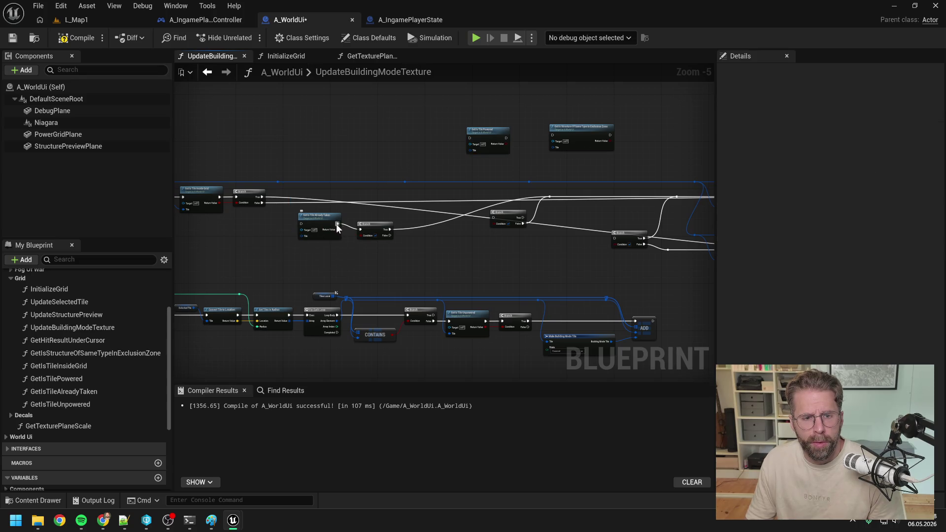
{"action": "left_click_drag", "start_coordinate": [317, 217], "coordinate": [433, 133]}
{"action": "left_click_drag", "start_coordinate": [493, 133], "coordinate": [511, 118]}
{"action": "left_click", "coordinate": [430, 133]}
Step: Select and delete the leftover Branch and reroute nodes, then undo the deletion
{"action": "left_click_drag", "start_coordinate": [429, 133], "coordinate": [445, 122]}
{"action": "left_click", "coordinate": [374, 152]}
{"action": "mouse_move", "coordinate": [220, 173]}
{"action": "left_mouse_down"}
{"action": "mouse_move", "coordinate": [439, 233]}
{"action": "mouse_move", "coordinate": [619, 256]}
{"action": "left_mouse_up"}
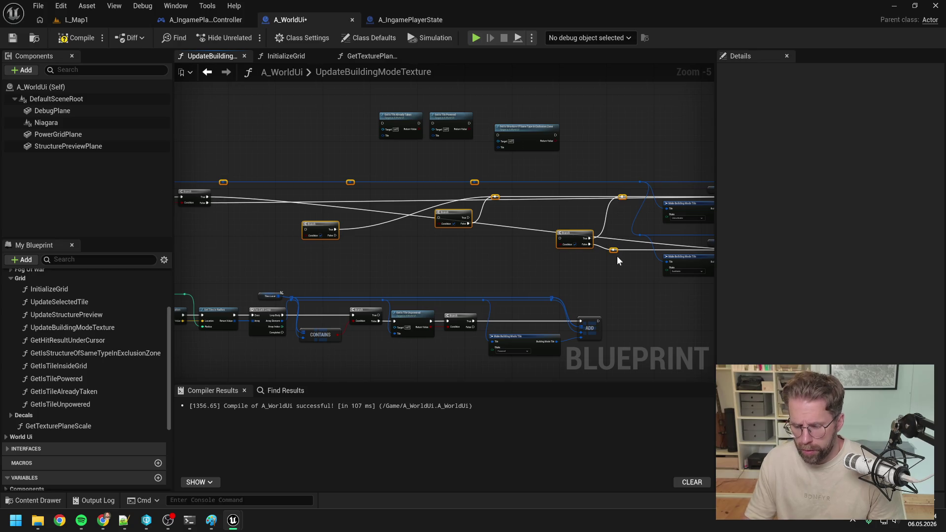
{"action": "key", "text": "Delete"}
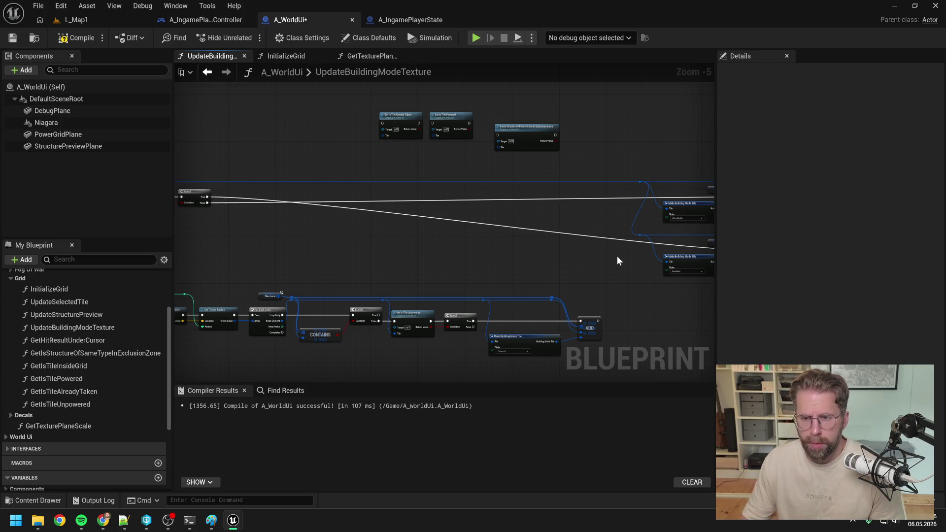
{"action": "key", "text": "ctrl+z"}
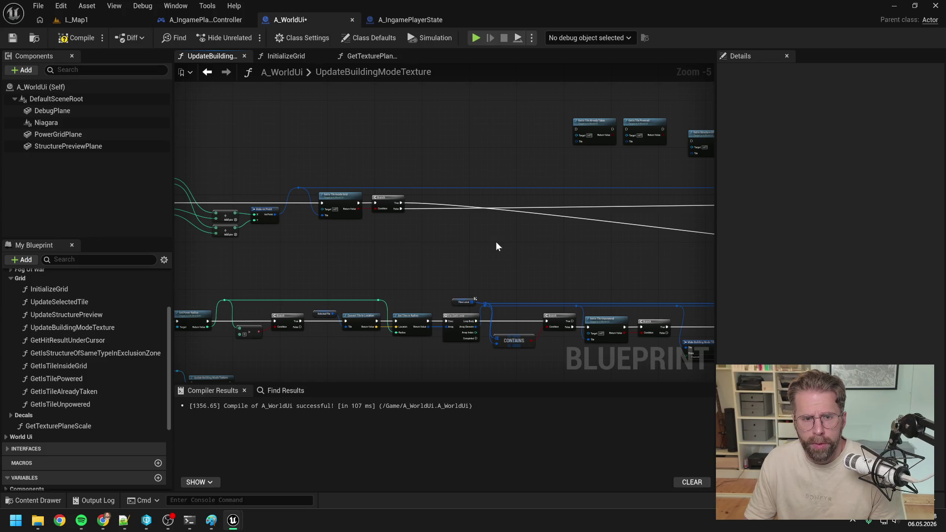
Step: Move Get Is Tile Powered after the inside-grid Branch and feed its result into a new Branch
{"action": "scroll", "coordinate": [519, 226], "scroll_direction": "up", "scroll_amount": 2}
{"action": "scroll", "coordinate": [513, 229], "scroll_direction": "down", "scroll_amount": 1}
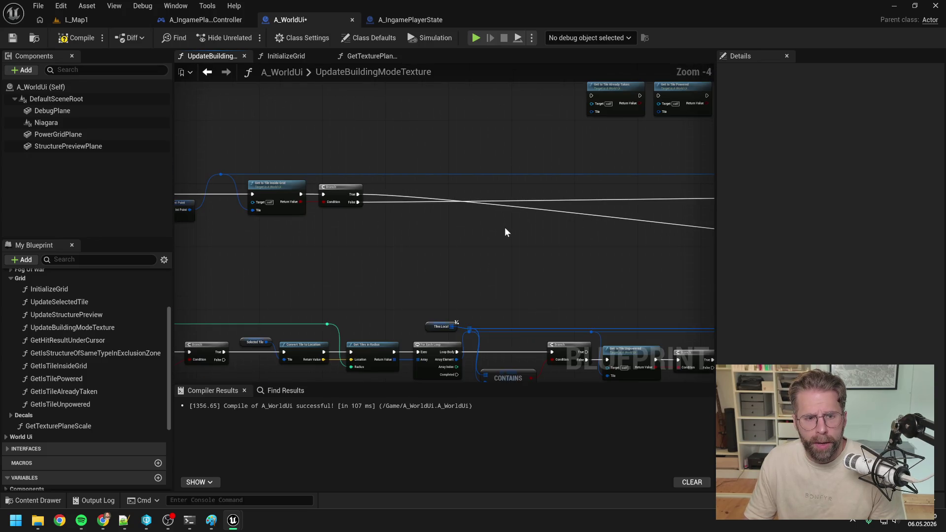
{"action": "left_click_drag", "start_coordinate": [504, 232], "coordinate": [497, 266]}
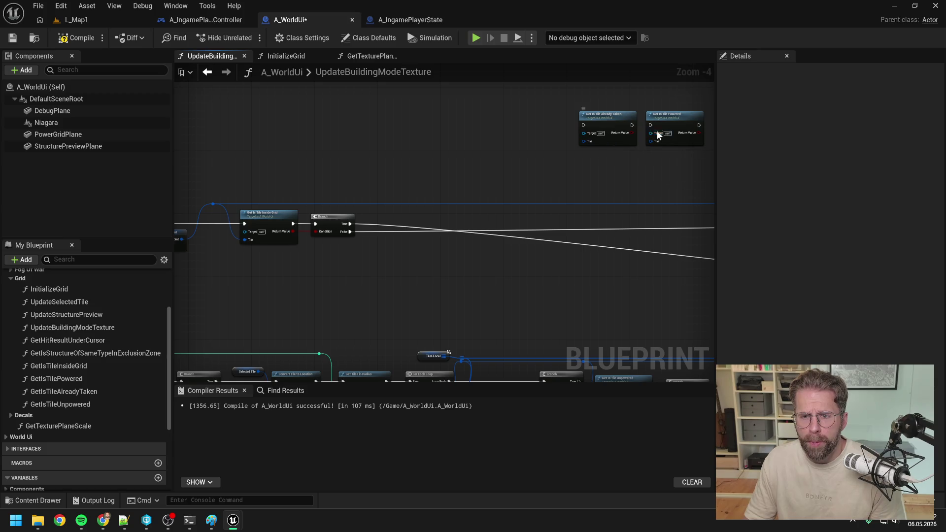
{"action": "mouse_move", "coordinate": [652, 127]}
{"action": "left_mouse_down"}
{"action": "mouse_move", "coordinate": [435, 163]}
{"action": "mouse_move", "coordinate": [426, 214]}
{"action": "left_mouse_up"}
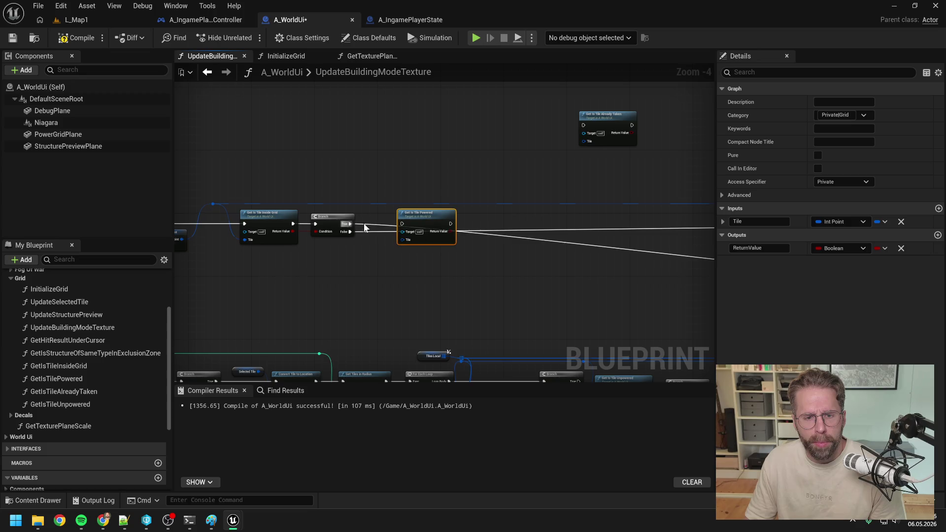
{"action": "left_click", "coordinate": [371, 266]}
{"action": "mouse_move", "coordinate": [367, 266]}
{"action": "left_mouse_down"}
{"action": "mouse_move", "coordinate": [422, 206]}
{"action": "mouse_move", "coordinate": [454, 225]}
{"action": "mouse_move", "coordinate": [444, 241]}
{"action": "mouse_move", "coordinate": [472, 244]}
{"action": "mouse_move", "coordinate": [498, 224]}
{"action": "left_mouse_up"}
{"action": "double_click", "coordinate": [419, 206]}
{"action": "type", "text": "branch"}
{"action": "key", "text": "Return"}
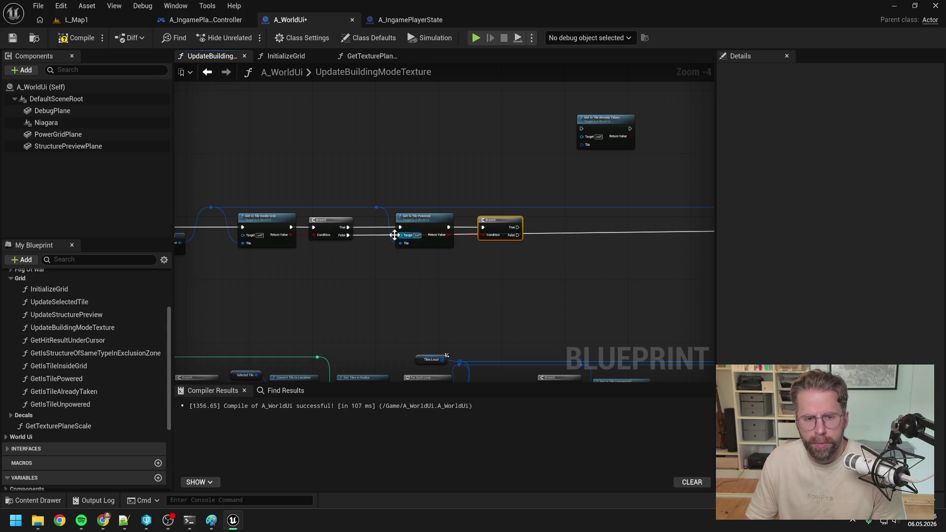
{"action": "mouse_move", "coordinate": [368, 238]}
{"action": "left_mouse_down"}
{"action": "mouse_move", "coordinate": [296, 248]}
{"action": "mouse_move", "coordinate": [385, 255]}
{"action": "left_mouse_up"}
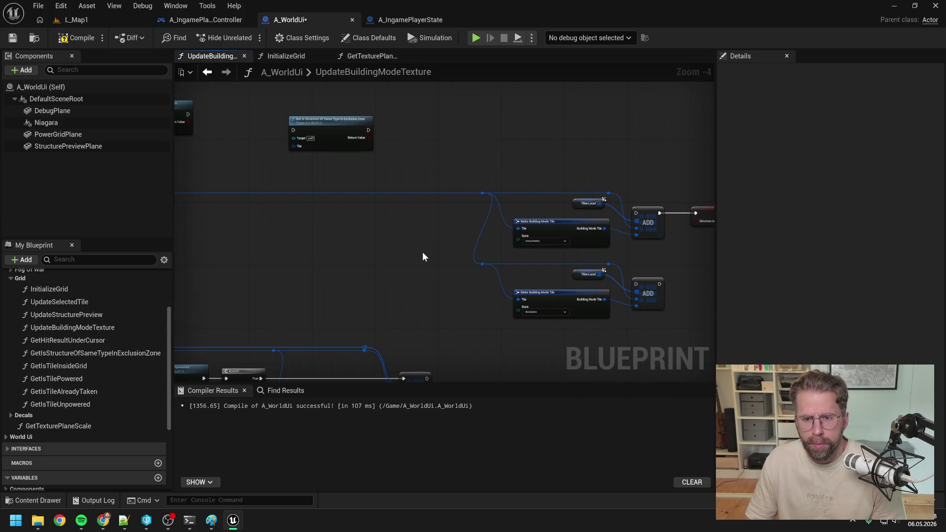
Step: Set the upper tile state to Buildable, the lower to Unbuildable, and move SET after the lower ADD
{"action": "left_click", "coordinate": [548, 241]}
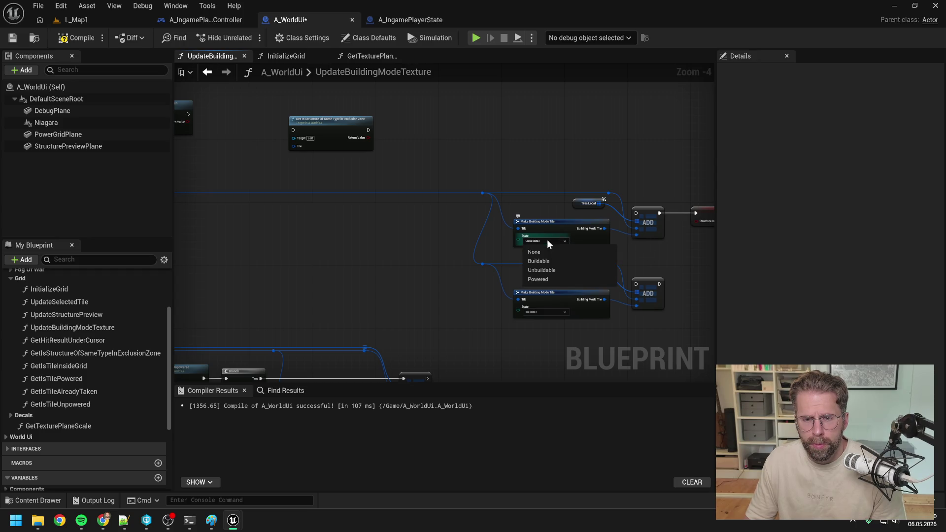
{"action": "left_click", "coordinate": [545, 261]}
{"action": "left_click", "coordinate": [540, 312]}
{"action": "left_click", "coordinate": [545, 341]}
{"action": "left_click_drag", "start_coordinate": [545, 339], "coordinate": [432, 347]}
{"action": "left_click", "coordinate": [547, 222], "text": "alt"}
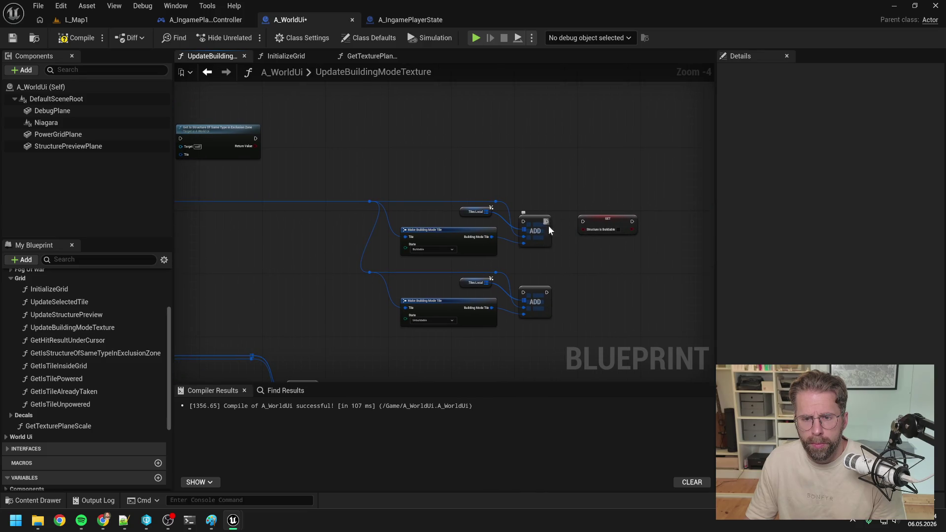
{"action": "mouse_move", "coordinate": [545, 294]}
{"action": "left_mouse_down"}
{"action": "mouse_move", "coordinate": [582, 222]}
{"action": "mouse_move", "coordinate": [592, 289]}
{"action": "left_mouse_up"}
{"action": "left_click", "coordinate": [554, 273]}
Step: Wire the tile-powered Branch's False output through a reroute point into the lower ADD
{"action": "left_click_drag", "start_coordinate": [309, 252], "coordinate": [679, 243]}
{"action": "left_click_drag", "start_coordinate": [476, 238], "coordinate": [576, 228]}
{"action": "mouse_move", "coordinate": [397, 156]}
{"action": "left_mouse_down"}
{"action": "mouse_move", "coordinate": [443, 185]}
{"action": "mouse_move", "coordinate": [551, 225]}
{"action": "mouse_move", "coordinate": [360, 212]}
{"action": "mouse_move", "coordinate": [602, 227]}
{"action": "mouse_move", "coordinate": [643, 206]}
{"action": "mouse_move", "coordinate": [700, 210]}
{"action": "mouse_move", "coordinate": [672, 211]}
{"action": "left_mouse_up"}
{"action": "mouse_move", "coordinate": [547, 280]}
{"action": "left_mouse_down"}
{"action": "mouse_move", "coordinate": [575, 247]}
{"action": "mouse_move", "coordinate": [507, 249]}
{"action": "left_mouse_up"}
{"action": "mouse_move", "coordinate": [466, 205]}
{"action": "left_mouse_down"}
{"action": "mouse_move", "coordinate": [640, 257]}
{"action": "mouse_move", "coordinate": [665, 273]}
{"action": "mouse_move", "coordinate": [577, 268]}
{"action": "left_mouse_up"}
{"action": "left_click_drag", "start_coordinate": [527, 237], "coordinate": [738, 236]}
{"action": "double_click", "coordinate": [528, 238]}
{"action": "left_click_drag", "start_coordinate": [525, 235], "coordinate": [569, 260]}
{"action": "left_click_drag", "start_coordinate": [527, 238], "coordinate": [559, 270]}
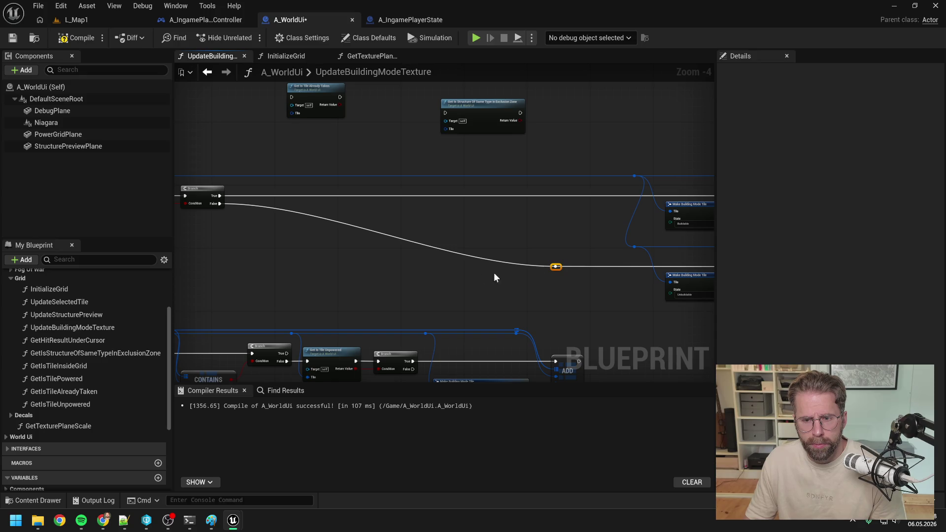
Step: Route the inside-grid Branch's False output through reroute points into the Unbuildable path
{"action": "left_click", "coordinate": [425, 277]}
{"action": "left_click_drag", "start_coordinate": [425, 277], "coordinate": [573, 248]}
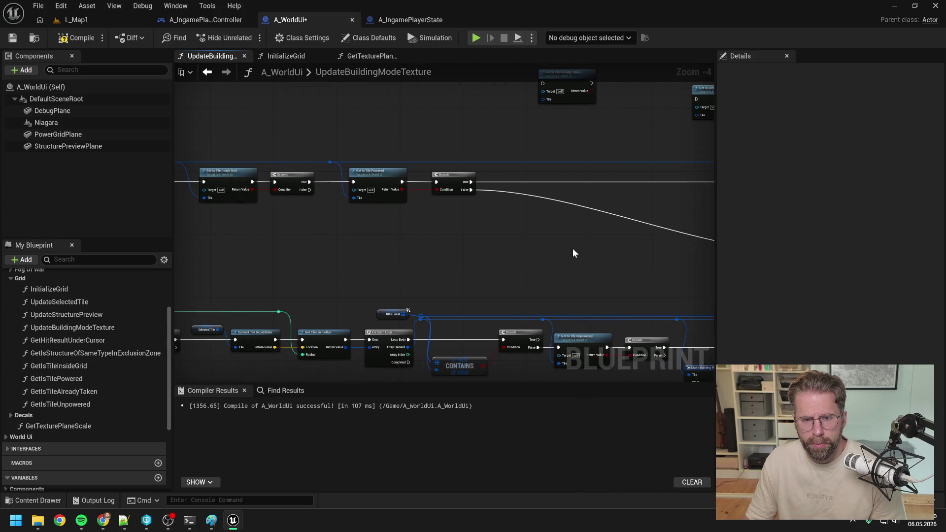
{"action": "double_click", "coordinate": [532, 194]}
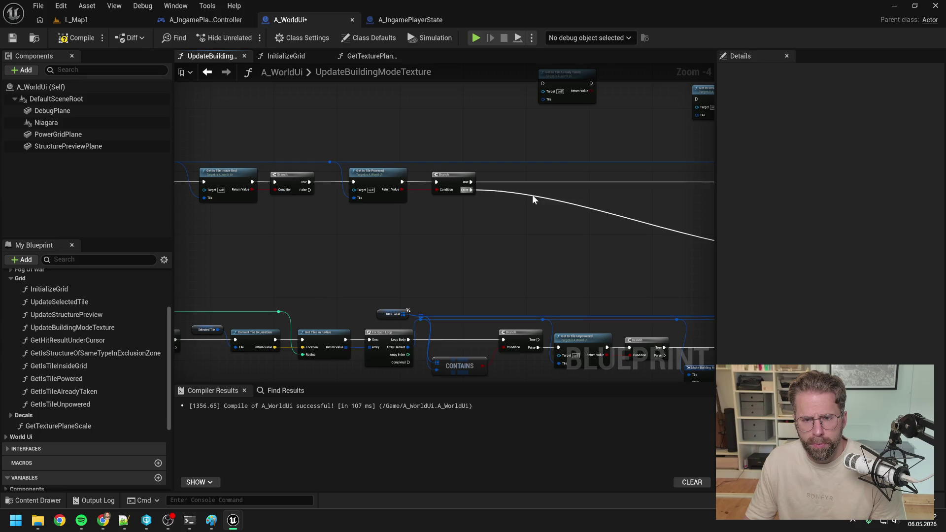
{"action": "left_click_drag", "start_coordinate": [534, 194], "coordinate": [518, 252]}
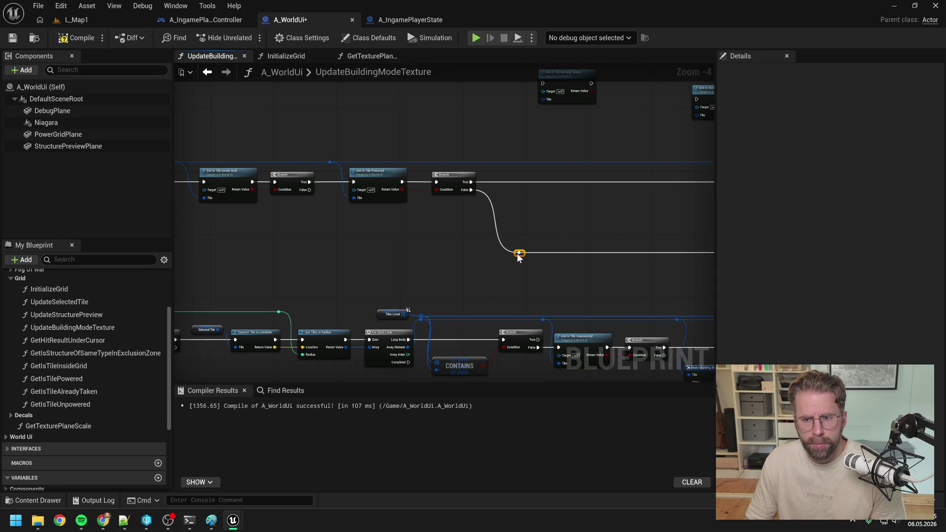
{"action": "mouse_move", "coordinate": [309, 190]}
{"action": "left_mouse_down"}
{"action": "mouse_move", "coordinate": [525, 257]}
{"action": "mouse_move", "coordinate": [348, 253]}
{"action": "left_mouse_up"}
{"action": "double_click", "coordinate": [464, 241]}
{"action": "left_click", "coordinate": [420, 225]}
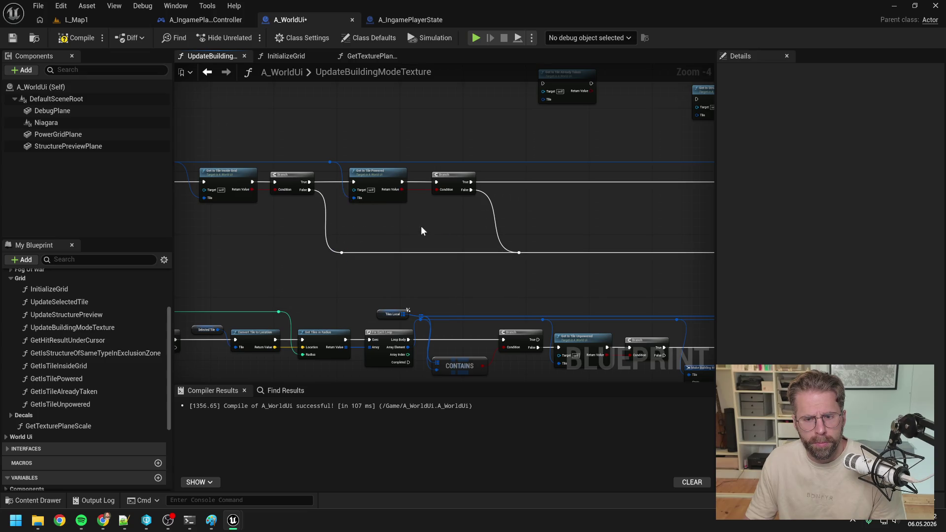
{"action": "left_click_drag", "start_coordinate": [420, 225], "coordinate": [390, 196]}
Step: Compile A_WorldUi, then disconnect the Branch True path from Get Power Radius
{"action": "left_click", "coordinate": [83, 39]}
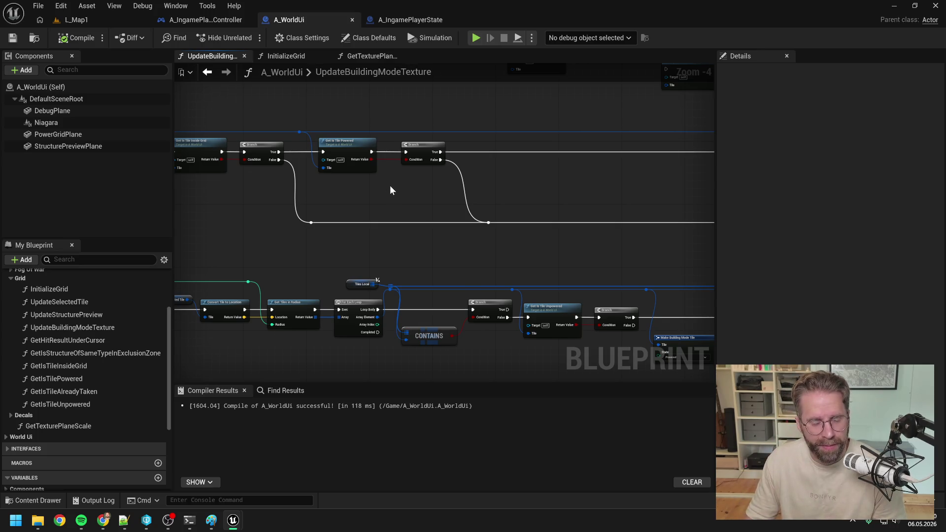
{"action": "left_click_drag", "start_coordinate": [395, 216], "coordinate": [443, 195]}
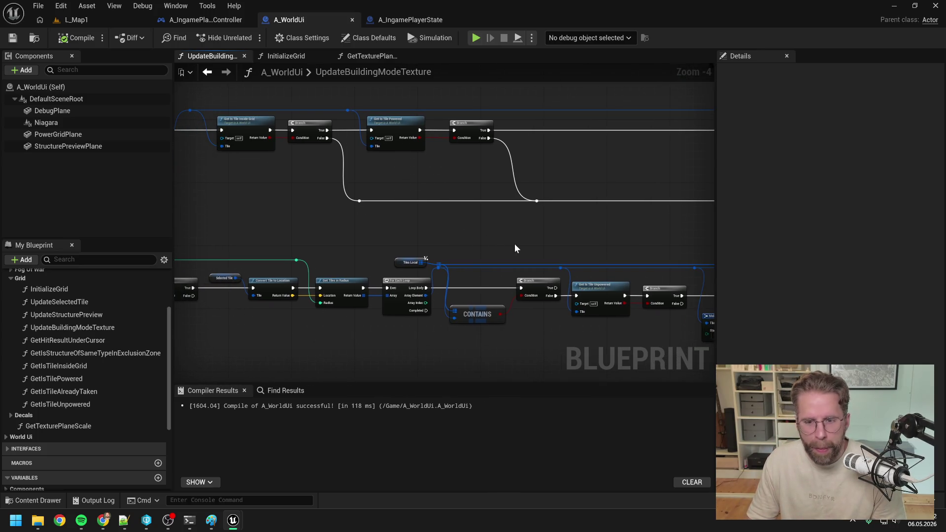
{"action": "left_click_drag", "start_coordinate": [543, 235], "coordinate": [453, 209]}
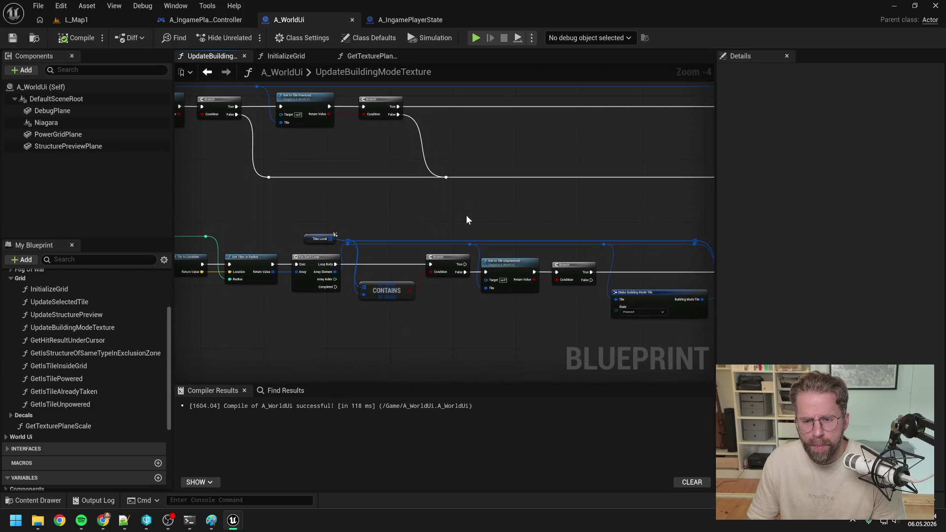
{"action": "mouse_move", "coordinate": [499, 211]}
{"action": "left_mouse_down"}
{"action": "mouse_move", "coordinate": [522, 238]}
{"action": "mouse_move", "coordinate": [437, 220]}
{"action": "left_mouse_up"}
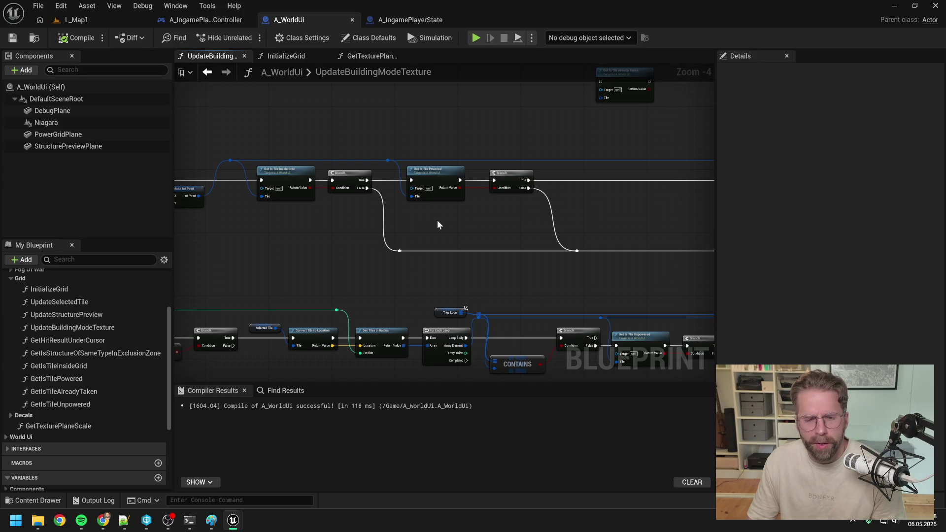
{"action": "mouse_move", "coordinate": [438, 221]}
{"action": "left_mouse_down"}
{"action": "mouse_move", "coordinate": [587, 225]}
{"action": "mouse_move", "coordinate": [513, 227]}
{"action": "left_mouse_up"}
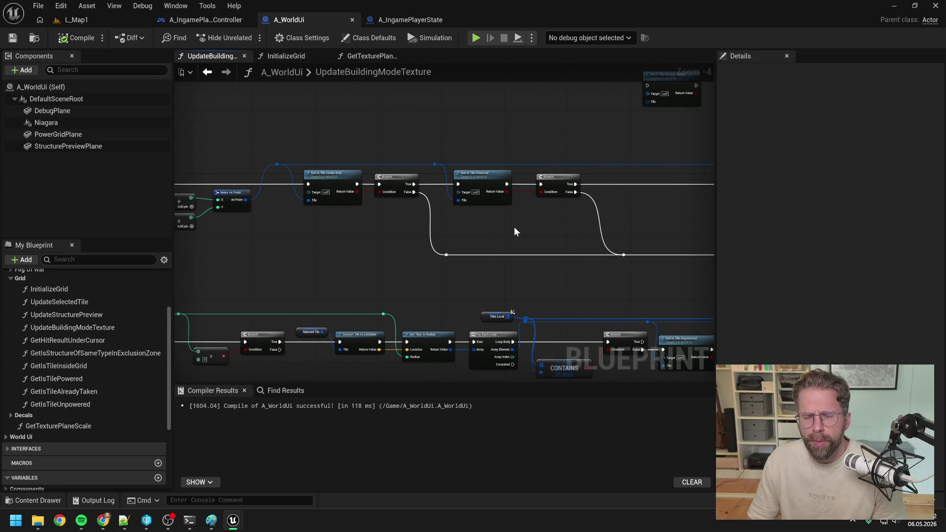
{"action": "mouse_move", "coordinate": [382, 248]}
{"action": "left_mouse_down"}
{"action": "mouse_move", "coordinate": [412, 184]}
{"action": "mouse_move", "coordinate": [558, 191]}
{"action": "left_mouse_up"}
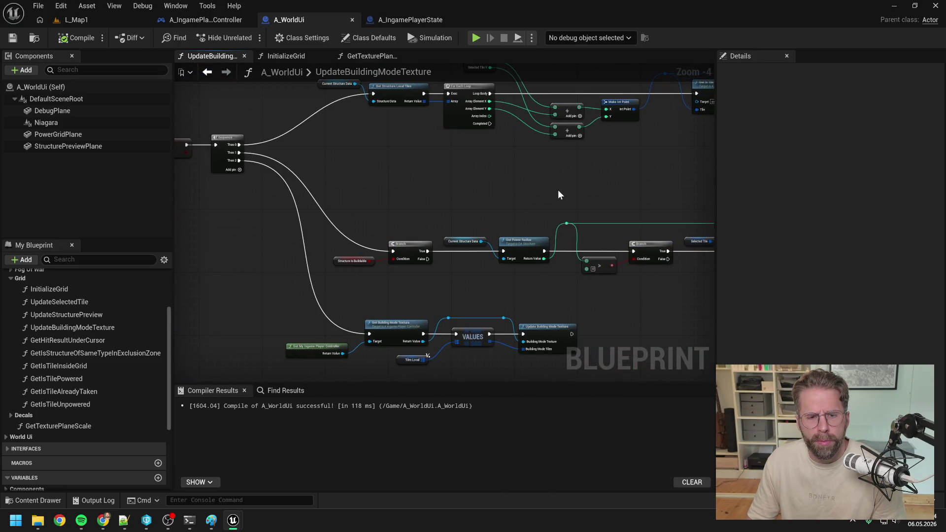
{"action": "left_click", "coordinate": [426, 252], "text": "alt"}
Step: Save the A_WorldUi blueprint and start playing L_Map1 in the editor
{"action": "key", "text": "ctrl+s"}
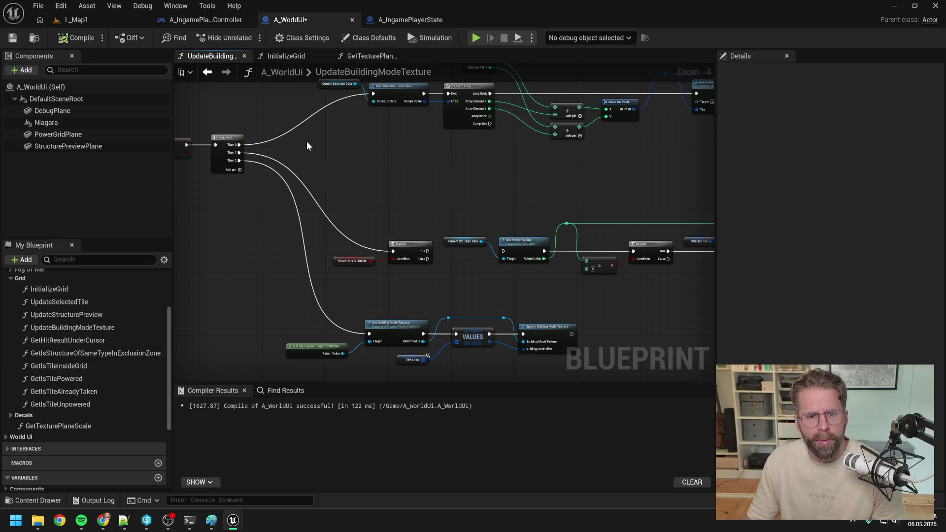
{"action": "left_click", "coordinate": [83, 20]}
{"action": "left_click", "coordinate": [247, 38]}
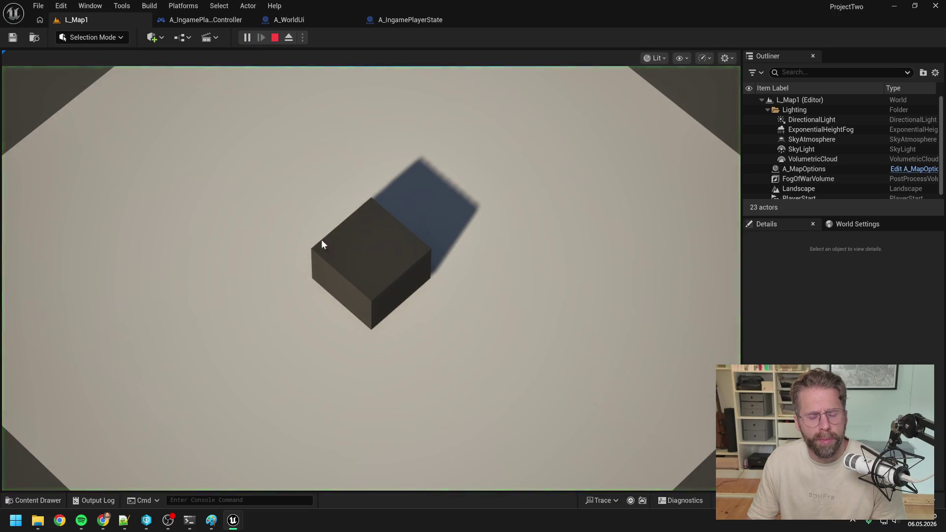
Step: Leave building mode, stop the play session, and return to the A_WorldUi graph
{"action": "scroll", "coordinate": [481, 235], "scroll_direction": "down", "scroll_amount": 5}
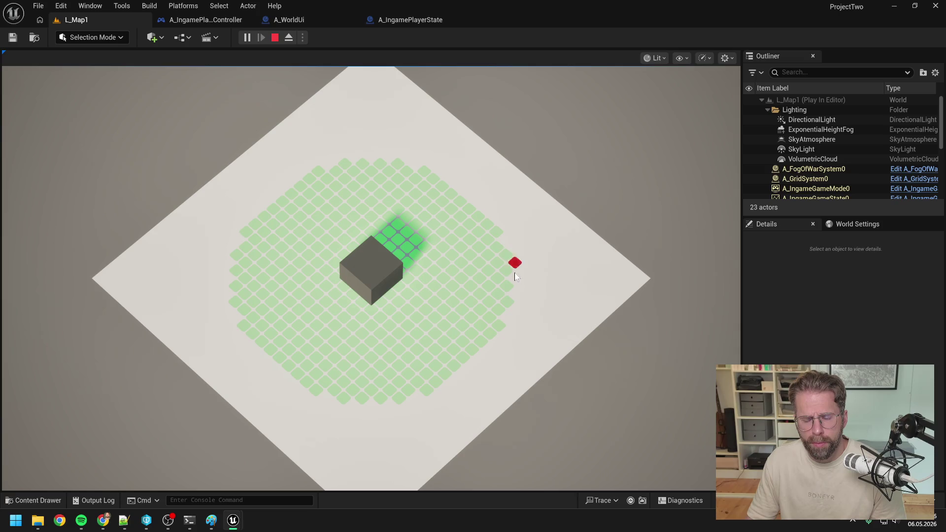
{"action": "right_click", "coordinate": [415, 402]}
{"action": "key", "text": "Escape"}
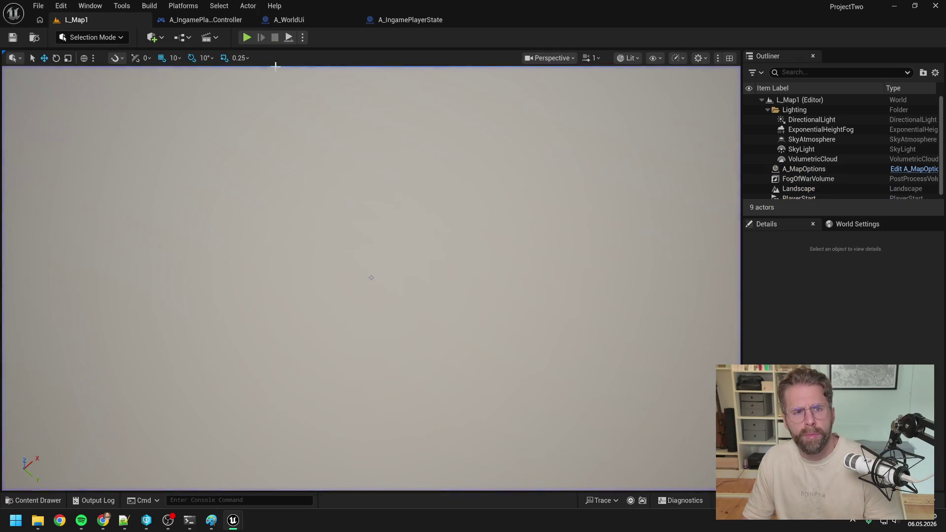
{"action": "left_click", "coordinate": [303, 18]}
{"action": "mouse_move", "coordinate": [549, 197]}
{"action": "left_mouse_down"}
{"action": "mouse_move", "coordinate": [511, 231]}
{"action": "mouse_move", "coordinate": [528, 230]}
{"action": "mouse_move", "coordinate": [532, 209]}
{"action": "mouse_move", "coordinate": [440, 238]}
{"action": "mouse_move", "coordinate": [411, 269]}
{"action": "left_mouse_up"}
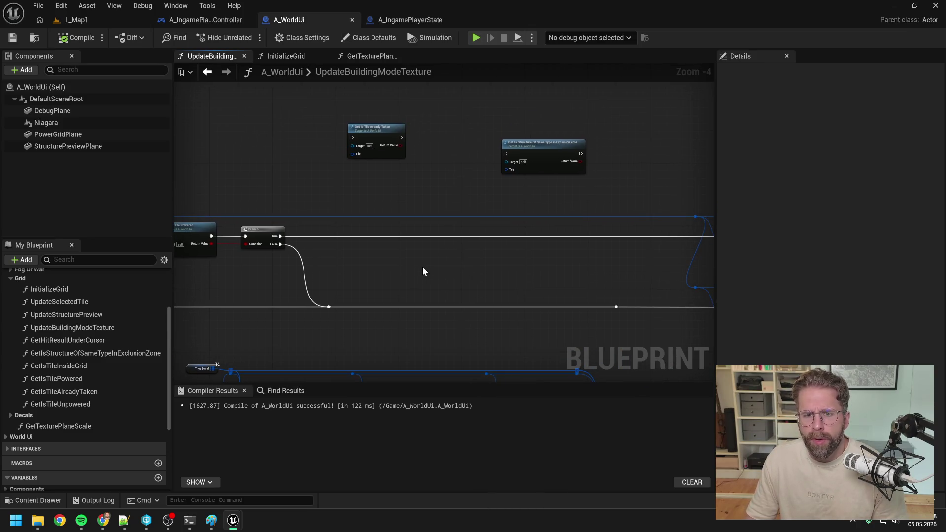
Step: Rename GetIsTileAlreadyTaken to GetIsTileBuildable, then to GetIsTileFree, and save the blueprint
{"action": "left_click_drag", "start_coordinate": [412, 238], "coordinate": [482, 218]}
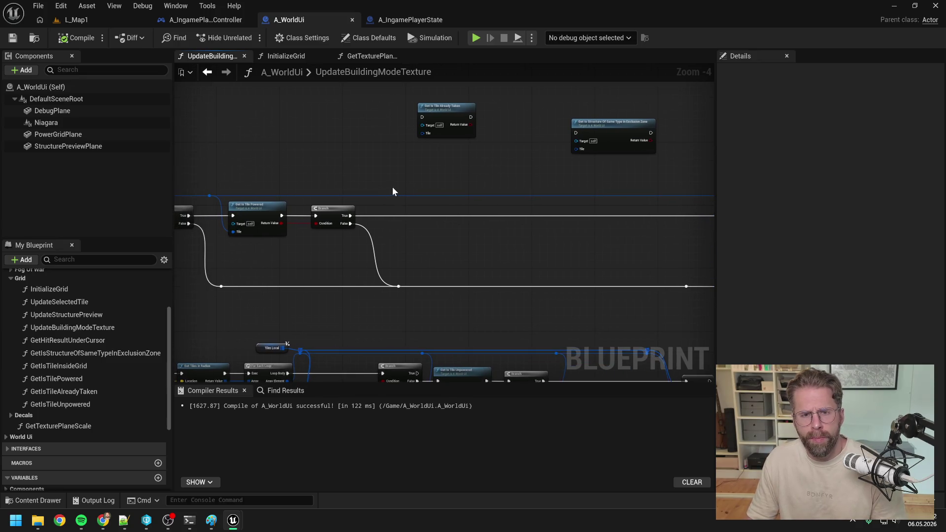
{"action": "left_click", "coordinate": [89, 393]}
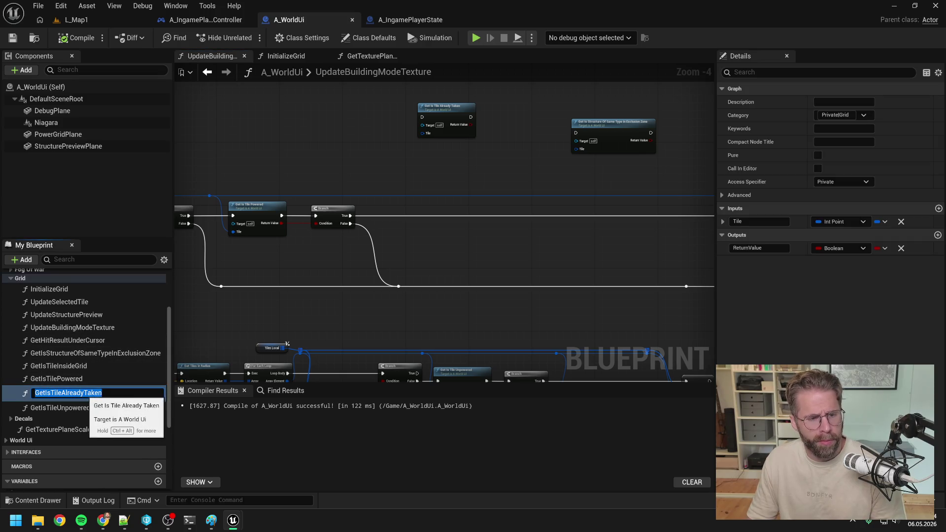
{"action": "left_click", "coordinate": [69, 393]}
{"action": "left_click_drag", "start_coordinate": [61, 393], "coordinate": [102, 393]}
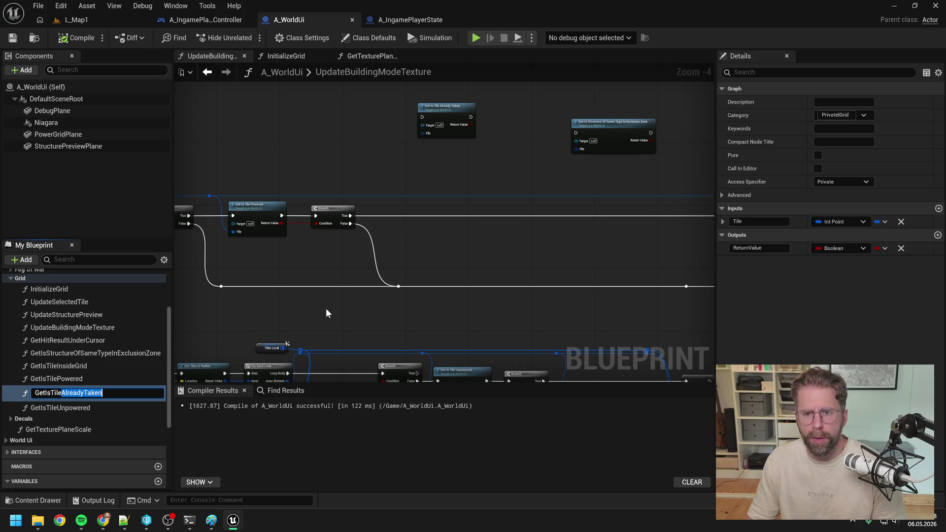
{"action": "type", "text": "Buildabl"}
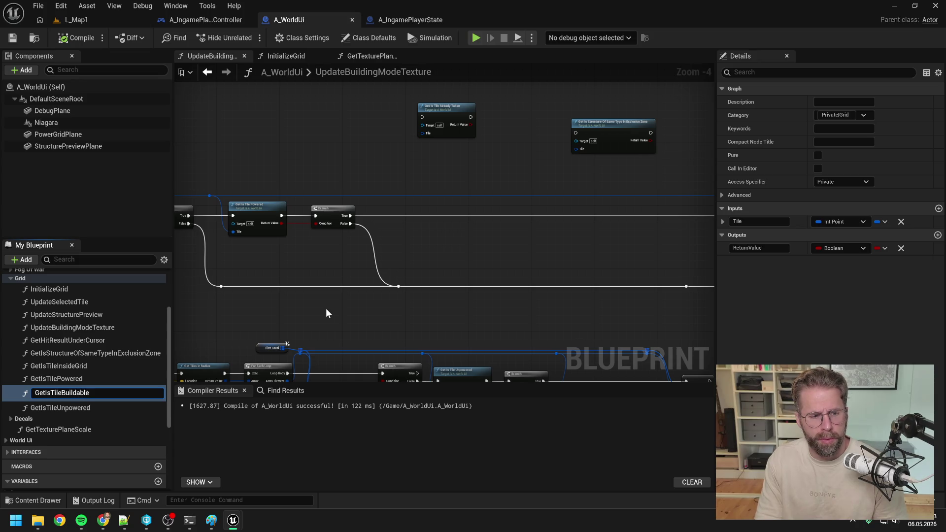
{"action": "key", "text": "Return"}
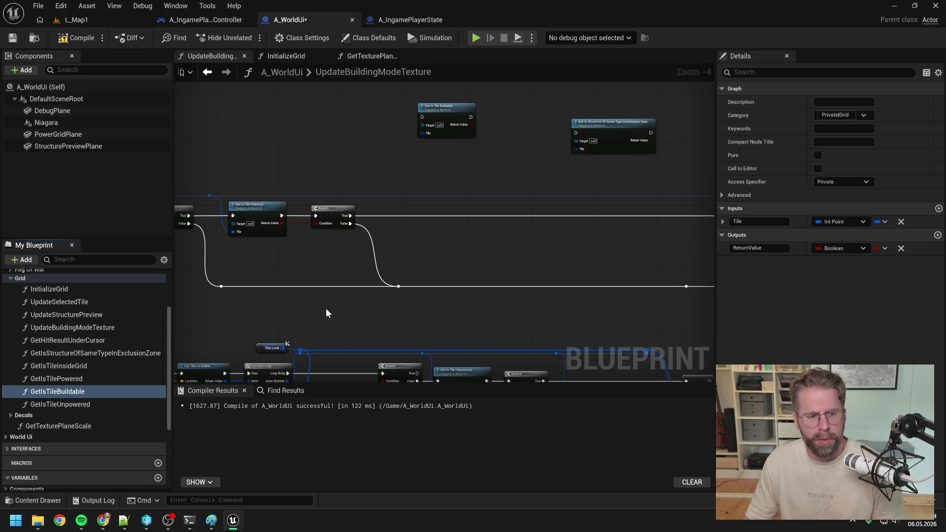
{"action": "left_click", "coordinate": [84, 393]}
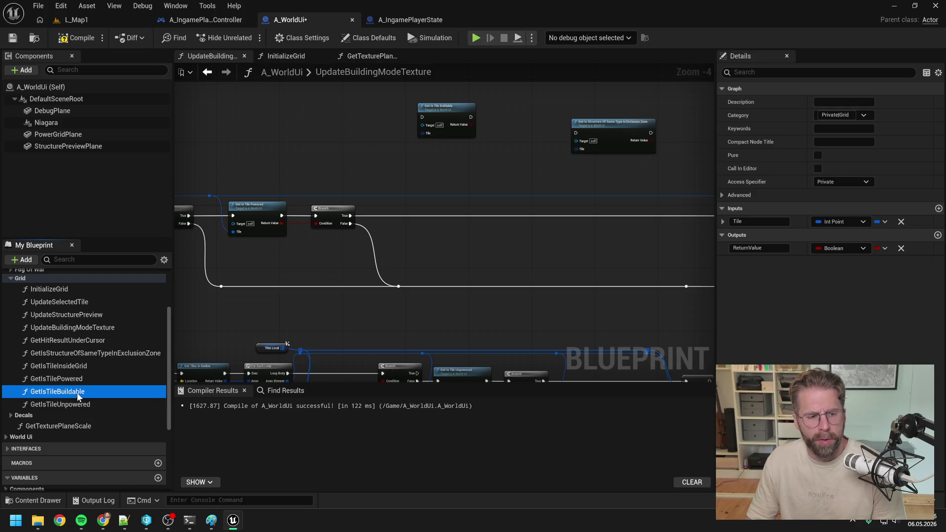
{"action": "left_click_drag", "start_coordinate": [61, 393], "coordinate": [169, 389]}
{"action": "type", "text": "Free"}
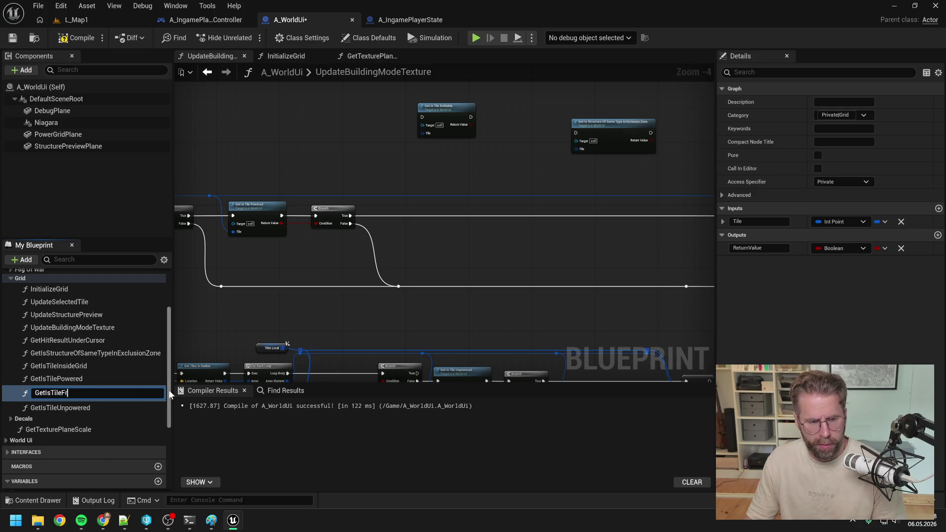
{"action": "key", "text": "Return"}
{"action": "key", "text": "ctrl+s"}
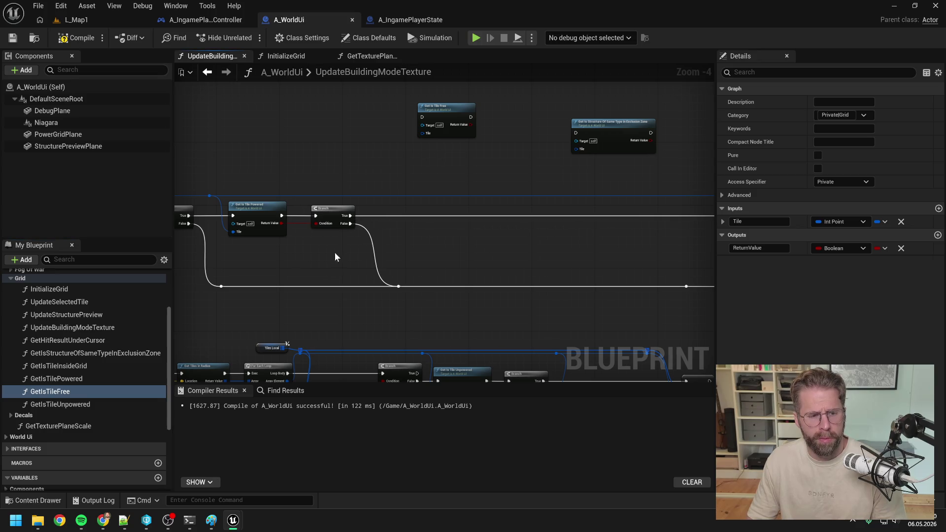
Step: Wire the Branch's True output into Get Is Tile Free and open that function's graph
{"action": "left_click_drag", "start_coordinate": [443, 107], "coordinate": [435, 206]}
{"action": "mouse_move", "coordinate": [350, 215]}
{"action": "left_mouse_down"}
{"action": "mouse_move", "coordinate": [417, 215]}
{"action": "mouse_move", "coordinate": [407, 228]}
{"action": "mouse_move", "coordinate": [415, 231]}
{"action": "left_mouse_up"}
{"action": "double_click", "coordinate": [395, 193]}
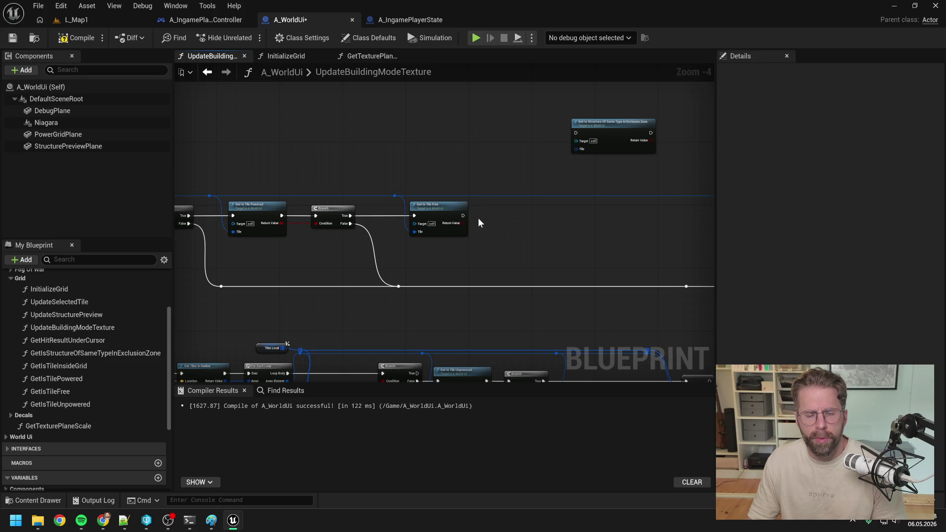
{"action": "double_click", "coordinate": [444, 212]}
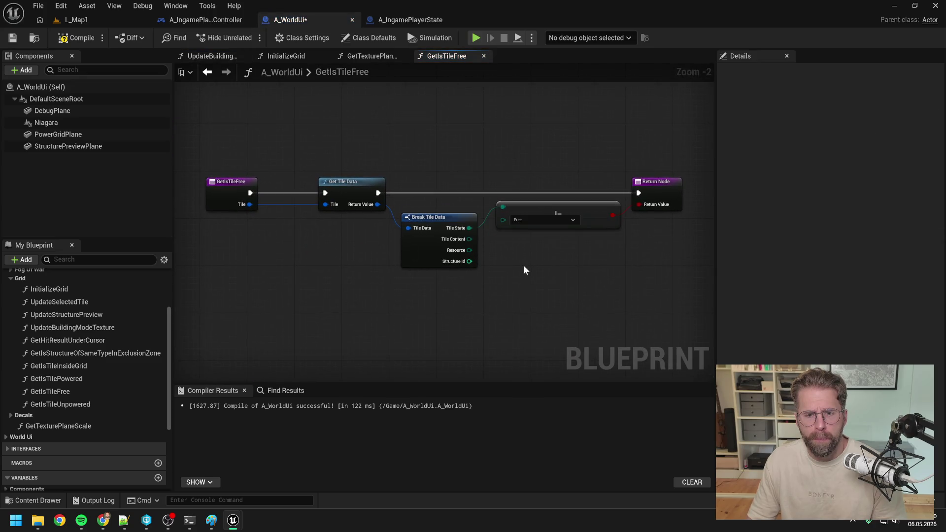
Step: Replace GetIsTileFree's Tile State comparison with a new Equal (Enum) node and compile
{"action": "left_click_drag", "start_coordinate": [469, 228], "coordinate": [506, 246]}
{"action": "type", "text": "="}
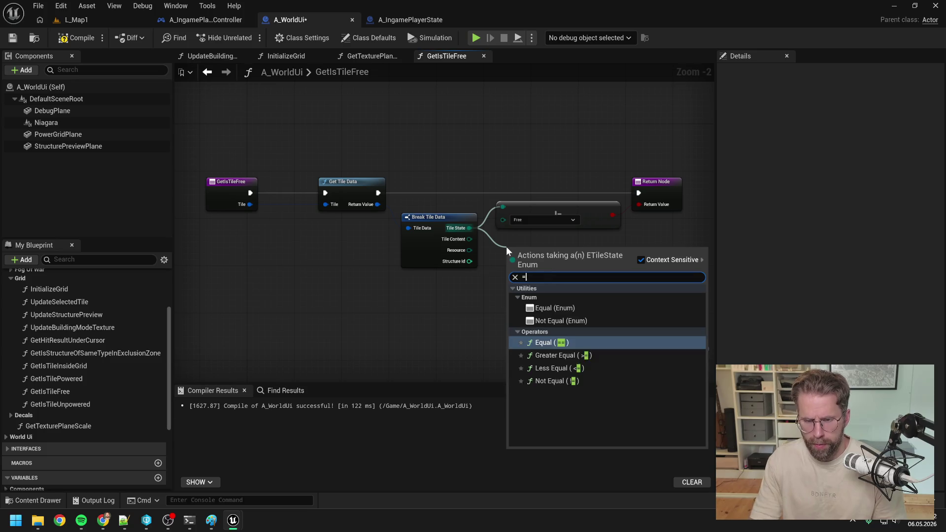
{"action": "type", "text": "="}
{"action": "left_click", "coordinate": [567, 308]}
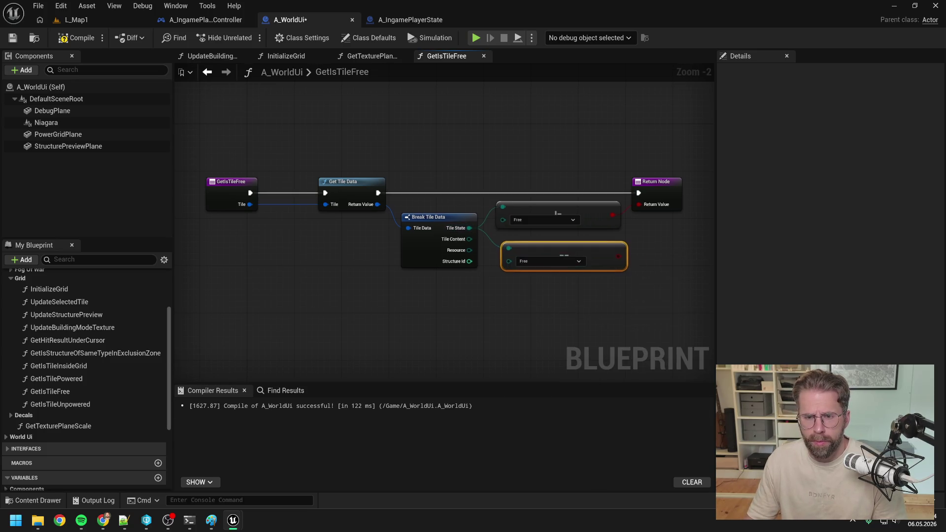
{"action": "left_click_drag", "start_coordinate": [567, 295], "coordinate": [492, 316]}
{"action": "left_click", "coordinate": [519, 232]}
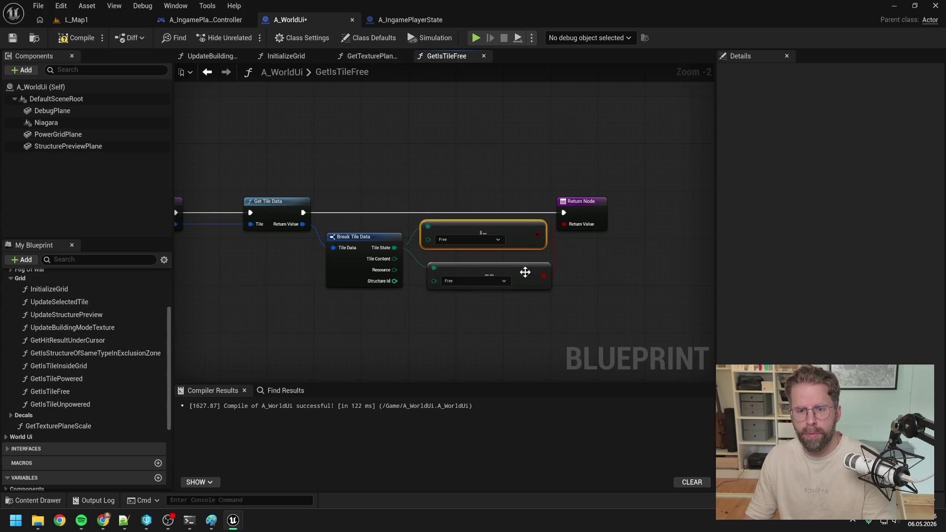
{"action": "key", "text": "Delete"}
{"action": "left_click_drag", "start_coordinate": [524, 272], "coordinate": [513, 236]}
{"action": "left_click", "coordinate": [473, 287]}
{"action": "left_click", "coordinate": [72, 38]}
Step: Back in UpdateBuildingModeTexture, add a Branch fed by Get Is Tile Free's result
{"action": "left_click", "coordinate": [370, 55]}
{"action": "left_click", "coordinate": [295, 57]}
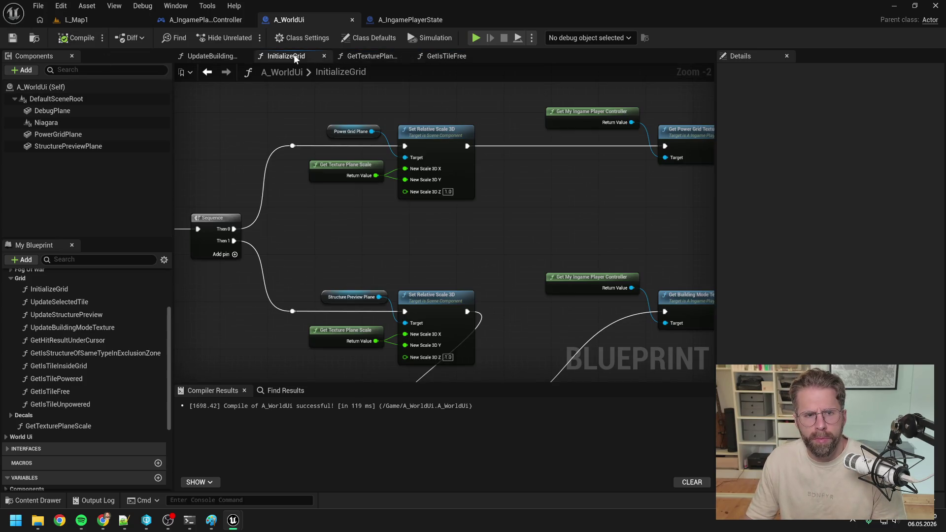
{"action": "left_click", "coordinate": [213, 56]}
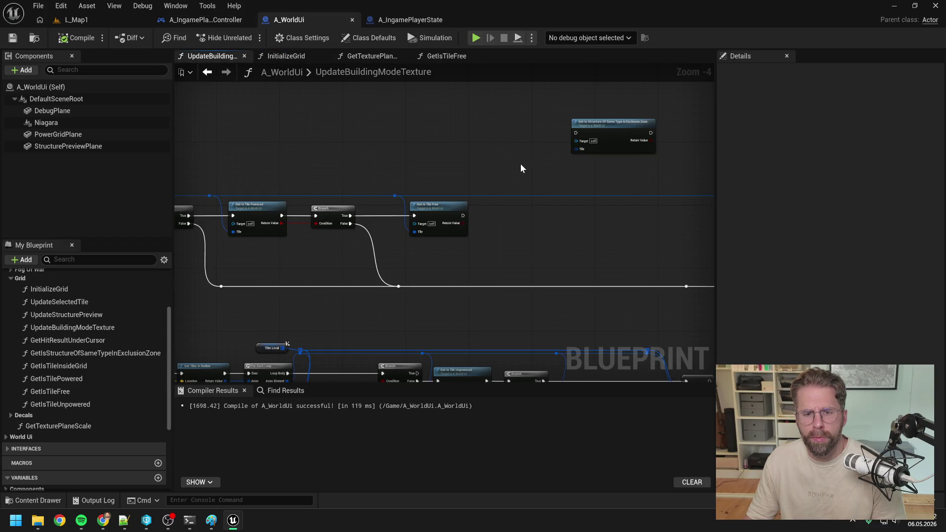
{"action": "left_click_drag", "start_coordinate": [522, 169], "coordinate": [372, 144]}
{"action": "left_click_drag", "start_coordinate": [315, 199], "coordinate": [365, 187]}
{"action": "type", "text": "br"}
{"action": "key", "text": "Return"}
Step: Align the new Branch and place the exclusion-zone check node beside it
{"action": "left_click", "coordinate": [447, 197]}
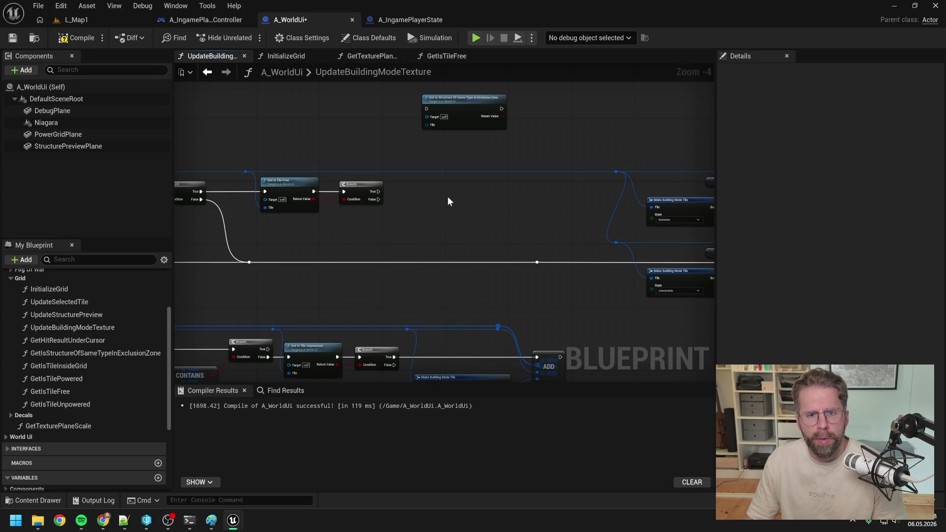
{"action": "left_click_drag", "start_coordinate": [463, 102], "coordinate": [455, 185]}
{"action": "left_click", "coordinate": [409, 222]}
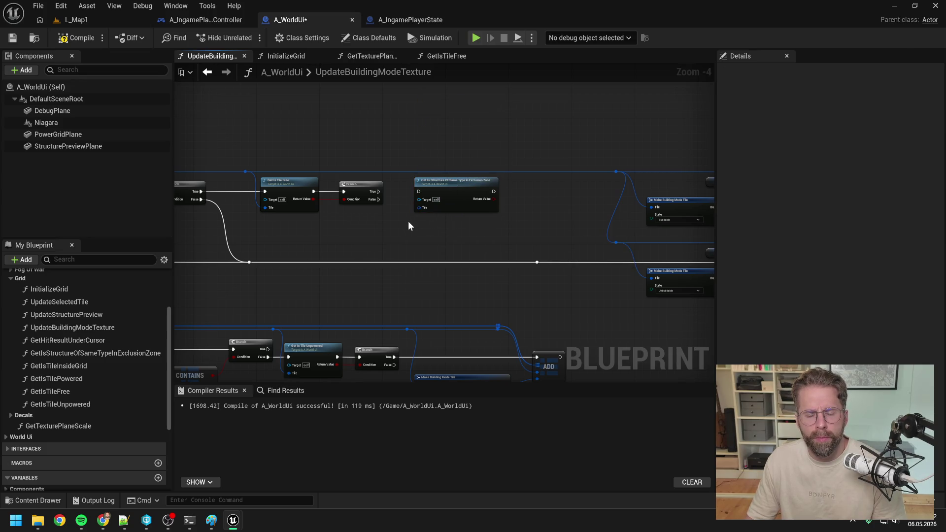
{"action": "left_click", "coordinate": [107, 355]}
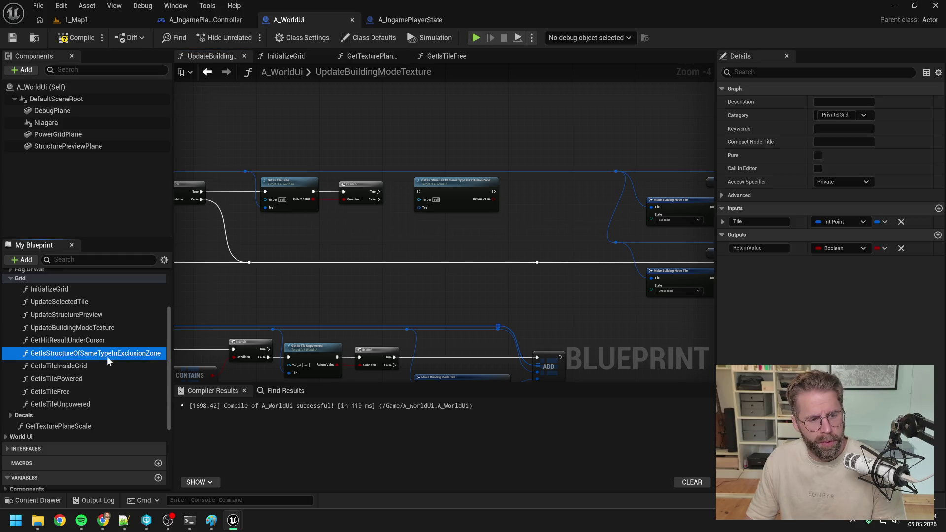
Step: Insert 'No' to make GetIsNoStructureOfSameTypeInExclusionZone, consulting the AI chat before returning
{"action": "left_click", "coordinate": [108, 355]}
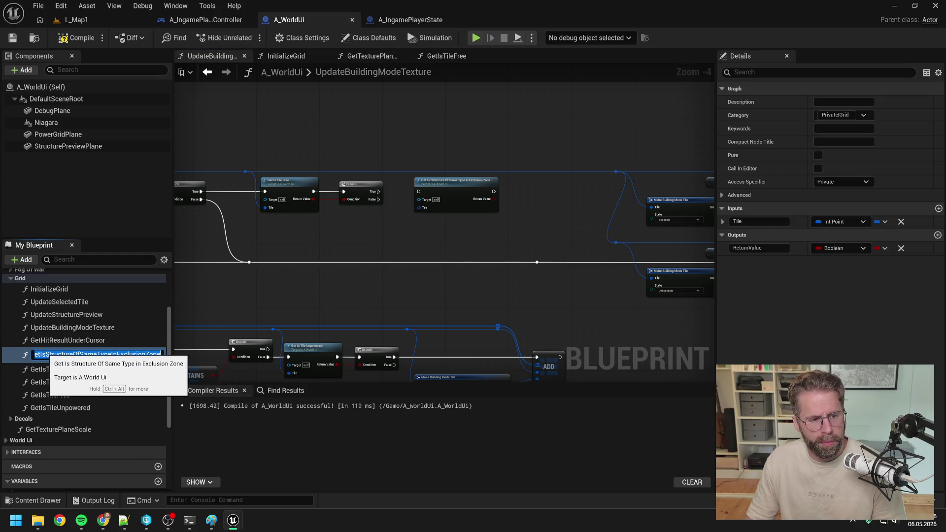
{"action": "double_click", "coordinate": [60, 354]}
{"action": "key", "text": "Left"}
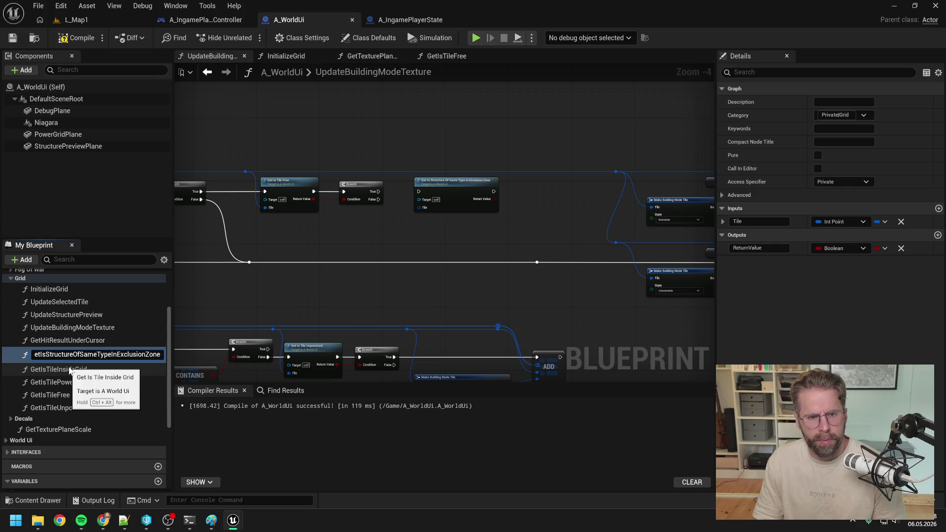
{"action": "type", "text": "No"}
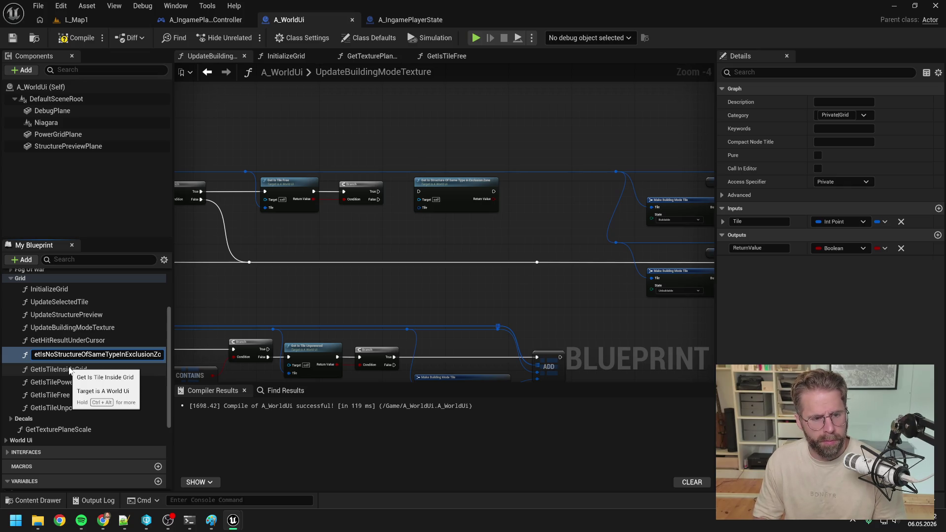
{"action": "key", "text": "ctrl+a"}
{"action": "key", "text": "Return"}
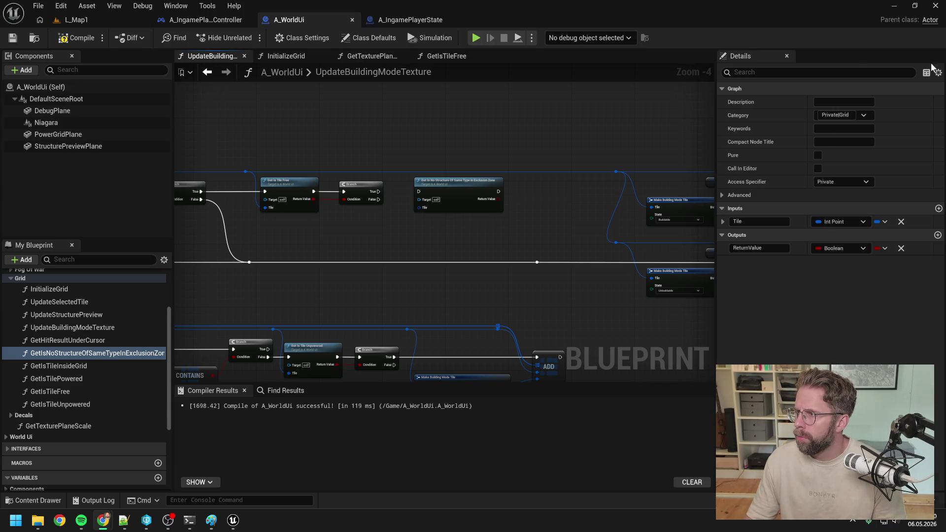
{"action": "key", "text": "alt+Tab"}
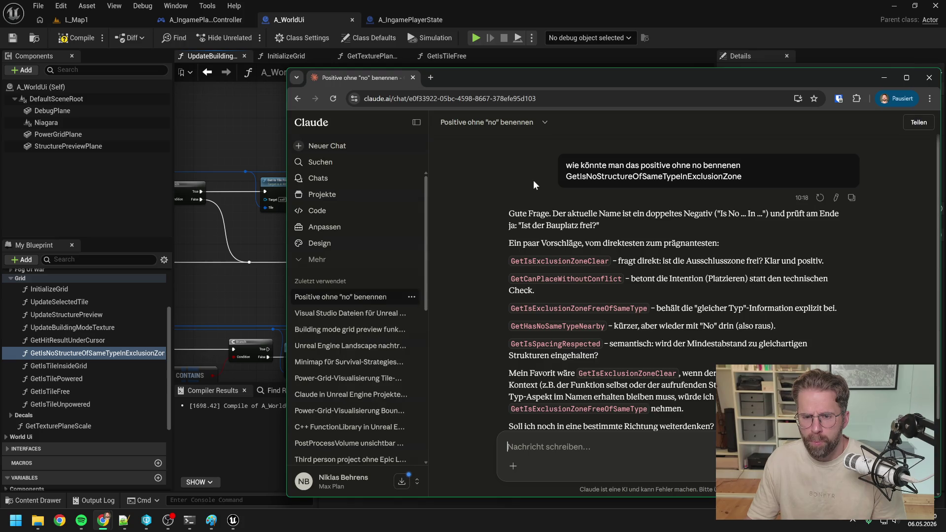
{"action": "left_click", "coordinate": [544, 60]}
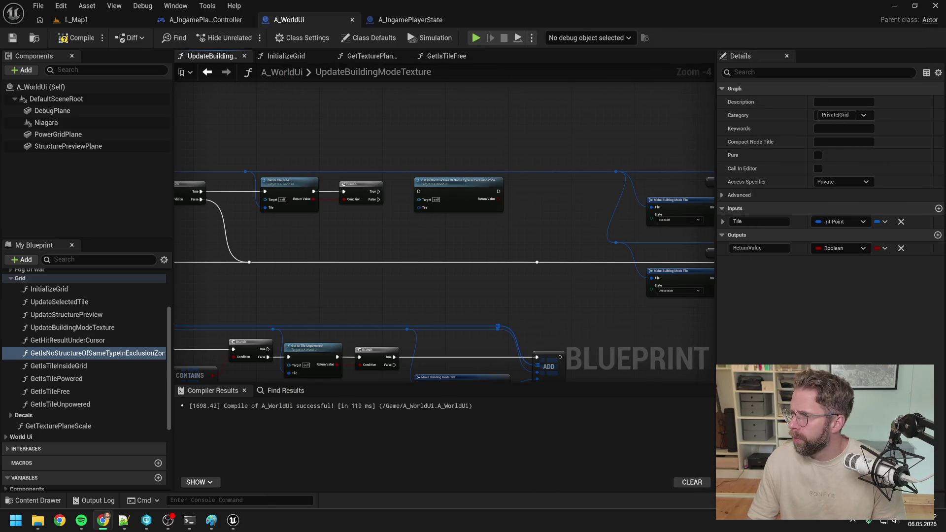
Step: Name the exclusion-zone function GetIsExclusionZoneClear, correcting the typo
{"action": "left_click", "coordinate": [158, 354]}
{"action": "type", "text": "GetIsExluci"}
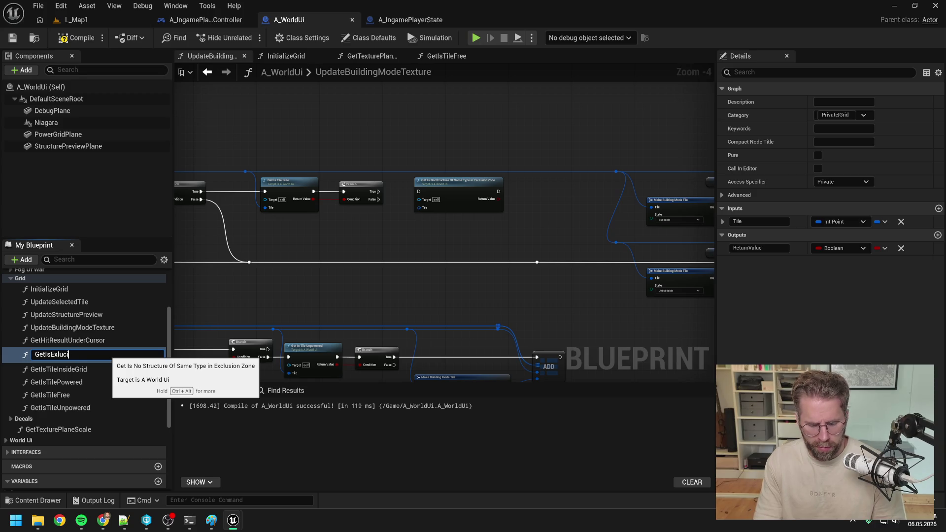
{"action": "key", "text": "BackSpace"}
{"action": "key", "text": "BackSpace"}
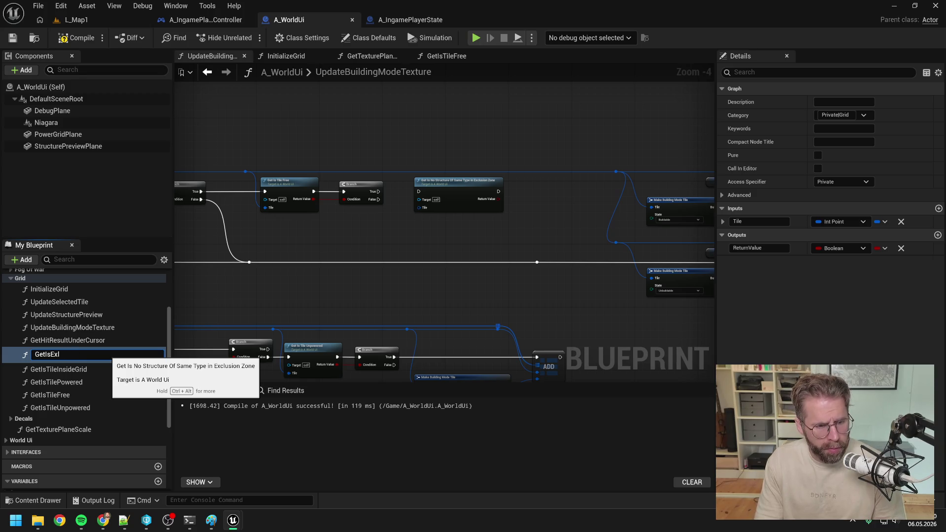
{"action": "type", "text": "clusionZon"}
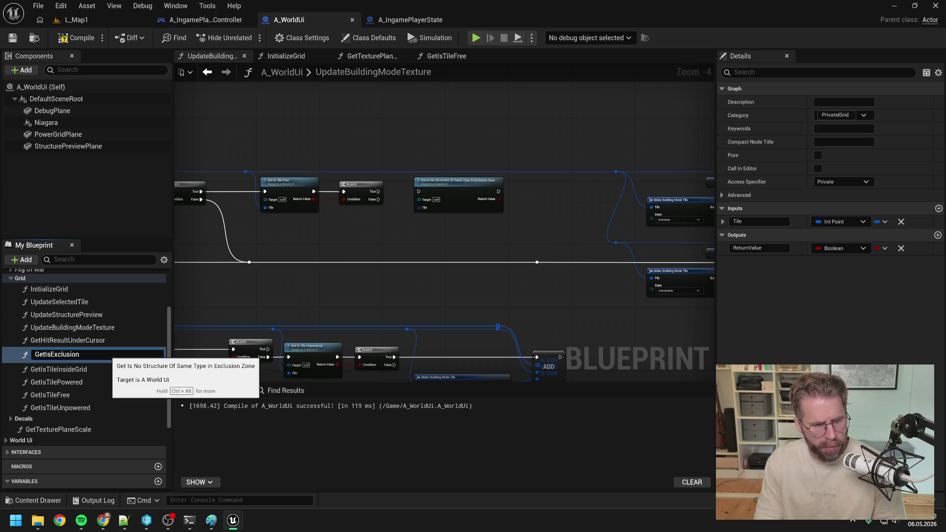
{"action": "type", "text": "eClear"}
{"action": "key", "text": "Return"}
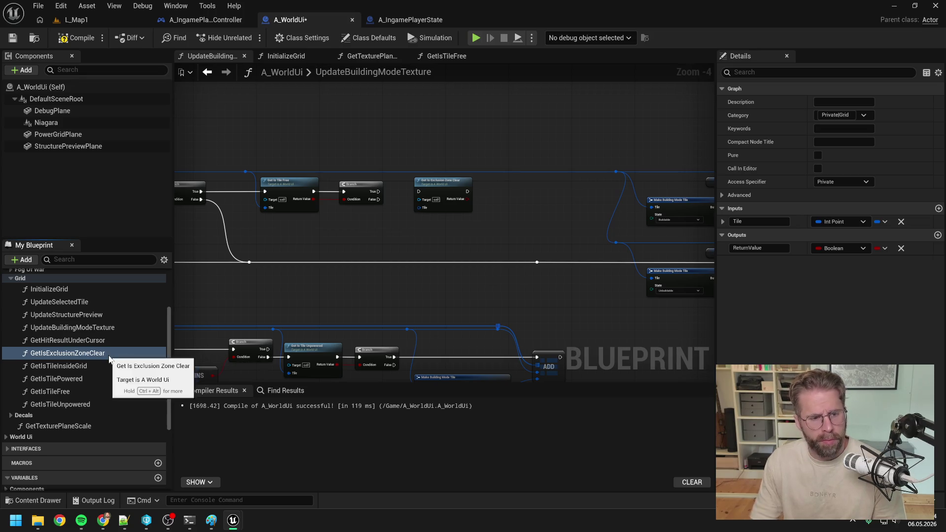
Step: Wire the exclusion-zone check after the Branch's True and add a new Branch on its result
{"action": "scroll", "coordinate": [400, 209], "scroll_direction": "up", "scroll_amount": 2}
{"action": "left_click_drag", "start_coordinate": [367, 182], "coordinate": [428, 182]}
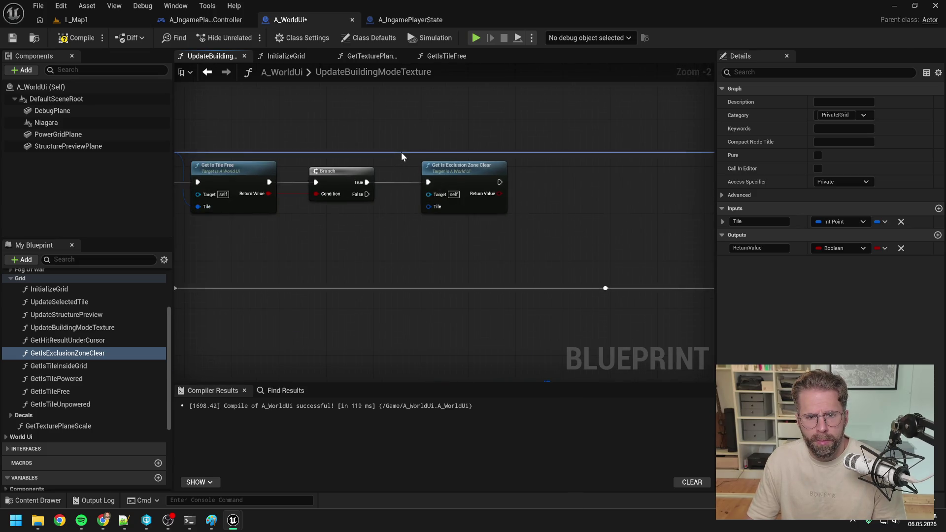
{"action": "double_click", "coordinate": [402, 152]}
{"action": "mouse_move", "coordinate": [402, 155]}
{"action": "left_mouse_down"}
{"action": "mouse_move", "coordinate": [421, 191]}
{"action": "mouse_move", "coordinate": [450, 209]}
{"action": "mouse_move", "coordinate": [471, 191]}
{"action": "left_mouse_up"}
{"action": "type", "text": "branch"}
{"action": "key", "text": "Return"}
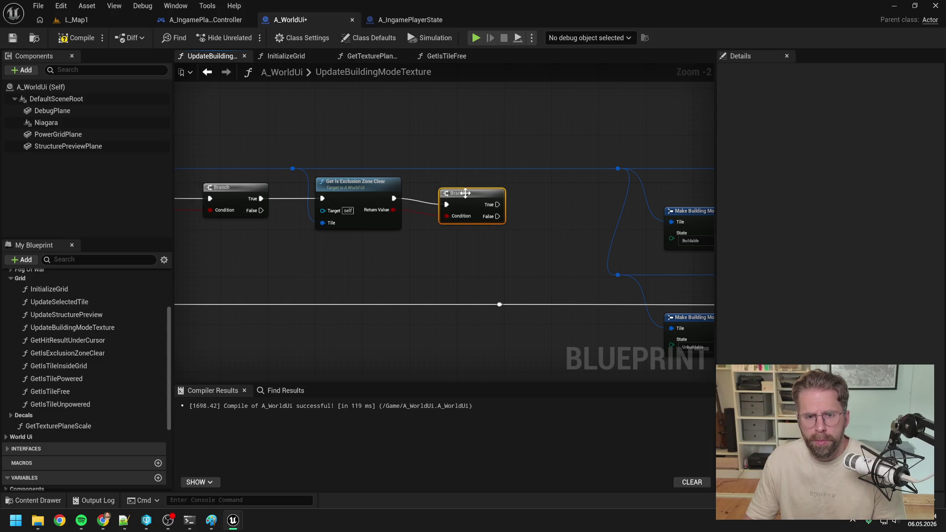
Step: Connect the new Branch's True output to the upper ADD node
{"action": "left_click_drag", "start_coordinate": [561, 194], "coordinate": [494, 199]}
{"action": "left_click_drag", "start_coordinate": [369, 207], "coordinate": [631, 209]}
{"action": "scroll", "coordinate": [597, 172], "scroll_direction": "down", "scroll_amount": 1}
{"action": "mouse_move", "coordinate": [597, 172]}
{"action": "left_mouse_down"}
{"action": "mouse_move", "coordinate": [456, 228]}
{"action": "mouse_move", "coordinate": [439, 290]}
{"action": "mouse_move", "coordinate": [440, 233]}
{"action": "left_mouse_up"}
Step: Reroute the first Branch's False onto the lower exec line and compile the blueprint
{"action": "double_click", "coordinate": [421, 279]}
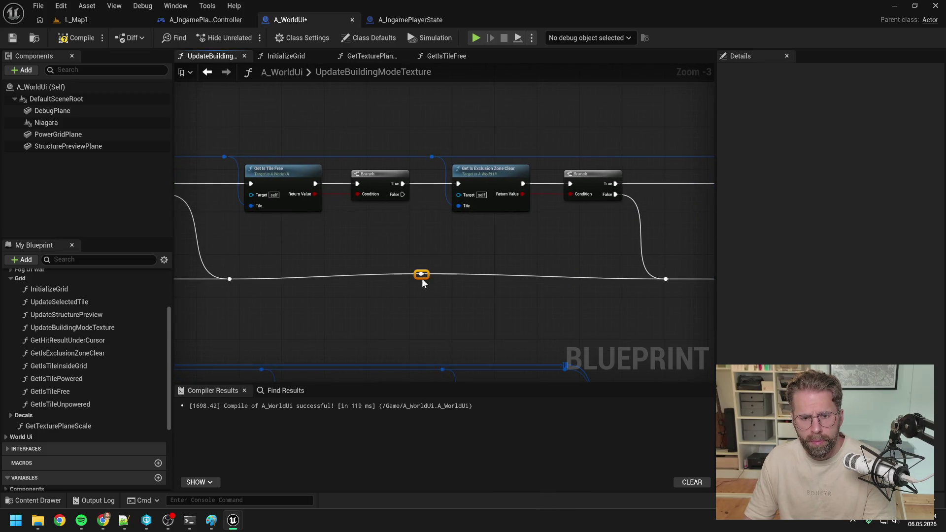
{"action": "mouse_move", "coordinate": [403, 194]}
{"action": "left_mouse_down"}
{"action": "mouse_move", "coordinate": [421, 279]}
{"action": "mouse_move", "coordinate": [442, 284]}
{"action": "left_mouse_up"}
{"action": "scroll", "coordinate": [546, 239], "scroll_direction": "down", "scroll_amount": 2}
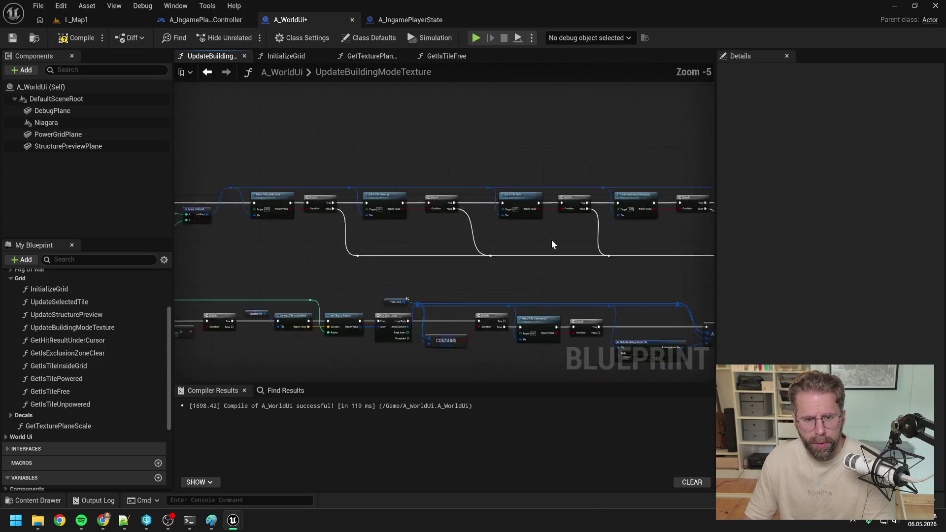
{"action": "scroll", "coordinate": [537, 239], "scroll_direction": "up", "scroll_amount": 1}
{"action": "mouse_move", "coordinate": [521, 250]}
{"action": "left_mouse_down"}
{"action": "mouse_move", "coordinate": [471, 270]}
{"action": "mouse_move", "coordinate": [525, 247]}
{"action": "left_mouse_up"}
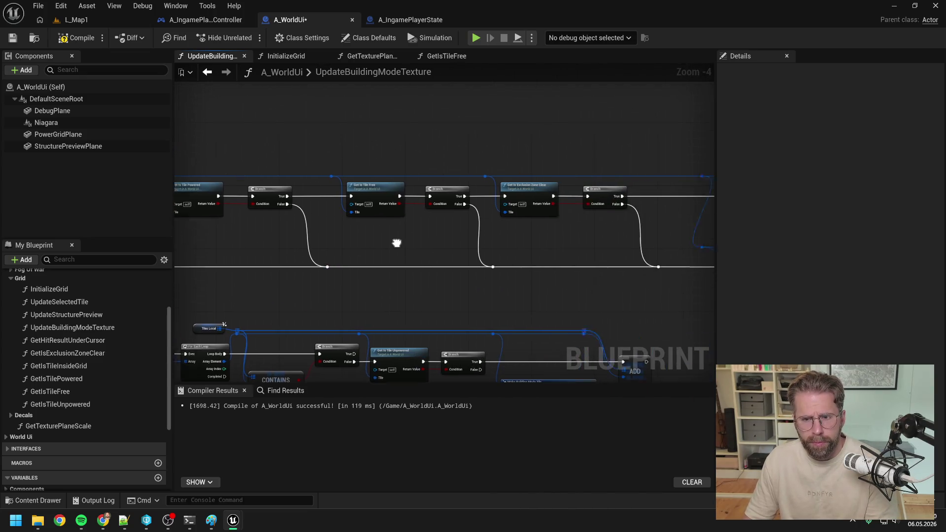
{"action": "left_click_drag", "start_coordinate": [395, 243], "coordinate": [100, 243]}
{"action": "left_click", "coordinate": [74, 38]}
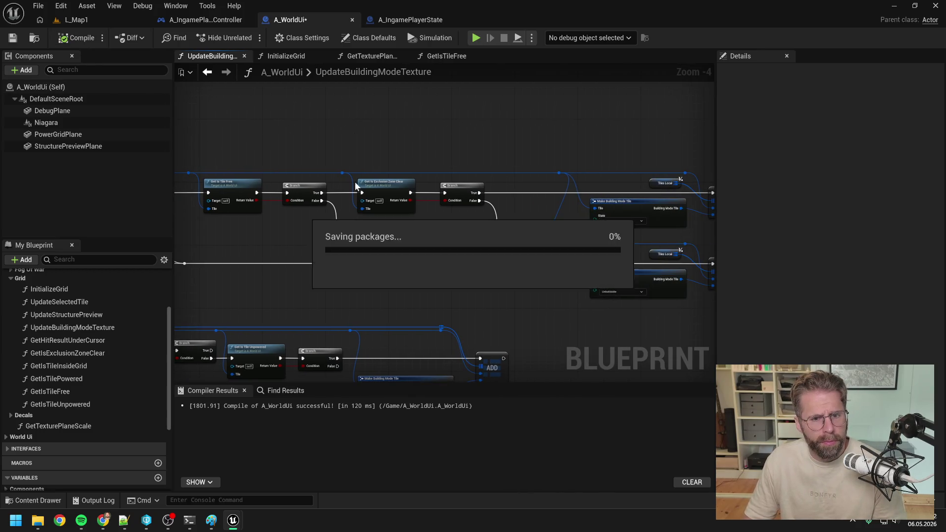
Step: Open the GetIsExclusionZoneClear graph and look over its loop, Break Tile Data and Return nodes
{"action": "double_click", "coordinate": [384, 190]}
{"action": "scroll", "coordinate": [301, 207], "scroll_direction": "up", "scroll_amount": 6}
{"action": "scroll", "coordinate": [412, 243], "scroll_direction": "down", "scroll_amount": 2}
{"action": "scroll", "coordinate": [411, 239], "scroll_direction": "down", "scroll_amount": 1}
{"action": "left_click_drag", "start_coordinate": [437, 258], "coordinate": [373, 253]}
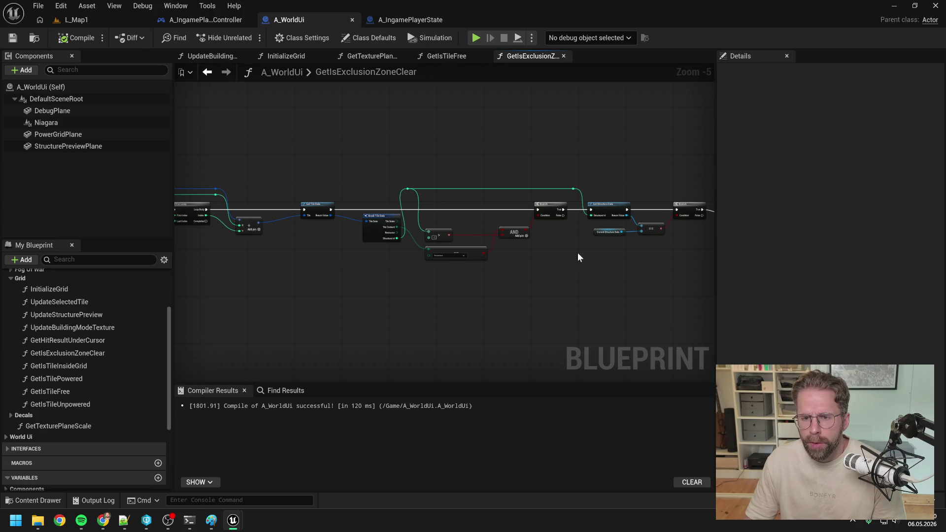
{"action": "left_click_drag", "start_coordinate": [578, 256], "coordinate": [463, 256]}
{"action": "left_click_drag", "start_coordinate": [669, 244], "coordinate": [561, 245]}
{"action": "scroll", "coordinate": [560, 245], "scroll_direction": "up", "scroll_amount": 3}
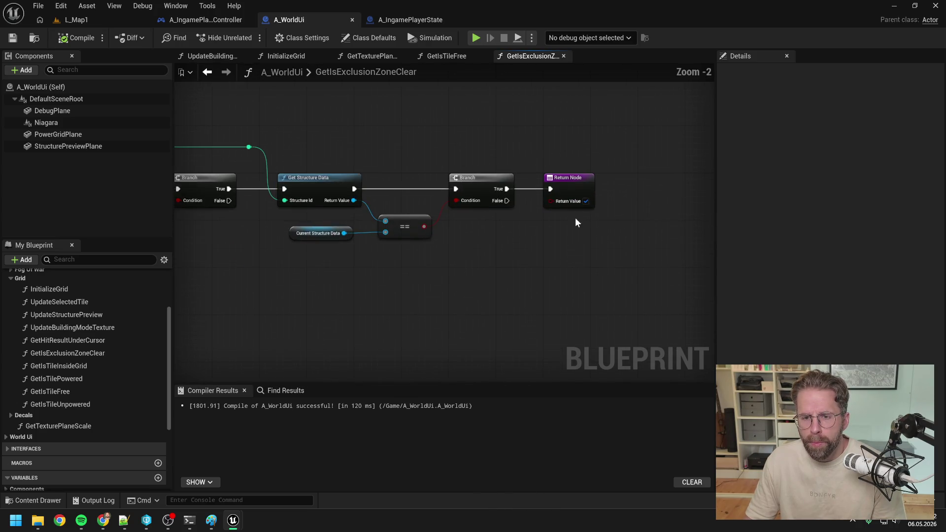
Step: Compile and save A_WorldUi, then start a play session in L_Map1
{"action": "key", "text": "F7"}
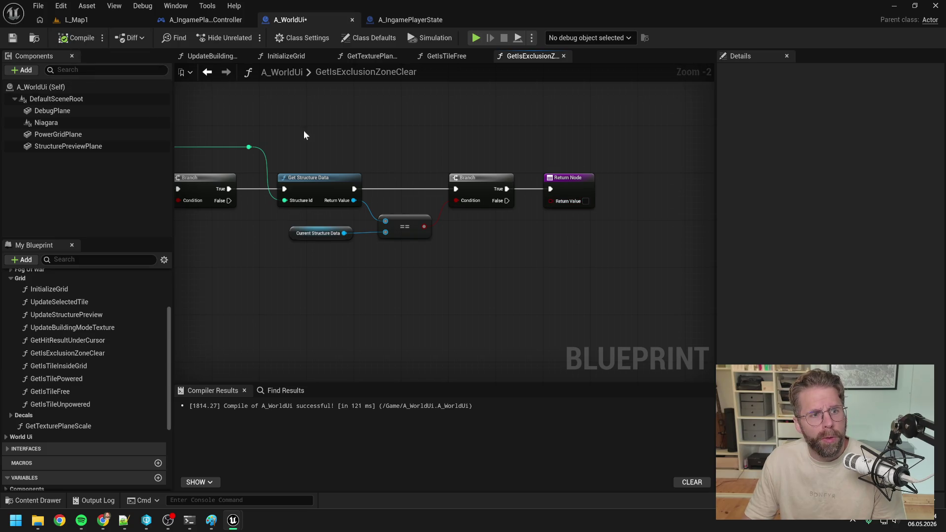
{"action": "key", "text": "ctrl+s"}
{"action": "scroll", "coordinate": [359, 129], "scroll_direction": "down", "scroll_amount": 1}
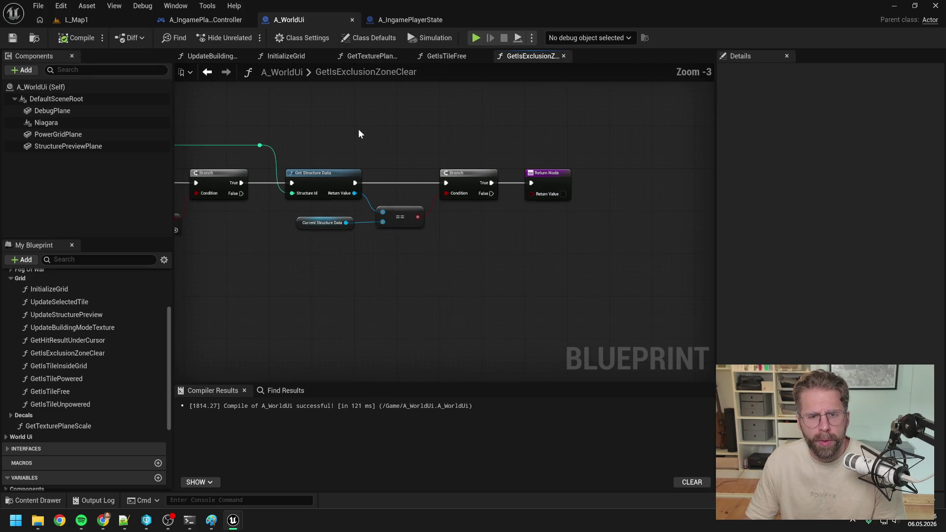
{"action": "left_click", "coordinate": [86, 23]}
{"action": "left_click", "coordinate": [247, 38]}
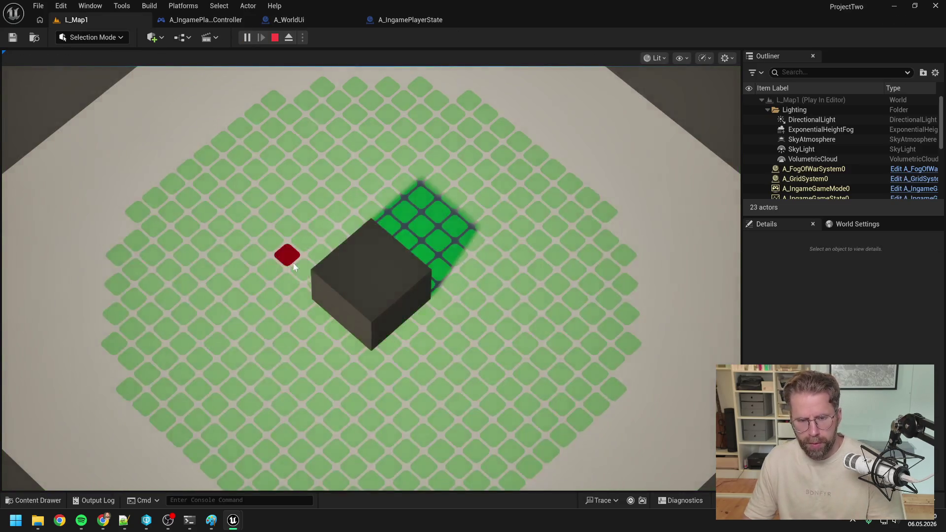
Step: Stop the play test and review the GetIsTileFree graph in A_WorldUi
{"action": "scroll", "coordinate": [294, 265], "scroll_direction": "down", "scroll_amount": 2}
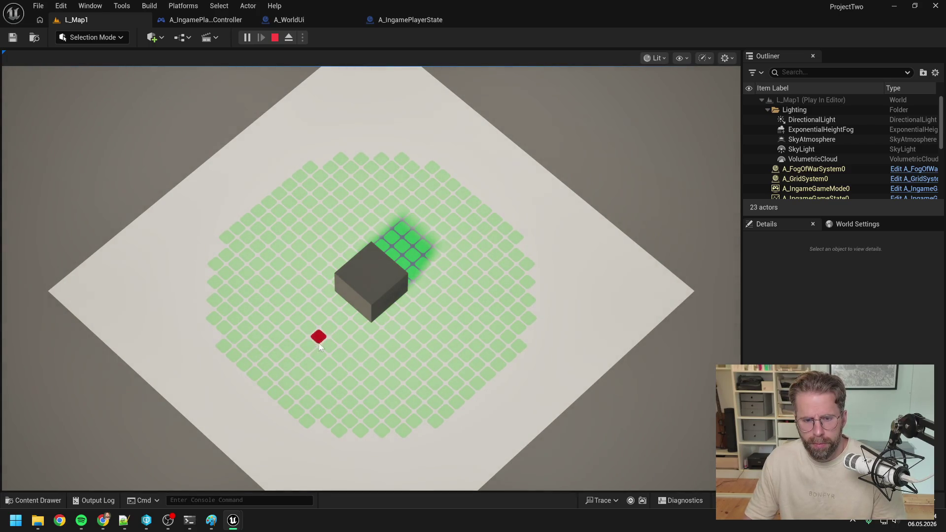
{"action": "left_click", "coordinate": [275, 37]}
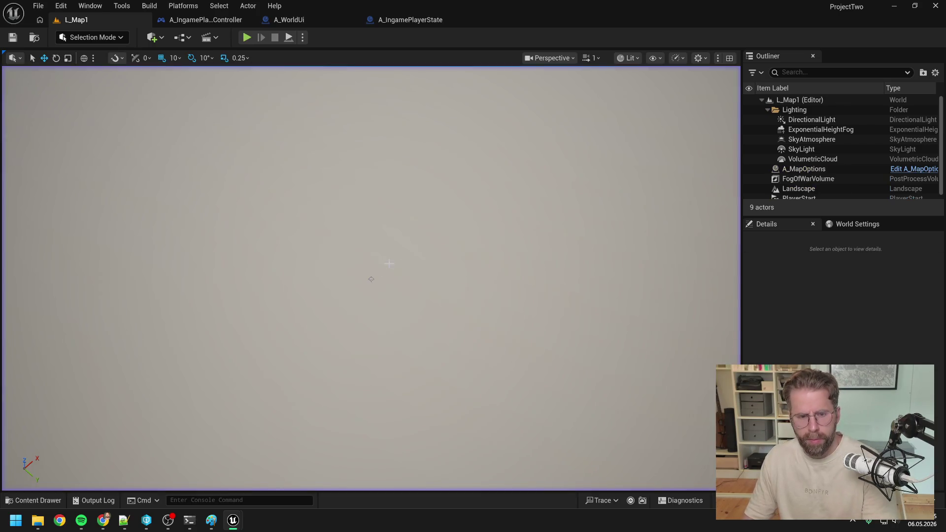
{"action": "left_click", "coordinate": [292, 21]}
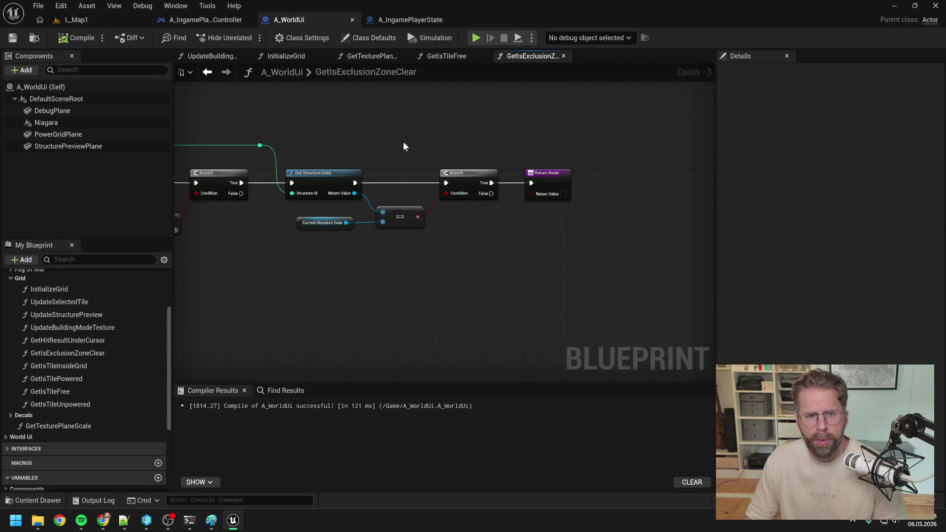
{"action": "left_click", "coordinate": [446, 57]}
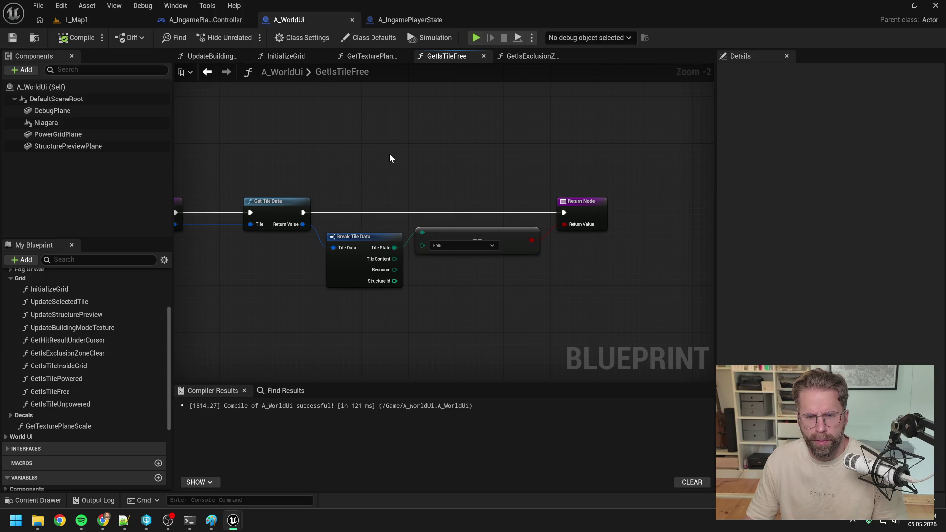
{"action": "left_click", "coordinate": [219, 55]}
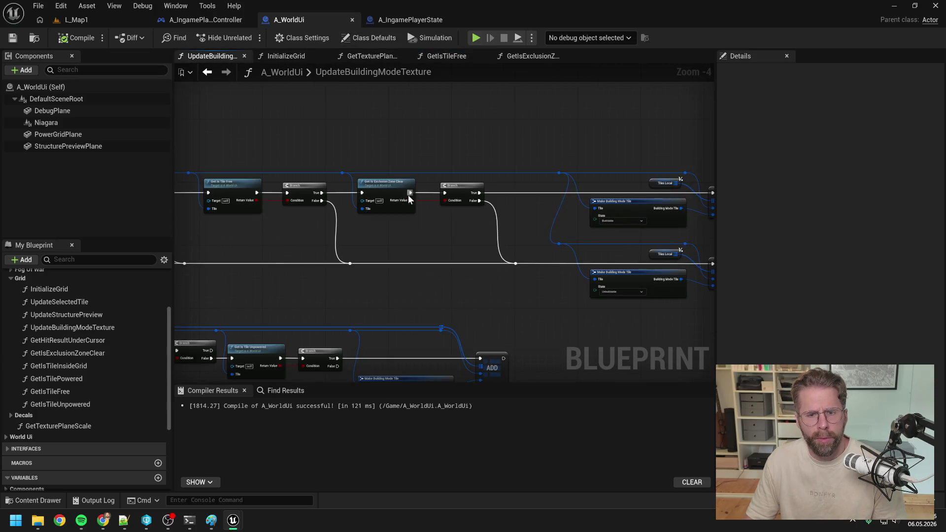
Step: Recompile A_WorldUi, play-test L_Map1 again, and return to the blueprint
{"action": "scroll", "coordinate": [338, 200], "scroll_direction": "up", "scroll_amount": 1}
{"action": "mouse_move", "coordinate": [338, 200]}
{"action": "left_mouse_down"}
{"action": "mouse_move", "coordinate": [404, 226]}
{"action": "mouse_move", "coordinate": [436, 214]}
{"action": "mouse_move", "coordinate": [692, 196]}
{"action": "left_mouse_up"}
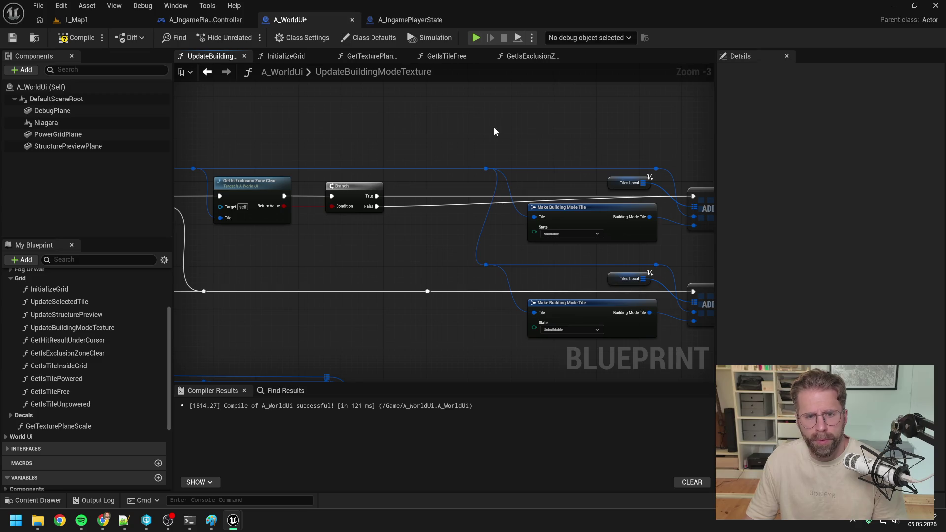
{"action": "left_click", "coordinate": [77, 38]}
{"action": "left_click", "coordinate": [77, 20]}
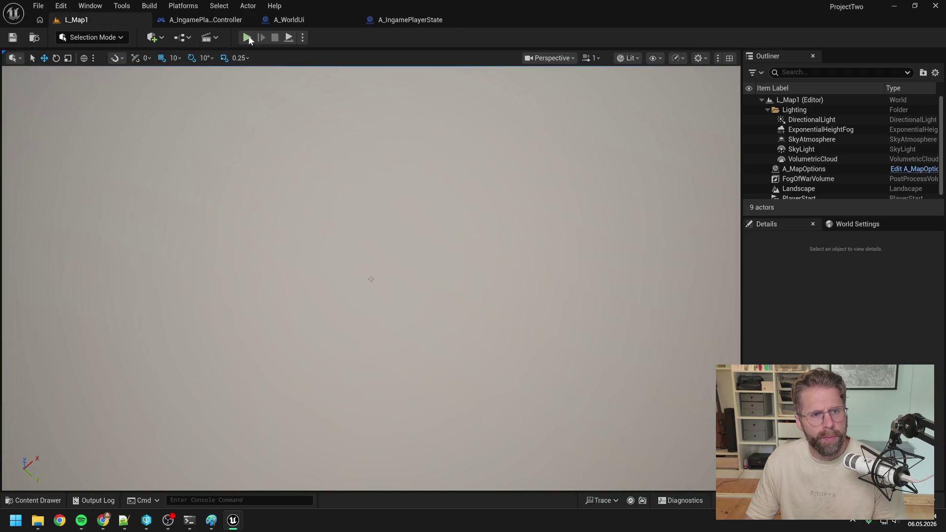
{"action": "left_click", "coordinate": [248, 37]}
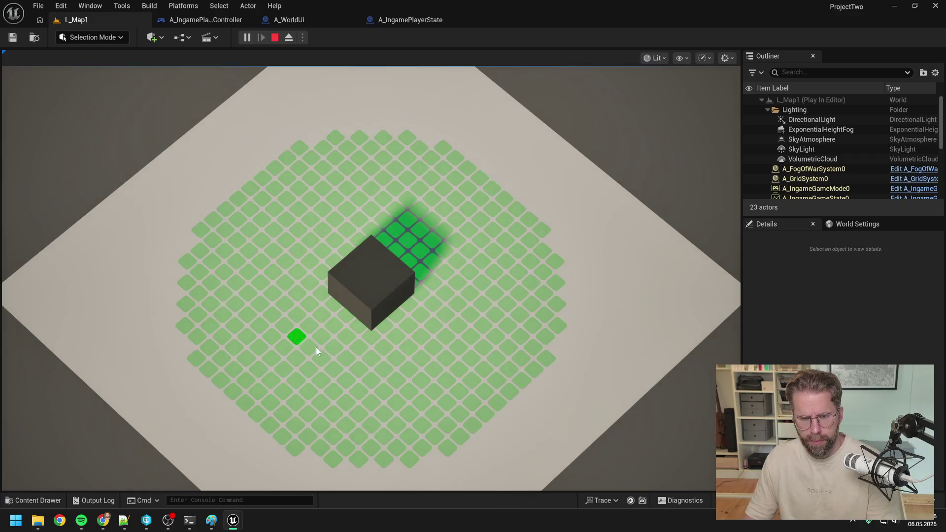
{"action": "key", "text": "Escape"}
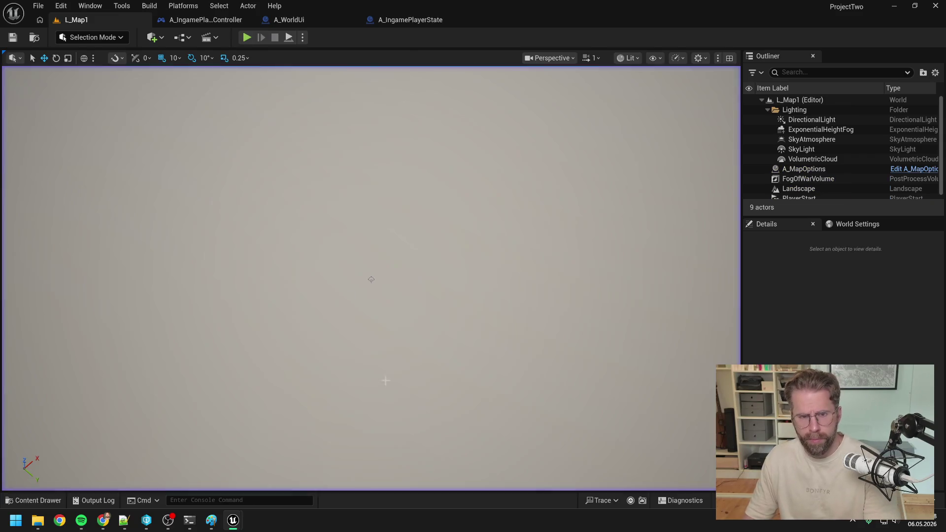
{"action": "left_click", "coordinate": [296, 21]}
Step: Wire the second Branch's False into the lower reroute and compile
{"action": "left_click_drag", "start_coordinate": [376, 211], "coordinate": [427, 291]}
{"action": "left_click_drag", "start_coordinate": [338, 260], "coordinate": [456, 266]}
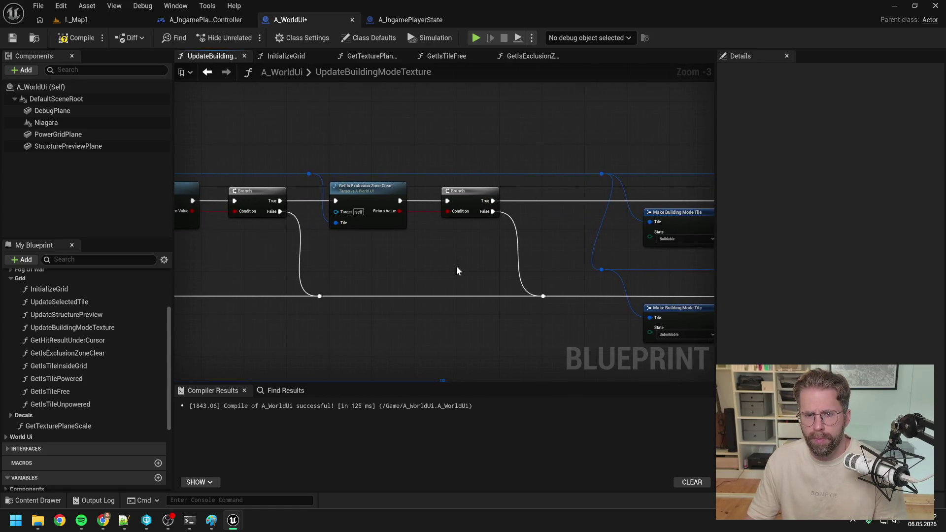
{"action": "left_click", "coordinate": [77, 37]}
Step: Open the GetIsExclusionZoneClear graph and locate its Branch and Get Structure Data nodes
{"action": "left_click", "coordinate": [372, 196]}
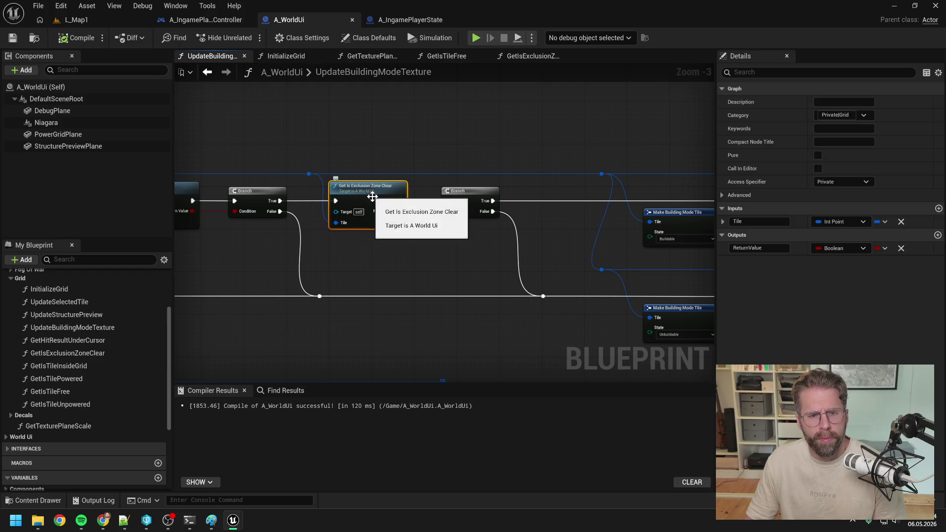
{"action": "double_click", "coordinate": [372, 196]}
{"action": "scroll", "coordinate": [408, 202], "scroll_direction": "down", "scroll_amount": 4}
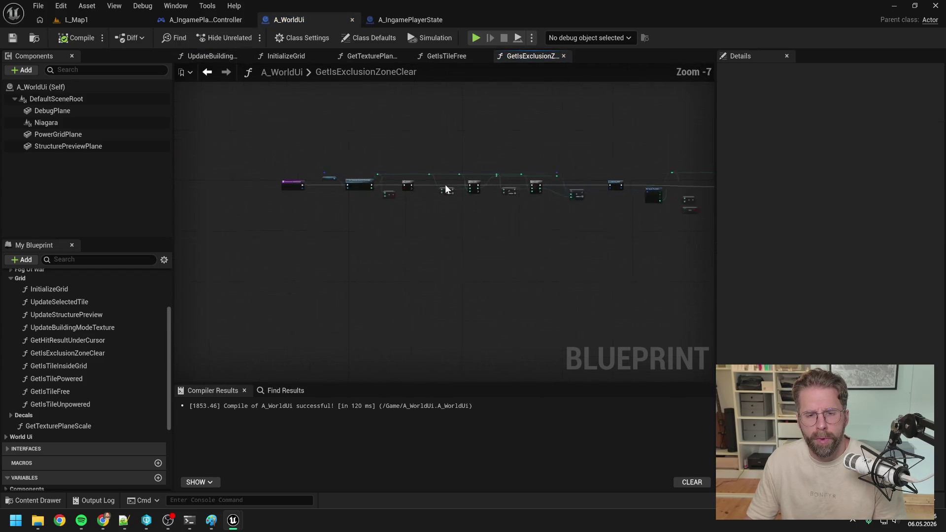
{"action": "scroll", "coordinate": [446, 184], "scroll_direction": "up", "scroll_amount": 3}
{"action": "left_click_drag", "start_coordinate": [437, 241], "coordinate": [375, 224]}
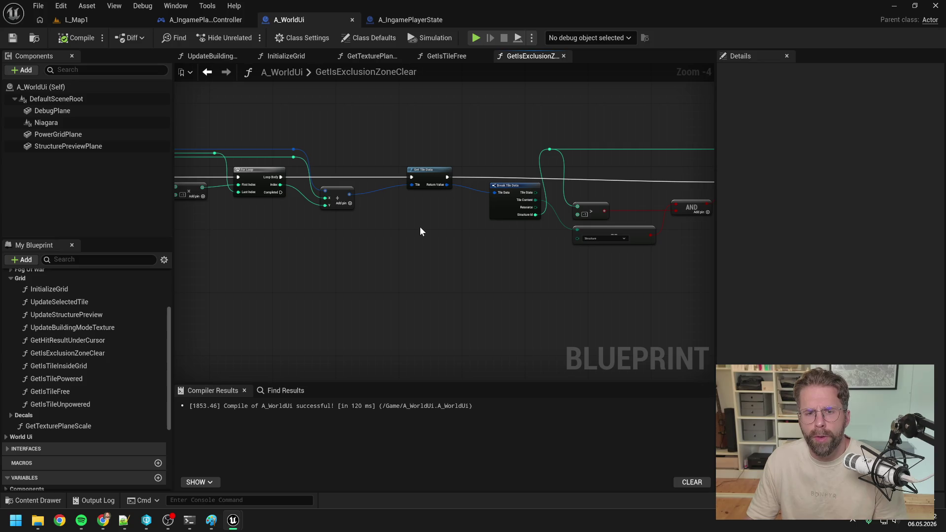
{"action": "mouse_move", "coordinate": [420, 231]}
{"action": "left_mouse_down"}
{"action": "mouse_move", "coordinate": [542, 221]}
{"action": "mouse_move", "coordinate": [351, 221]}
{"action": "mouse_move", "coordinate": [387, 239]}
{"action": "mouse_move", "coordinate": [359, 244]}
{"action": "left_mouse_up"}
{"action": "scroll", "coordinate": [501, 230], "scroll_direction": "up", "scroll_amount": 1}
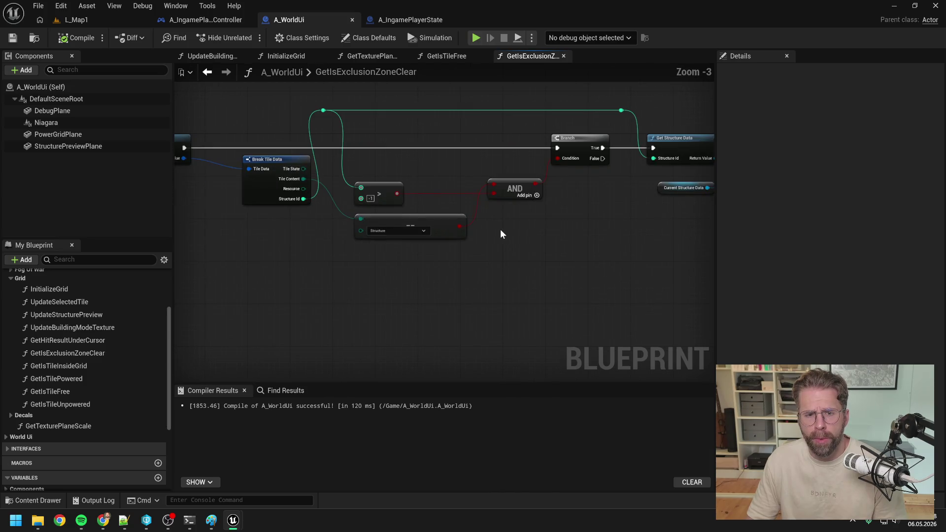
{"action": "mouse_move", "coordinate": [513, 225]}
{"action": "left_mouse_down"}
{"action": "mouse_move", "coordinate": [469, 244]}
{"action": "mouse_move", "coordinate": [438, 229]}
{"action": "left_mouse_up"}
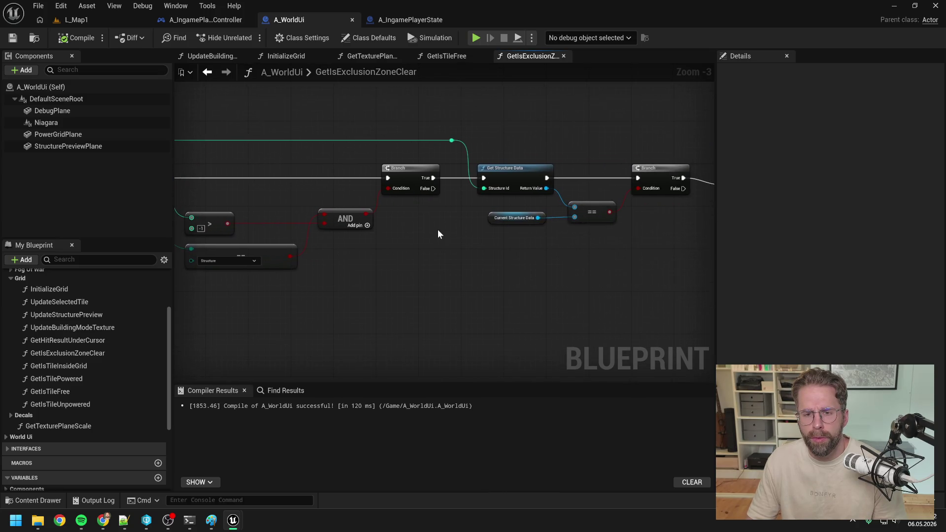
Step: Move Get Structure Data from the Branch's True to its False and straighten the nodes
{"action": "left_click", "coordinate": [433, 178], "text": "alt"}
{"action": "mouse_move", "coordinate": [433, 189]}
{"action": "left_mouse_down"}
{"action": "mouse_move", "coordinate": [483, 178]}
{"action": "mouse_move", "coordinate": [483, 164]}
{"action": "left_mouse_up"}
{"action": "mouse_move", "coordinate": [374, 166]}
{"action": "left_mouse_down"}
{"action": "mouse_move", "coordinate": [516, 206]}
{"action": "mouse_move", "coordinate": [627, 259]}
{"action": "left_mouse_up"}
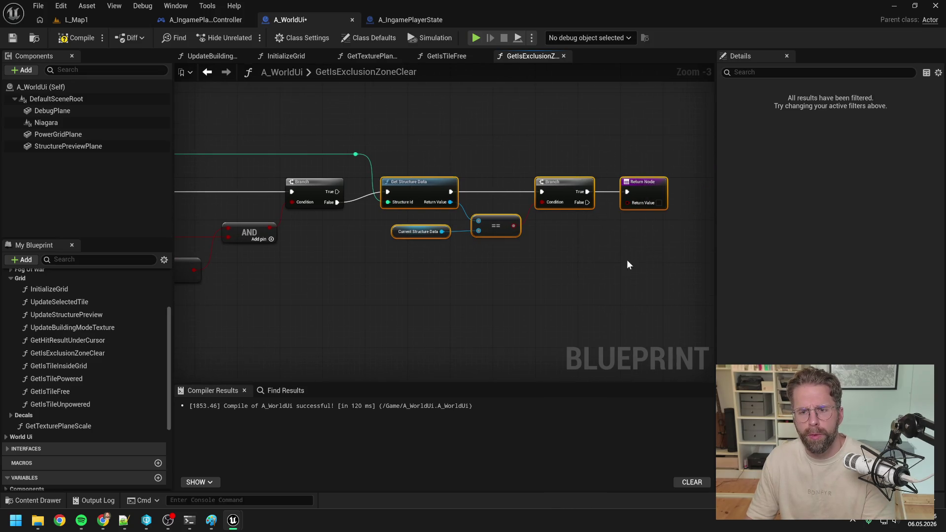
{"action": "key", "text": "q"}
{"action": "left_click", "coordinate": [599, 263]}
Step: Compile, play-test L_Map1, and return to the A_WorldUi blueprint
{"action": "left_click", "coordinate": [80, 39]}
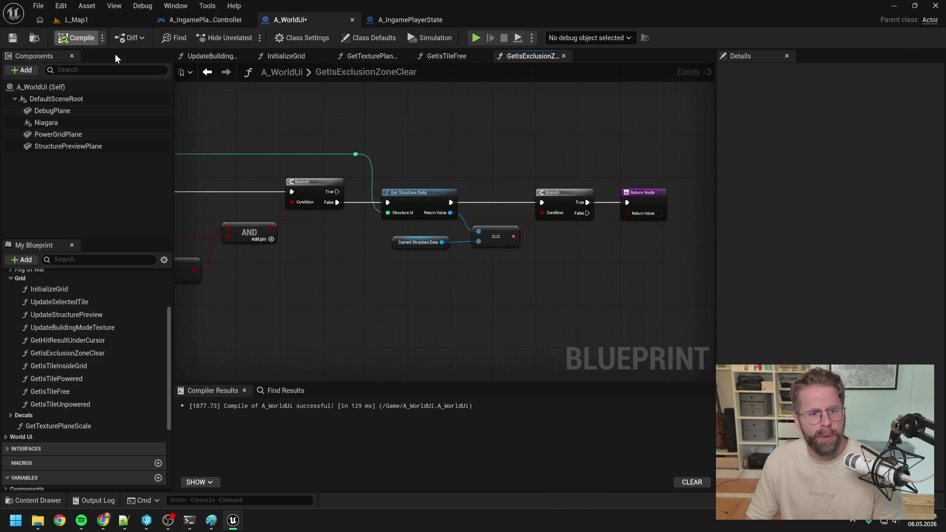
{"action": "left_click", "coordinate": [90, 22]}
{"action": "left_click", "coordinate": [244, 35]}
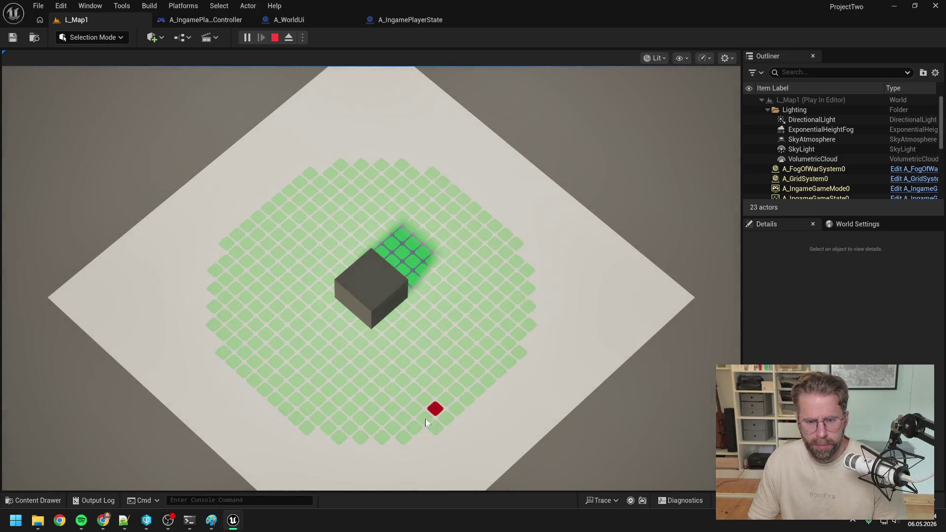
{"action": "key", "text": "Escape"}
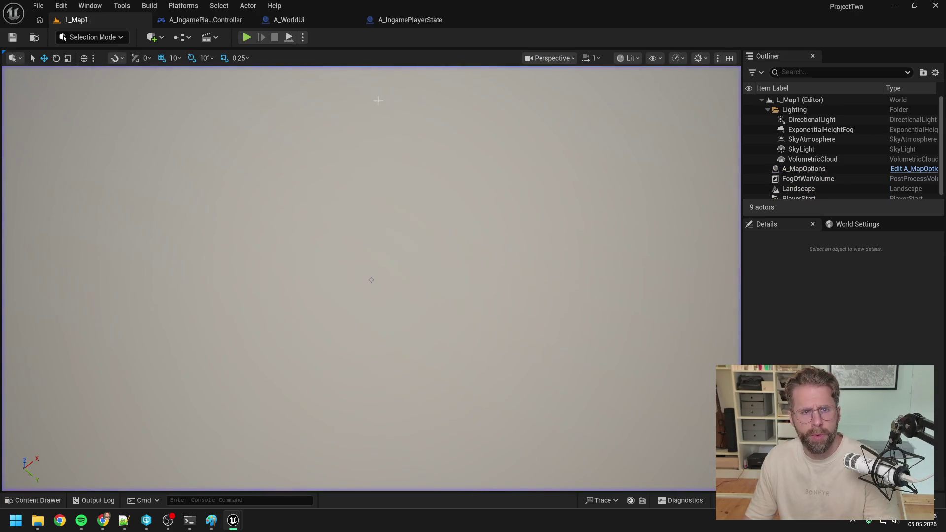
{"action": "left_click", "coordinate": [291, 19]}
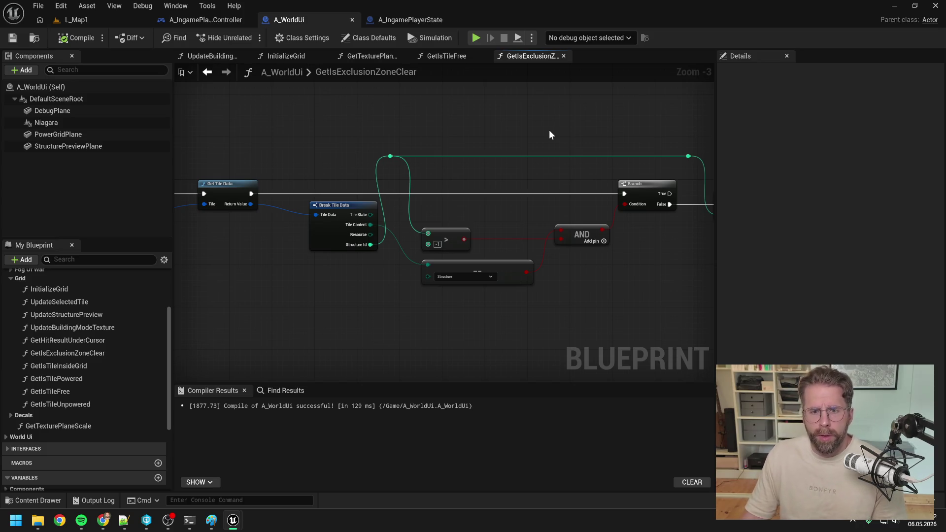
Step: Disconnect the Branch's False output from Get Structure Data
{"action": "mouse_move", "coordinate": [550, 131]}
{"action": "left_mouse_down"}
{"action": "mouse_move", "coordinate": [363, 132]}
{"action": "mouse_move", "coordinate": [523, 144]}
{"action": "mouse_move", "coordinate": [501, 141]}
{"action": "mouse_move", "coordinate": [498, 152]}
{"action": "left_mouse_up"}
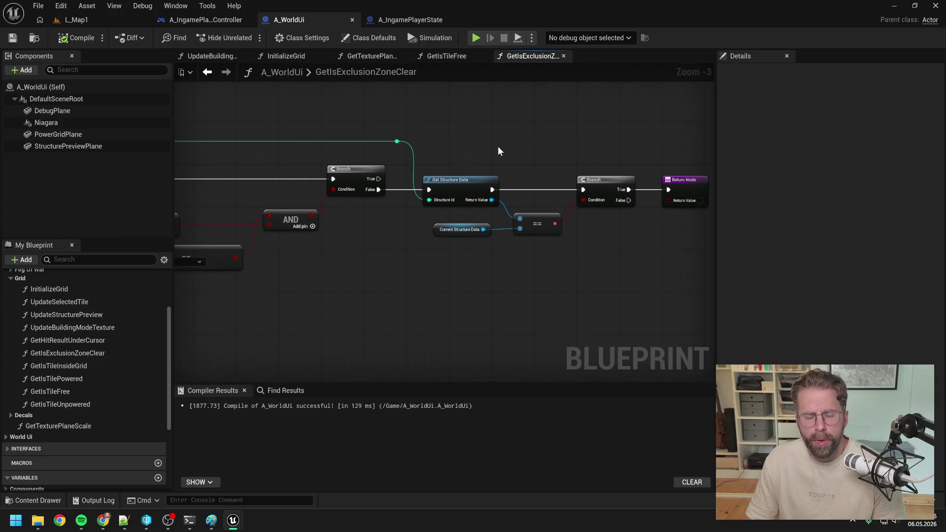
{"action": "left_click_drag", "start_coordinate": [506, 272], "coordinate": [446, 265]}
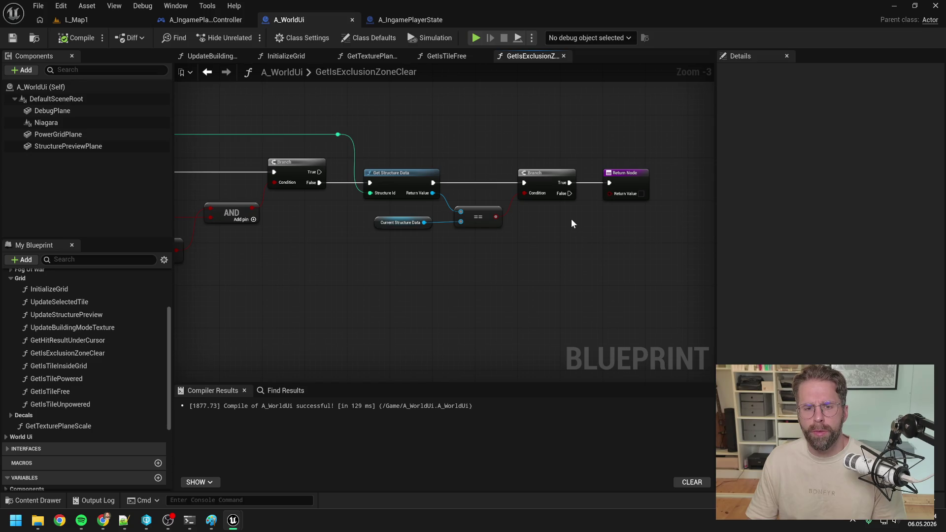
{"action": "mouse_move", "coordinate": [572, 224]}
{"action": "left_mouse_down"}
{"action": "mouse_move", "coordinate": [673, 234]}
{"action": "mouse_move", "coordinate": [541, 233]}
{"action": "left_mouse_up"}
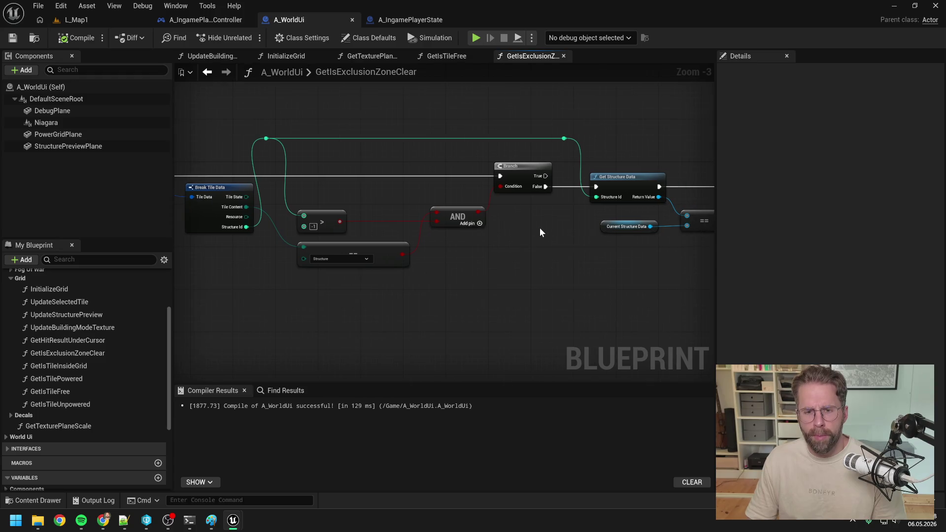
{"action": "mouse_move", "coordinate": [468, 236]}
{"action": "left_mouse_down"}
{"action": "mouse_move", "coordinate": [401, 205]}
{"action": "mouse_move", "coordinate": [433, 204]}
{"action": "left_mouse_up"}
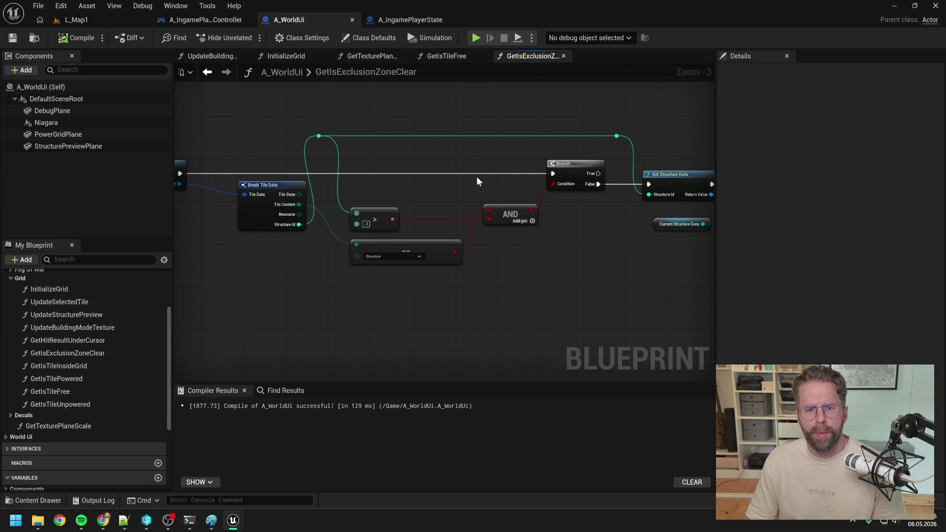
{"action": "left_click", "coordinate": [598, 184], "text": "alt"}
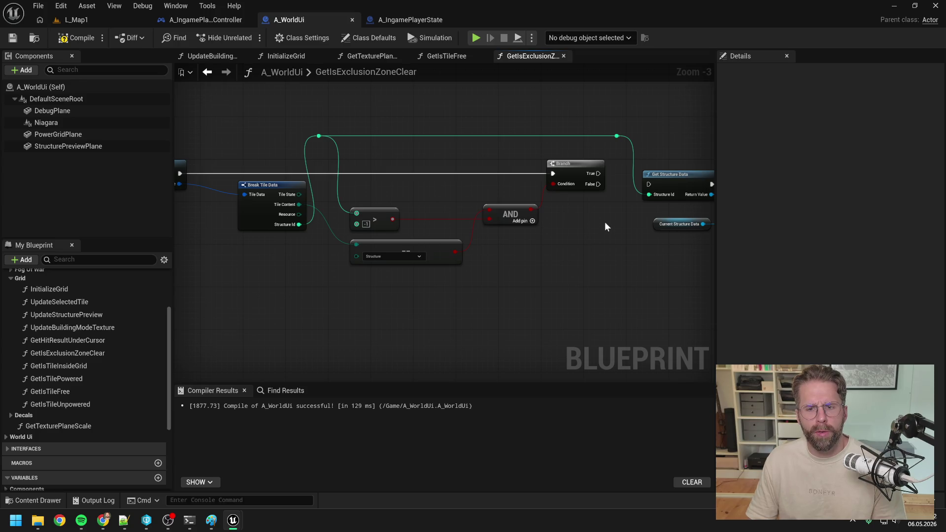
Step: Add a Return Node fed by the first For Loop's Completed output
{"action": "left_click_drag", "start_coordinate": [611, 220], "coordinate": [469, 236]}
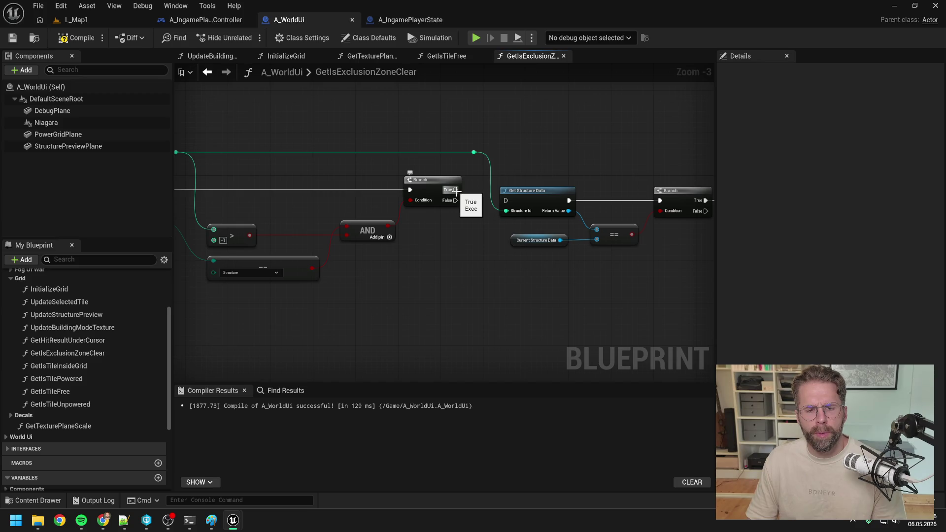
{"action": "scroll", "coordinate": [451, 235], "scroll_direction": "down", "scroll_amount": 2}
{"action": "mouse_move", "coordinate": [379, 235]}
{"action": "left_mouse_down"}
{"action": "mouse_move", "coordinate": [365, 228]}
{"action": "mouse_move", "coordinate": [456, 237]}
{"action": "mouse_move", "coordinate": [416, 227]}
{"action": "mouse_move", "coordinate": [277, 232]}
{"action": "left_mouse_up"}
{"action": "right_click", "coordinate": [277, 231]}
{"action": "type", "text": "return"}
{"action": "key", "text": "Return"}
{"action": "scroll", "coordinate": [260, 225], "scroll_direction": "up", "scroll_amount": 2}
{"action": "left_click_drag", "start_coordinate": [244, 185], "coordinate": [289, 239]}
{"action": "left_click_drag", "start_coordinate": [306, 228], "coordinate": [310, 221]}
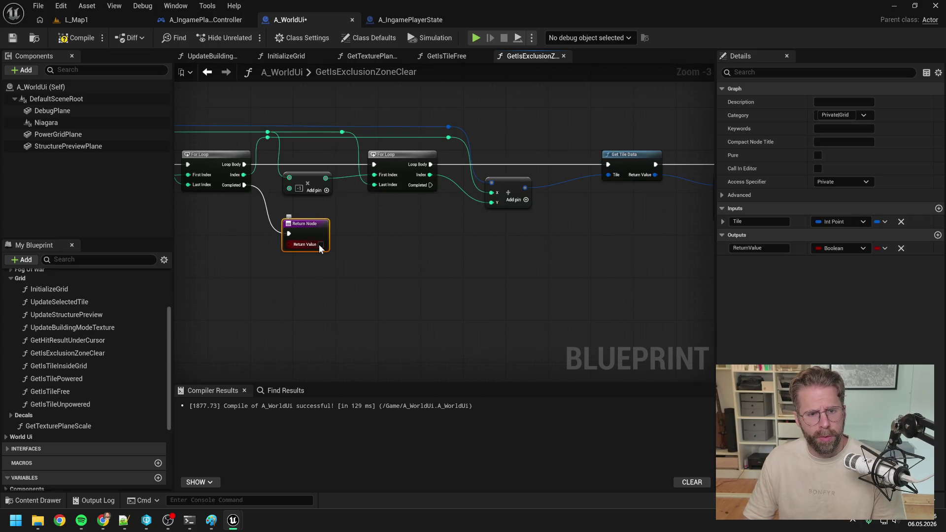
{"action": "left_click", "coordinate": [459, 250]}
Step: Wire the Branch's True into Get Structure Data, straighten the nodes, save and compile
{"action": "scroll", "coordinate": [460, 250], "scroll_direction": "down", "scroll_amount": 2}
{"action": "left_click_drag", "start_coordinate": [536, 248], "coordinate": [312, 245]}
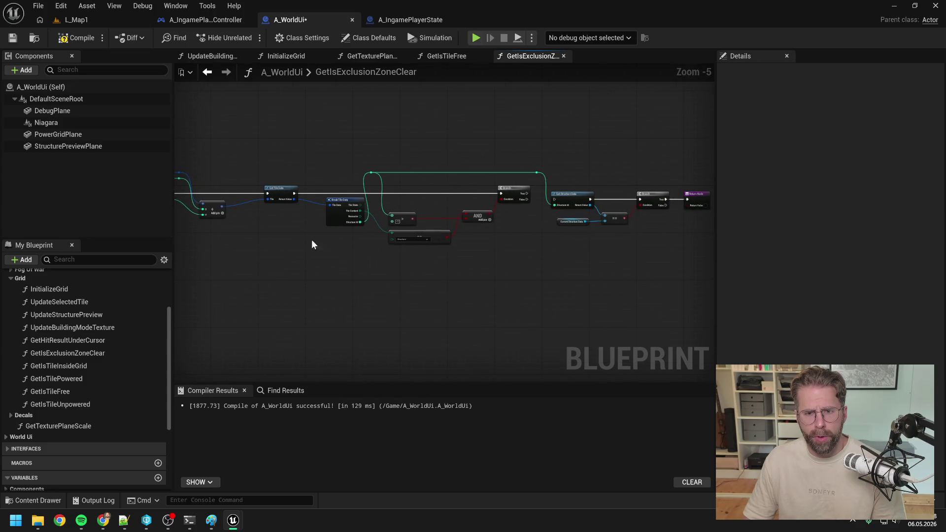
{"action": "scroll", "coordinate": [459, 211], "scroll_direction": "up", "scroll_amount": 2}
{"action": "key", "text": "ctrl+s"}
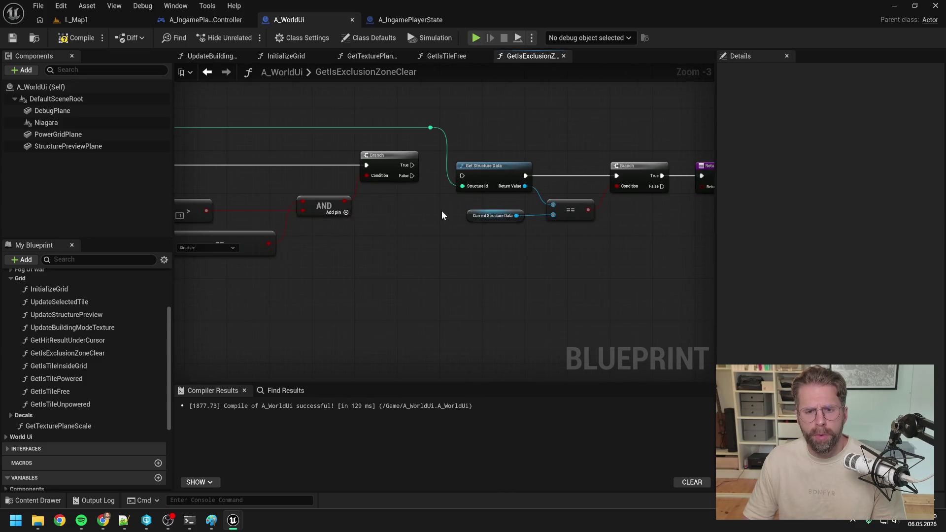
{"action": "left_click_drag", "start_coordinate": [383, 184], "coordinate": [326, 186]}
{"action": "left_click_drag", "start_coordinate": [474, 183], "coordinate": [528, 194]}
{"action": "mouse_move", "coordinate": [528, 193]}
{"action": "left_mouse_down"}
{"action": "mouse_move", "coordinate": [510, 173]}
{"action": "mouse_move", "coordinate": [461, 176]}
{"action": "left_mouse_up"}
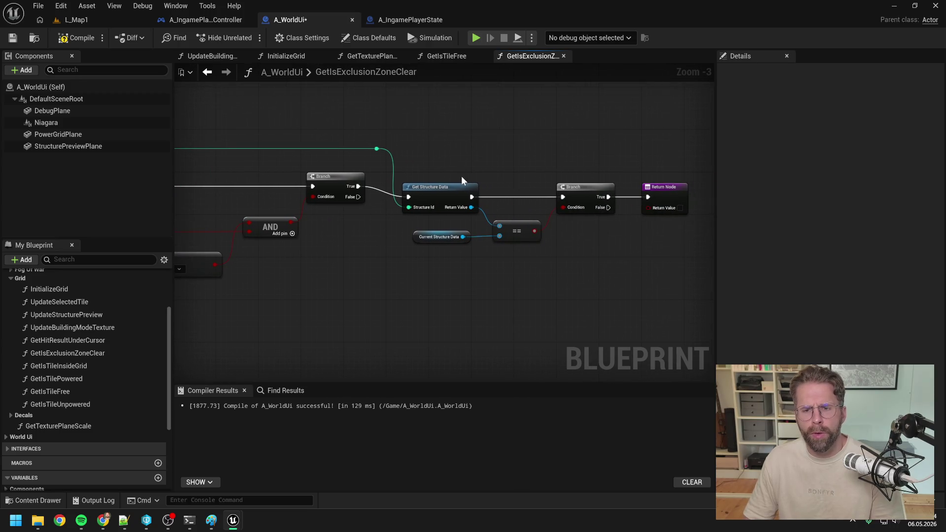
{"action": "left_click_drag", "start_coordinate": [413, 159], "coordinate": [658, 253]}
{"action": "key", "text": "q"}
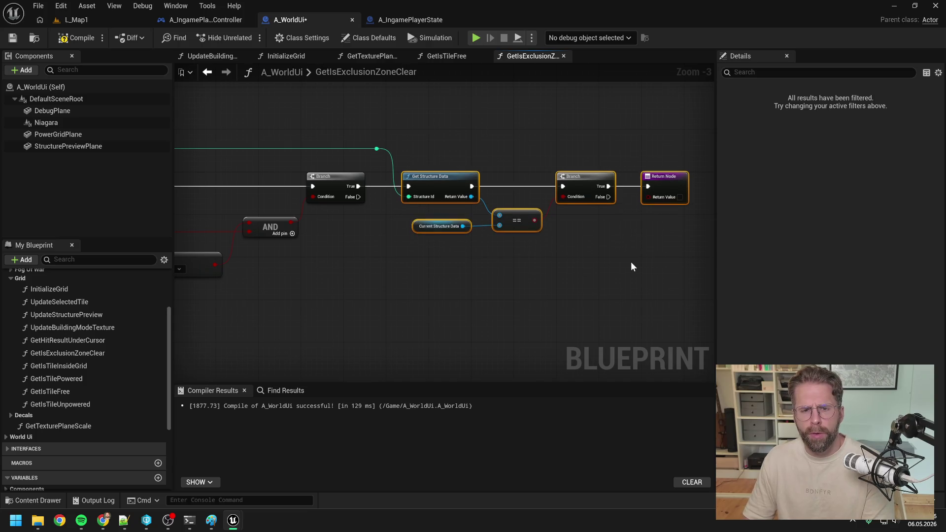
{"action": "left_click", "coordinate": [631, 262]}
{"action": "left_click", "coordinate": [69, 38]}
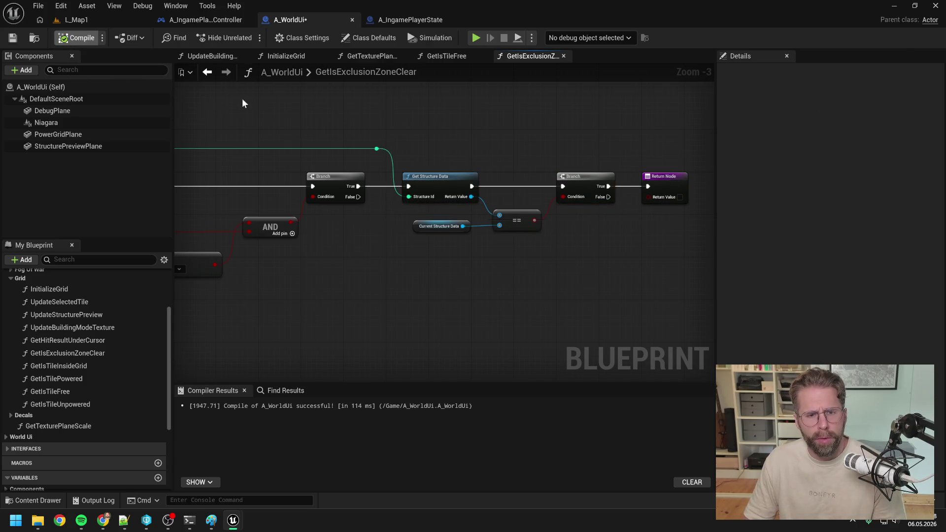
Step: Save A_WorldUi and start playing the L_Map1 level
{"action": "key", "text": "ctrl+s"}
{"action": "left_click", "coordinate": [76, 20]}
{"action": "left_click", "coordinate": [244, 38]}
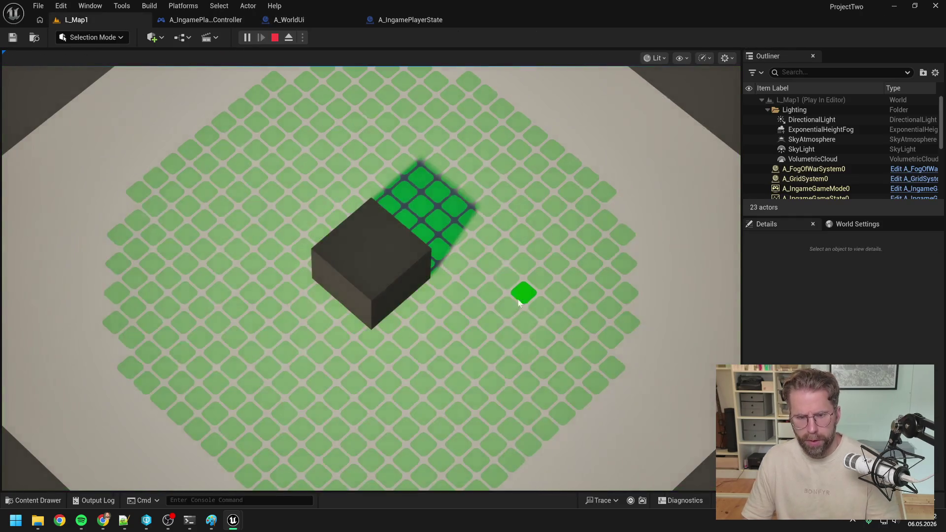
{"action": "scroll", "coordinate": [632, 373], "scroll_direction": "down", "scroll_amount": 3}
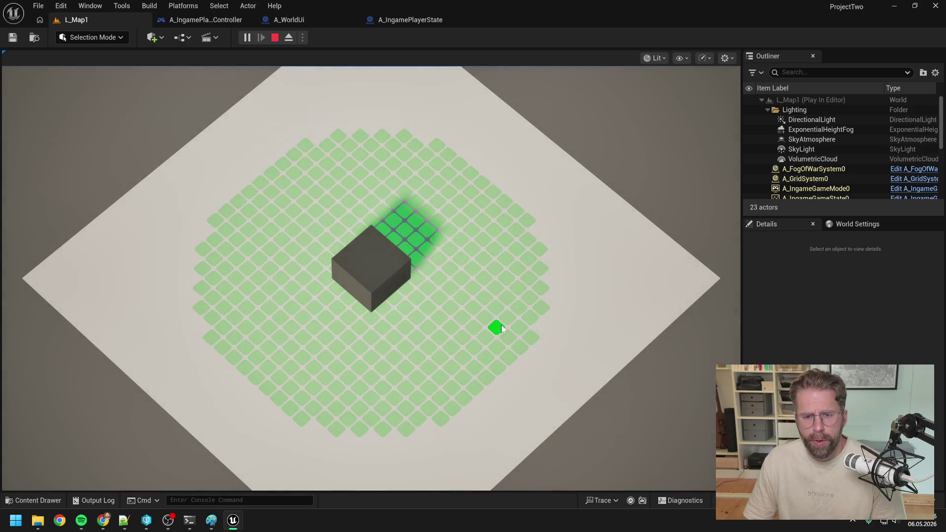
{"action": "scroll", "coordinate": [541, 345], "scroll_direction": "up", "scroll_amount": 1}
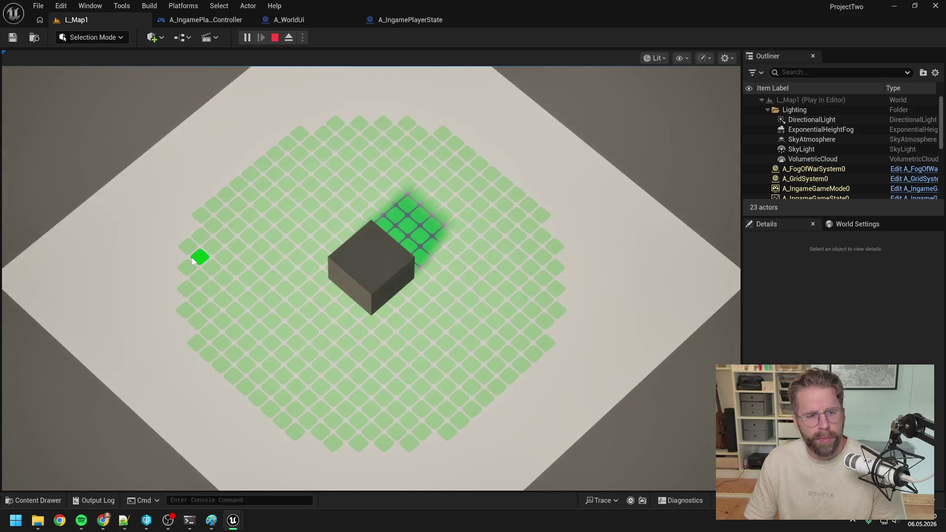
Step: Place several small units on grid tiles, then stop the play session
{"action": "left_click", "coordinate": [346, 415]}
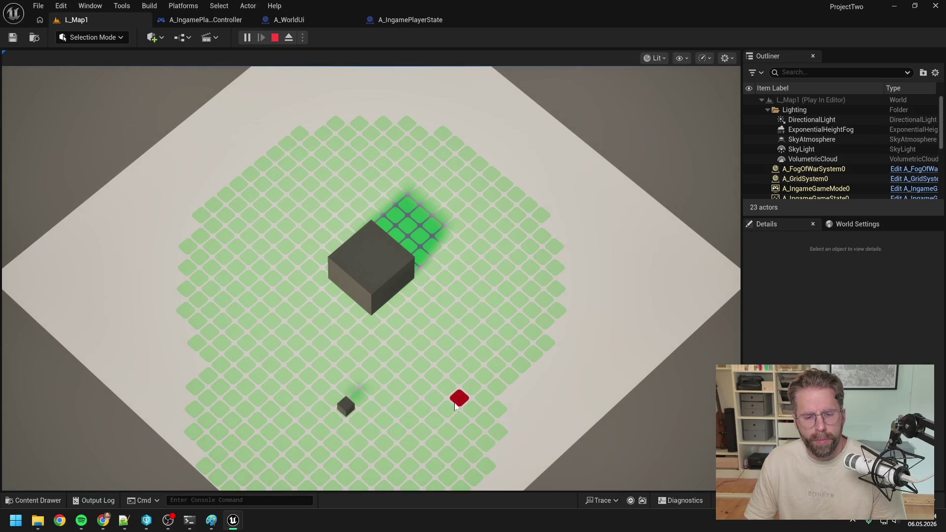
{"action": "scroll", "coordinate": [481, 393], "scroll_direction": "down", "scroll_amount": 2}
{"action": "key", "text": "s"}
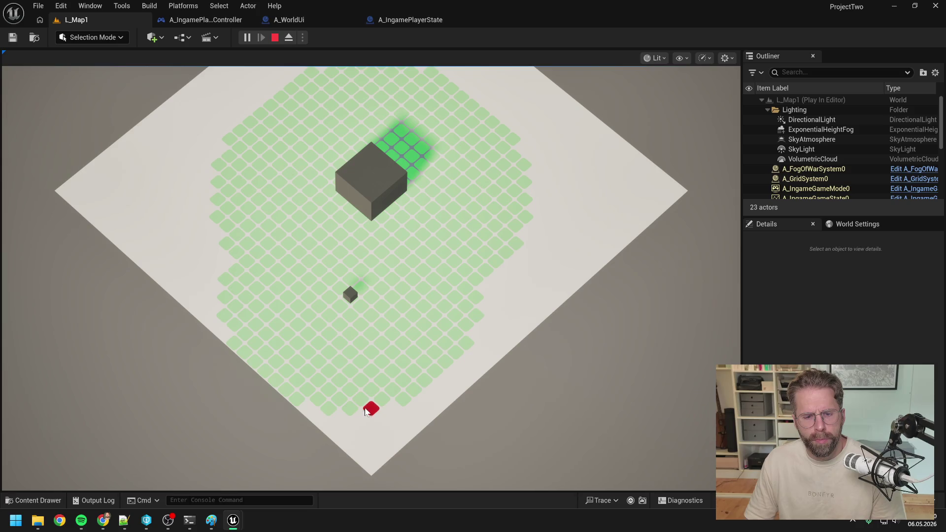
{"action": "left_click", "coordinate": [256, 326]}
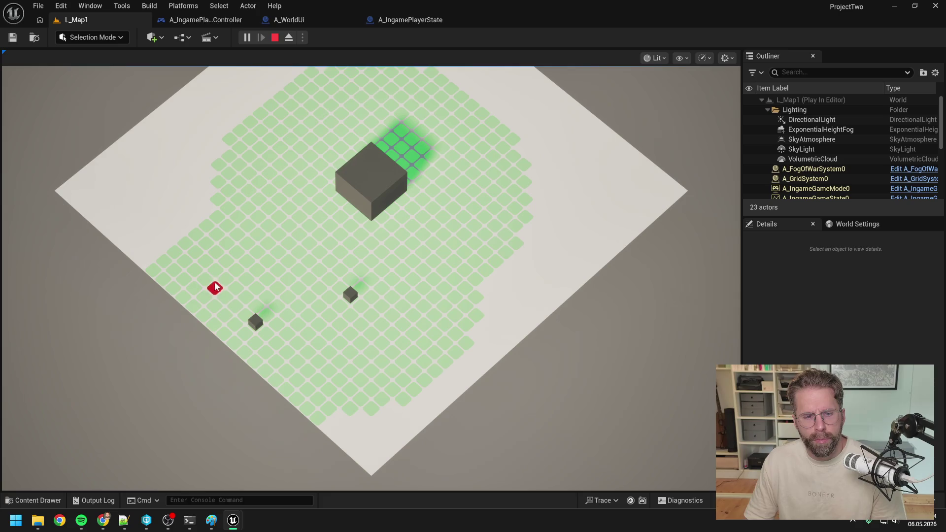
{"action": "left_click", "coordinate": [225, 251]}
{"action": "scroll", "coordinate": [343, 273], "scroll_direction": "down", "scroll_amount": 1}
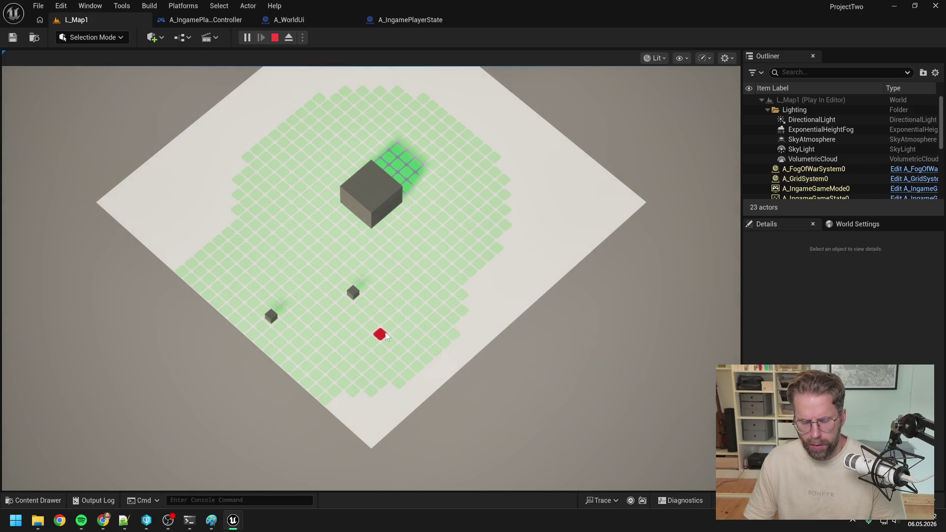
{"action": "key", "text": "Escape"}
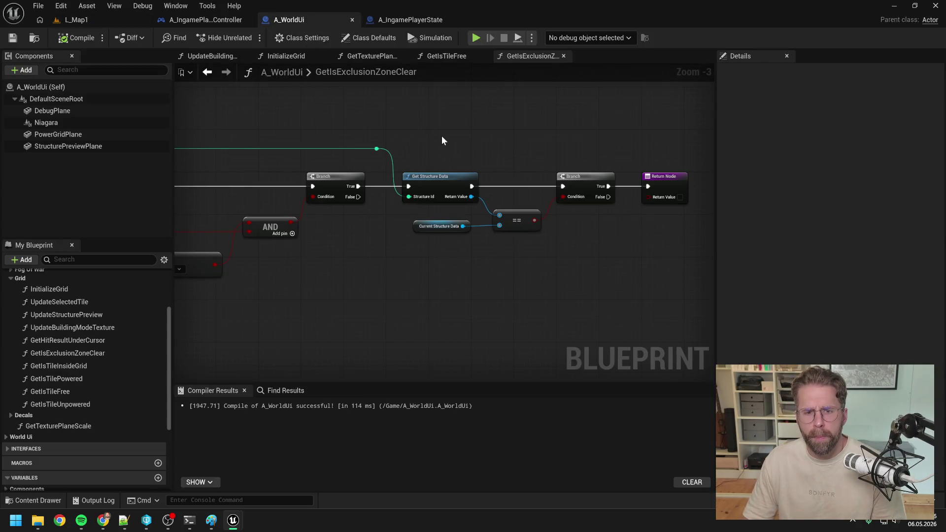
Step: Look through the player controller and player state blueprints, then the exclusion-zone function in A_WorldUi
{"action": "left_click", "coordinate": [206, 20]}
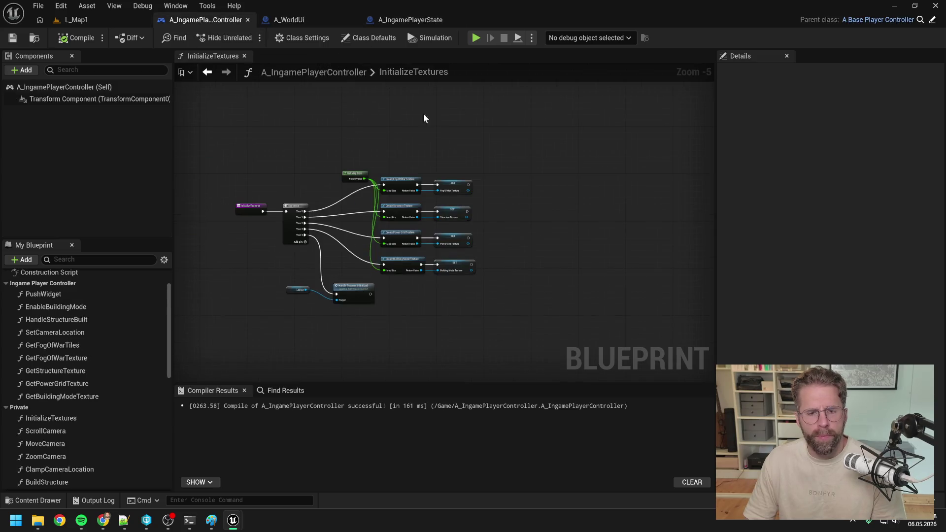
{"action": "left_click", "coordinate": [418, 19]}
{"action": "left_click", "coordinate": [308, 17]}
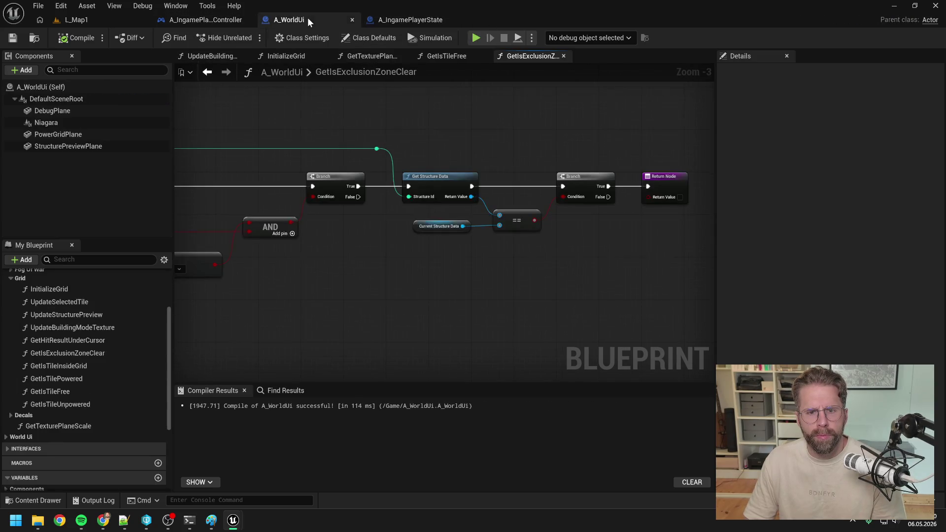
{"action": "scroll", "coordinate": [426, 132], "scroll_direction": "down", "scroll_amount": 2}
{"action": "left_click_drag", "start_coordinate": [426, 132], "coordinate": [656, 129]}
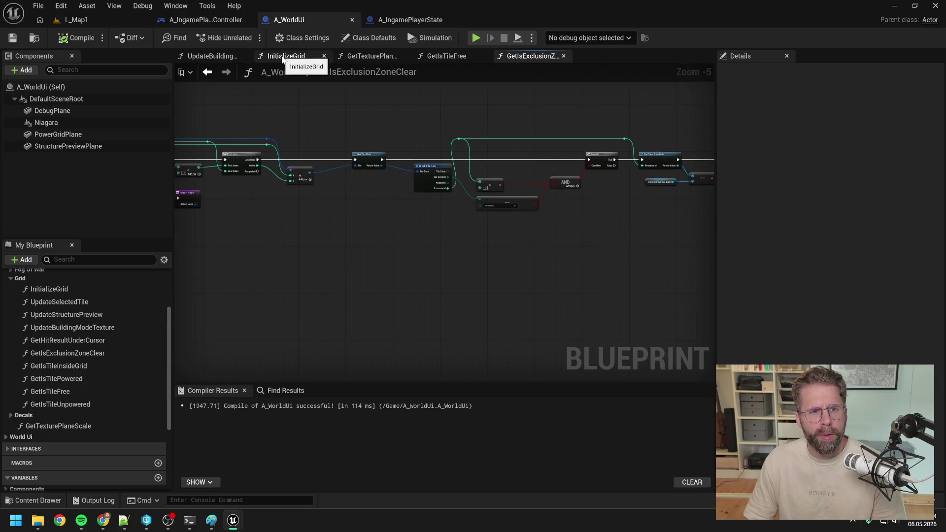
Step: Review UpdateBuildingModeTexture's Sequence, tile and loop nodes, then switch to A_IngamePlayerController
{"action": "left_click", "coordinate": [211, 56]}
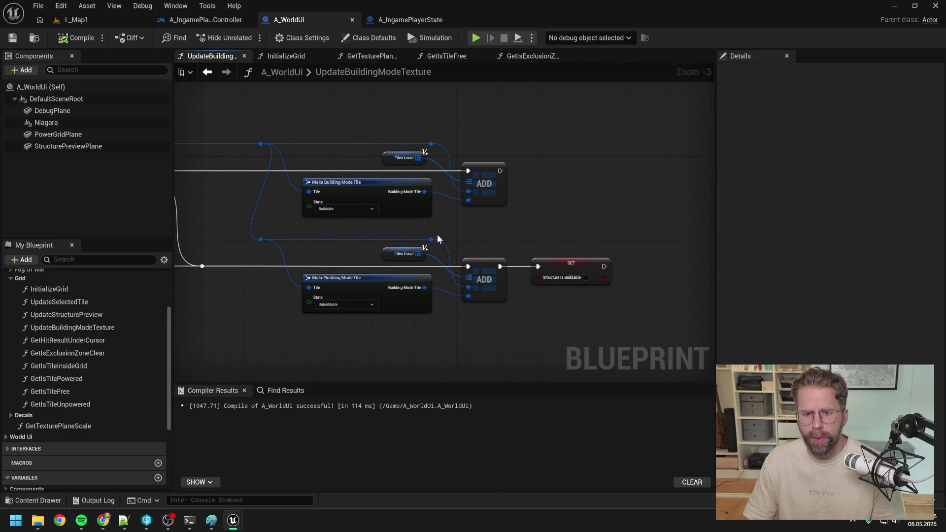
{"action": "scroll", "coordinate": [433, 232], "scroll_direction": "down", "scroll_amount": 2}
{"action": "left_click_drag", "start_coordinate": [434, 232], "coordinate": [566, 194]}
{"action": "scroll", "coordinate": [402, 206], "scroll_direction": "up", "scroll_amount": 1}
{"action": "mouse_move", "coordinate": [401, 206]}
{"action": "left_mouse_down"}
{"action": "mouse_move", "coordinate": [460, 217]}
{"action": "mouse_move", "coordinate": [553, 169]}
{"action": "mouse_move", "coordinate": [544, 170]}
{"action": "left_mouse_up"}
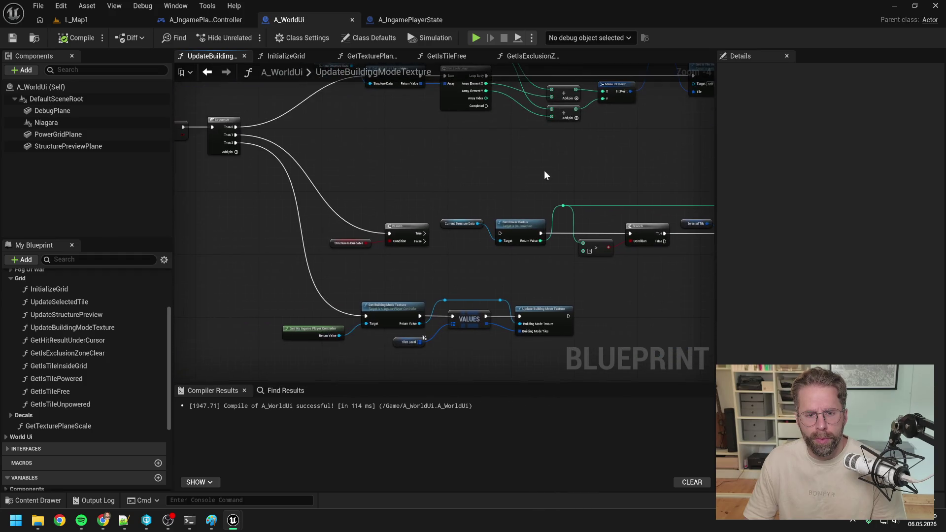
{"action": "left_click_drag", "start_coordinate": [511, 208], "coordinate": [434, 140]}
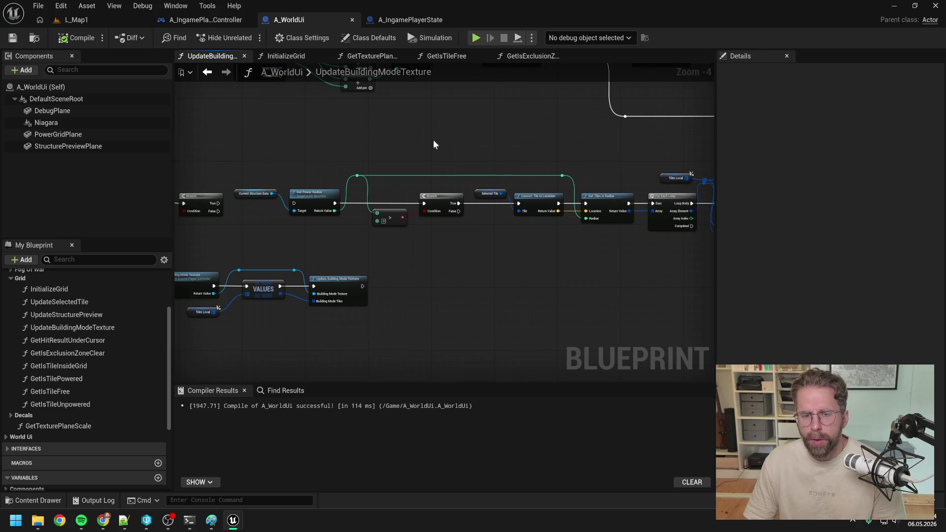
{"action": "mouse_move", "coordinate": [540, 141]}
{"action": "left_mouse_down"}
{"action": "mouse_move", "coordinate": [406, 147]}
{"action": "mouse_move", "coordinate": [484, 151]}
{"action": "mouse_move", "coordinate": [337, 146]}
{"action": "mouse_move", "coordinate": [532, 139]}
{"action": "mouse_move", "coordinate": [547, 148]}
{"action": "left_mouse_up"}
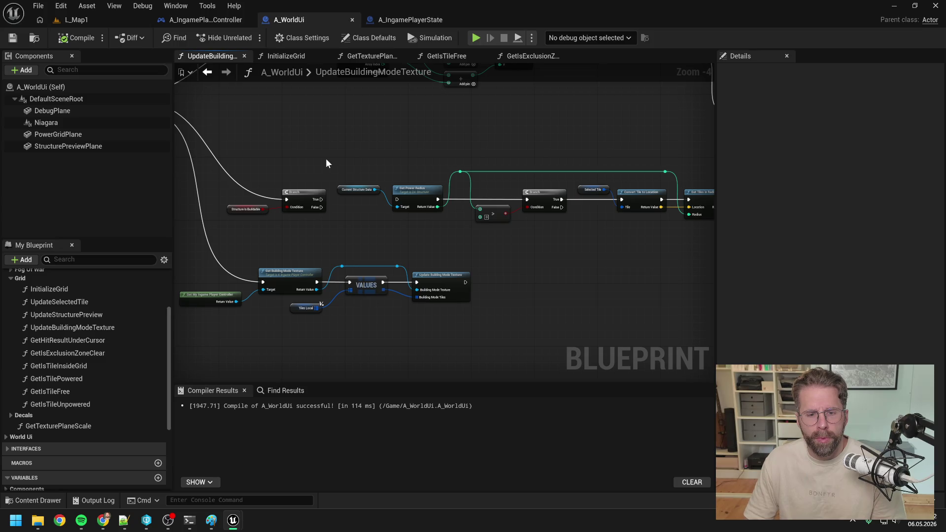
{"action": "left_click_drag", "start_coordinate": [326, 158], "coordinate": [413, 160]}
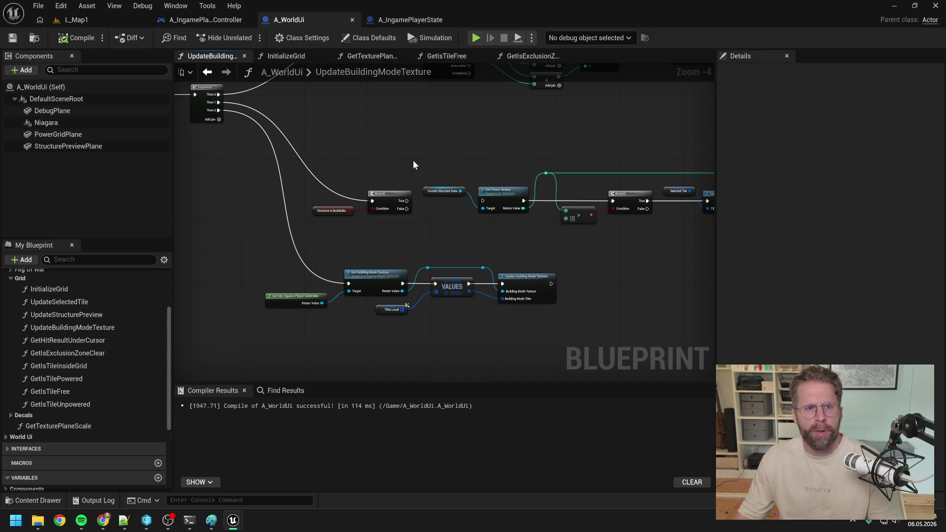
{"action": "left_click", "coordinate": [196, 19]}
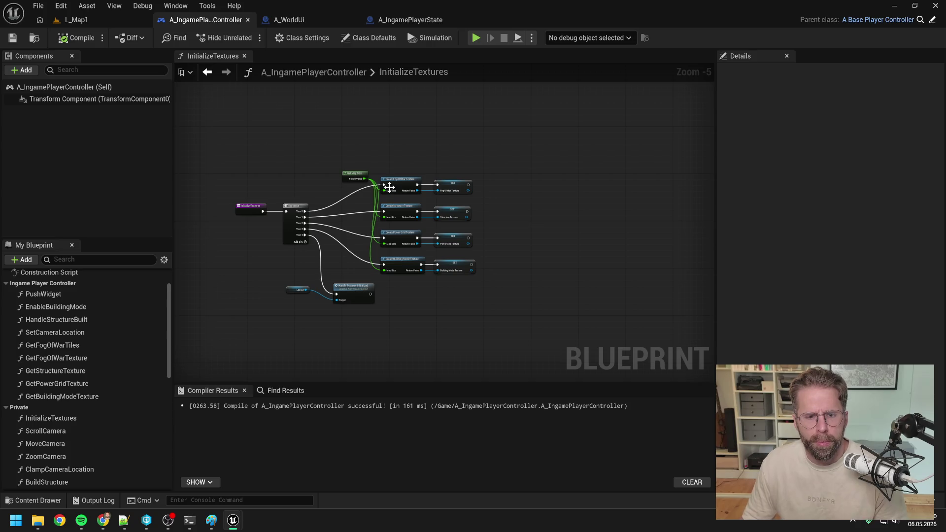
Step: Open the player controller's Build Structure function and inspect its Get Is Structure Buildable check
{"action": "scroll", "coordinate": [82, 293], "scroll_direction": "up", "scroll_amount": 2}
{"action": "double_click", "coordinate": [63, 289]}
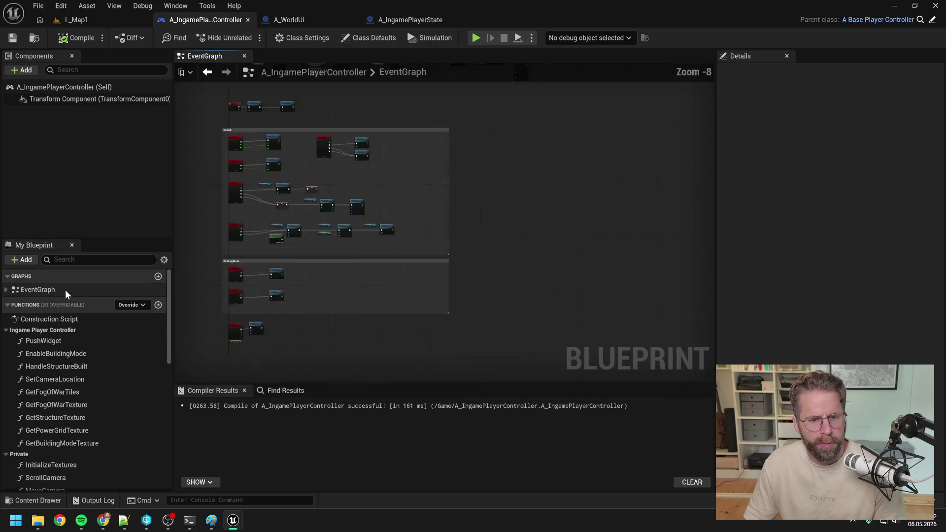
{"action": "scroll", "coordinate": [426, 265], "scroll_direction": "up", "scroll_amount": 4}
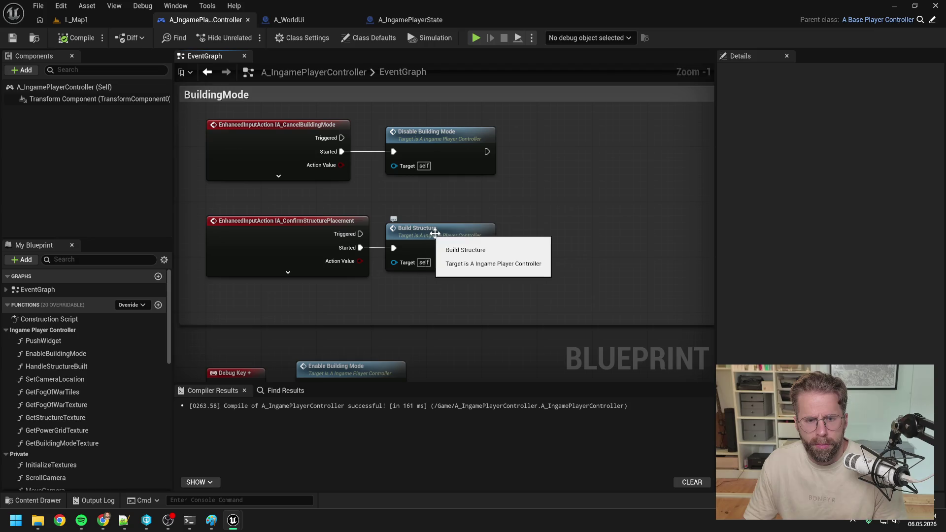
{"action": "double_click", "coordinate": [434, 229]}
{"action": "scroll", "coordinate": [347, 232], "scroll_direction": "up", "scroll_amount": 2}
{"action": "mouse_move", "coordinate": [384, 246]}
{"action": "left_mouse_down"}
{"action": "mouse_move", "coordinate": [506, 227]}
{"action": "mouse_move", "coordinate": [484, 243]}
{"action": "left_mouse_up"}
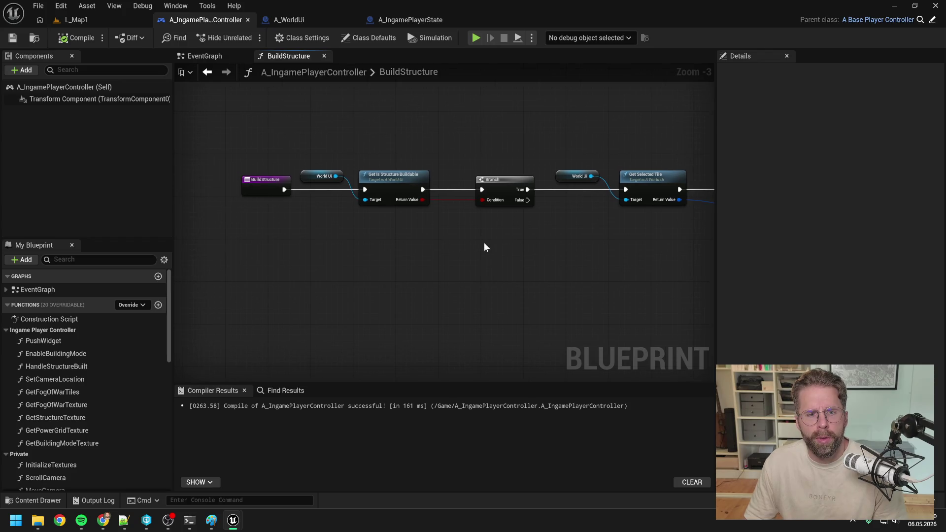
{"action": "double_click", "coordinate": [393, 184]}
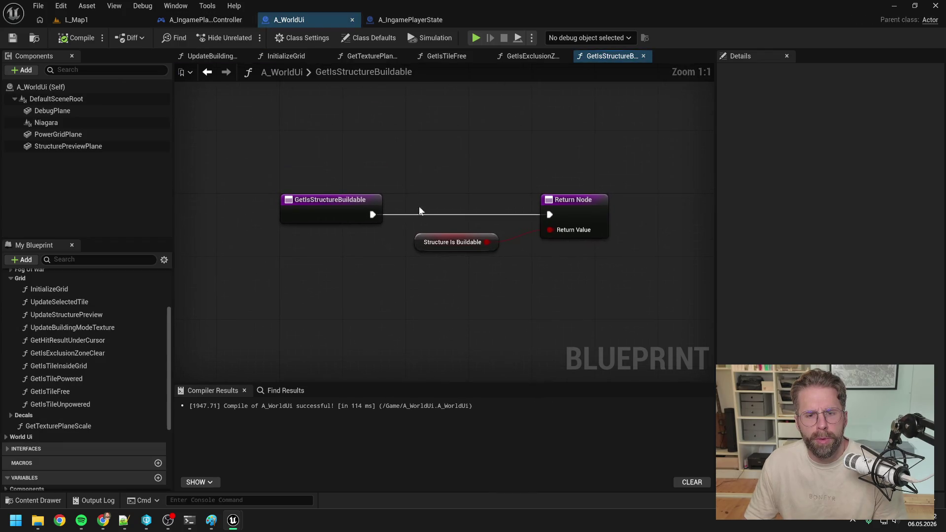
{"action": "left_click", "coordinate": [450, 243]}
{"action": "left_click", "coordinate": [420, 177]}
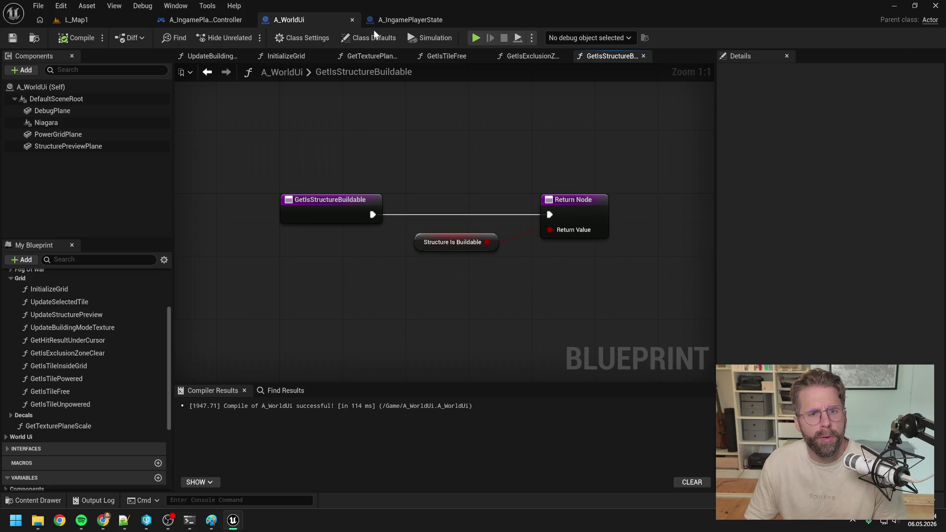
Step: Follow the Build Structure call into the game mode's BuildStructure and its HandleStructureBuilt function
{"action": "left_click", "coordinate": [180, 18]}
{"action": "mouse_move", "coordinate": [383, 129]}
{"action": "left_mouse_down"}
{"action": "mouse_move", "coordinate": [408, 131]}
{"action": "mouse_move", "coordinate": [317, 135]}
{"action": "mouse_move", "coordinate": [473, 118]}
{"action": "mouse_move", "coordinate": [360, 123]}
{"action": "mouse_move", "coordinate": [503, 139]}
{"action": "left_mouse_up"}
{"action": "left_click", "coordinate": [493, 183]}
{"action": "double_click", "coordinate": [493, 182]}
{"action": "mouse_move", "coordinate": [492, 182]}
{"action": "left_mouse_down"}
{"action": "mouse_move", "coordinate": [444, 180]}
{"action": "mouse_move", "coordinate": [589, 178]}
{"action": "mouse_move", "coordinate": [479, 176]}
{"action": "left_mouse_up"}
{"action": "double_click", "coordinate": [537, 187]}
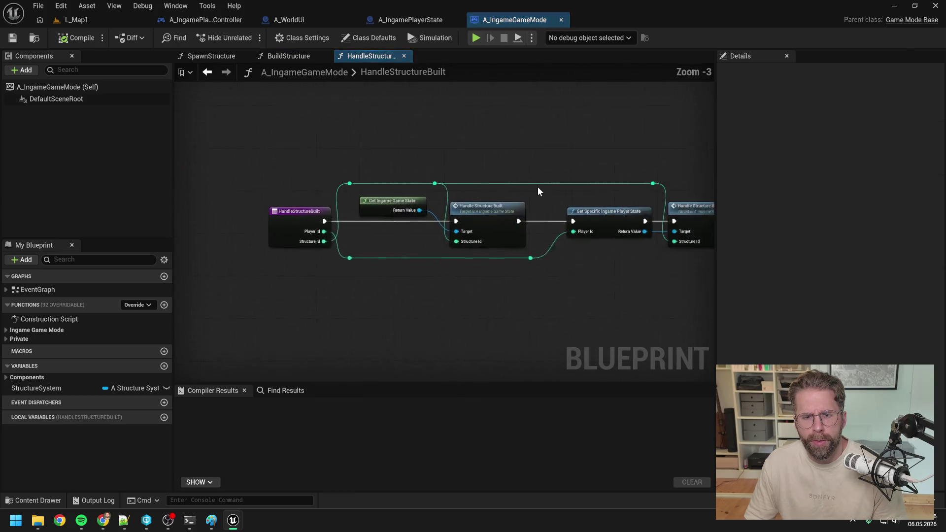
{"action": "left_click", "coordinate": [292, 57]}
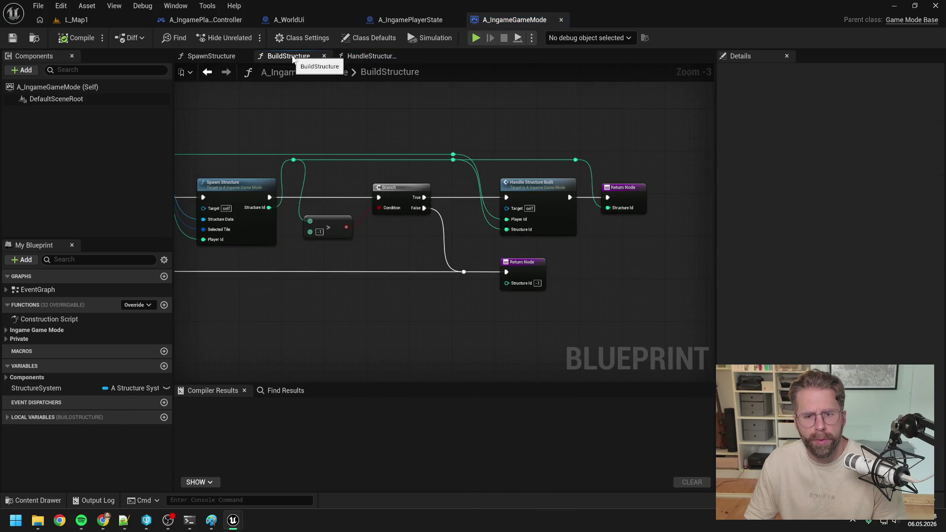
{"action": "double_click", "coordinate": [528, 182]}
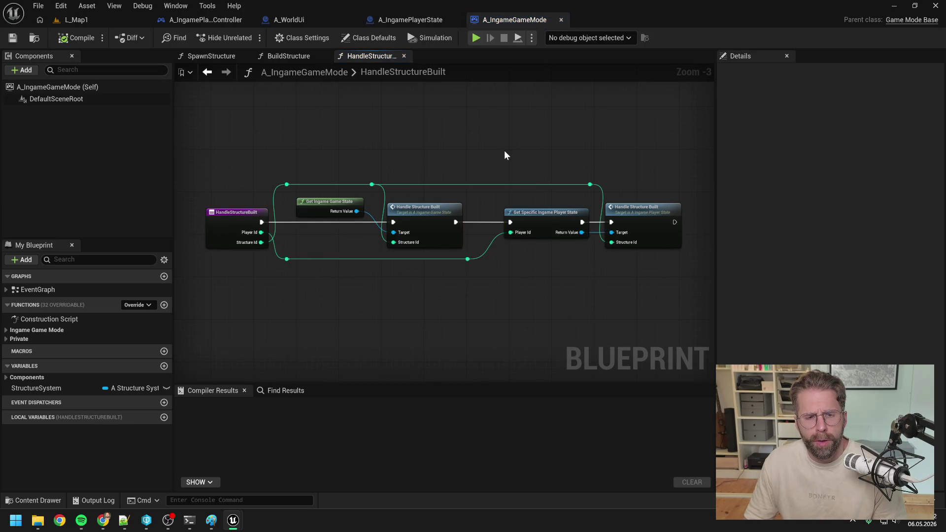
{"action": "left_click_drag", "start_coordinate": [514, 158], "coordinate": [443, 139]}
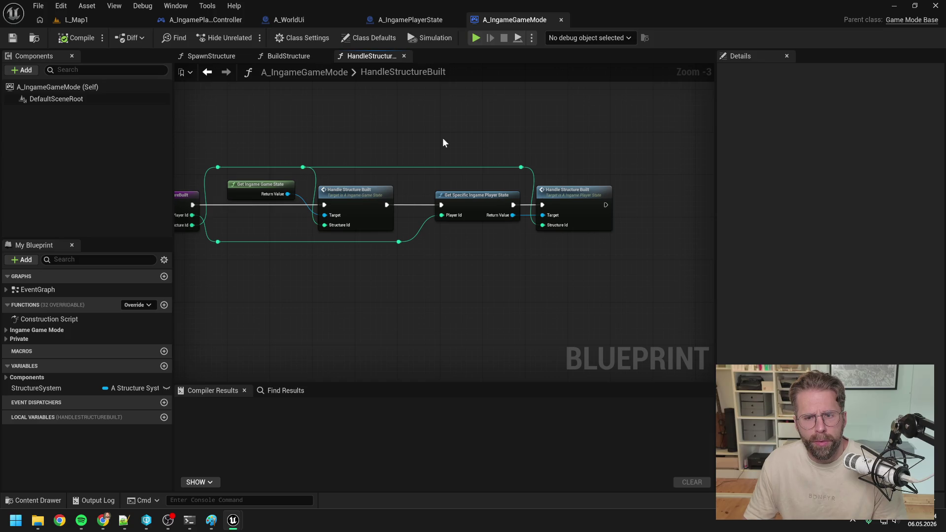
Step: Open the player state's HandleStructureBuilt, then its RegisterPowerStructure graph showing FIND, Branch and ADD nodes
{"action": "double_click", "coordinate": [572, 196]}
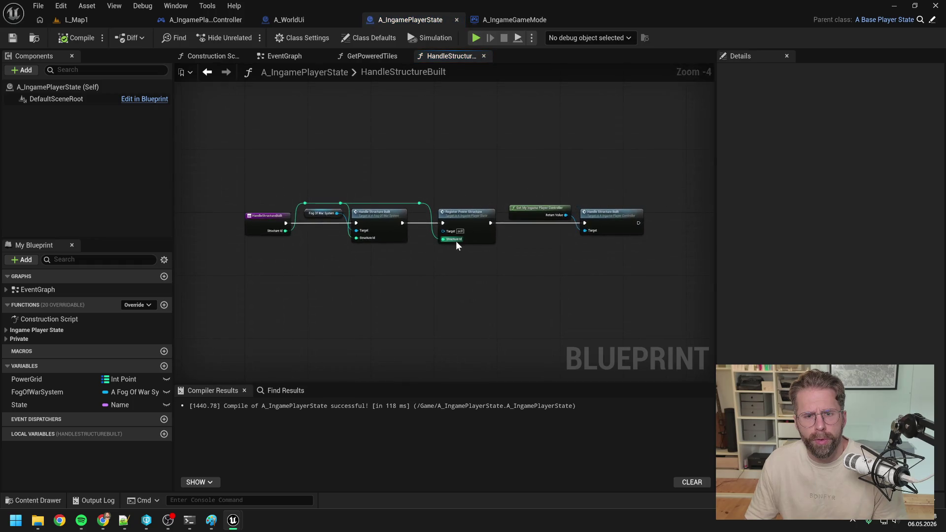
{"action": "scroll", "coordinate": [457, 241], "scroll_direction": "up", "scroll_amount": 2}
{"action": "mouse_move", "coordinate": [520, 274]}
{"action": "left_mouse_down"}
{"action": "mouse_move", "coordinate": [469, 266]}
{"action": "mouse_move", "coordinate": [452, 214]}
{"action": "left_mouse_up"}
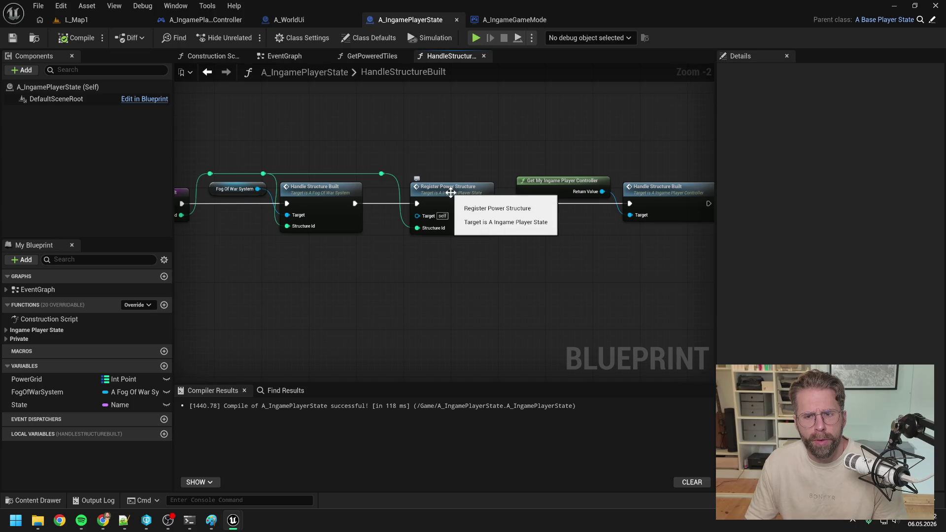
{"action": "double_click", "coordinate": [451, 193]}
{"action": "scroll", "coordinate": [416, 207], "scroll_direction": "up", "scroll_amount": 3}
{"action": "left_click_drag", "start_coordinate": [414, 229], "coordinate": [293, 236]}
{"action": "mouse_move", "coordinate": [495, 244]}
{"action": "left_mouse_down"}
{"action": "mouse_move", "coordinate": [269, 233]}
{"action": "mouse_move", "coordinate": [316, 220]}
{"action": "mouse_move", "coordinate": [458, 220]}
{"action": "left_mouse_up"}
{"action": "scroll", "coordinate": [287, 229], "scroll_direction": "down", "scroll_amount": 1}
{"action": "scroll", "coordinate": [288, 229], "scroll_direction": "down", "scroll_amount": 1}
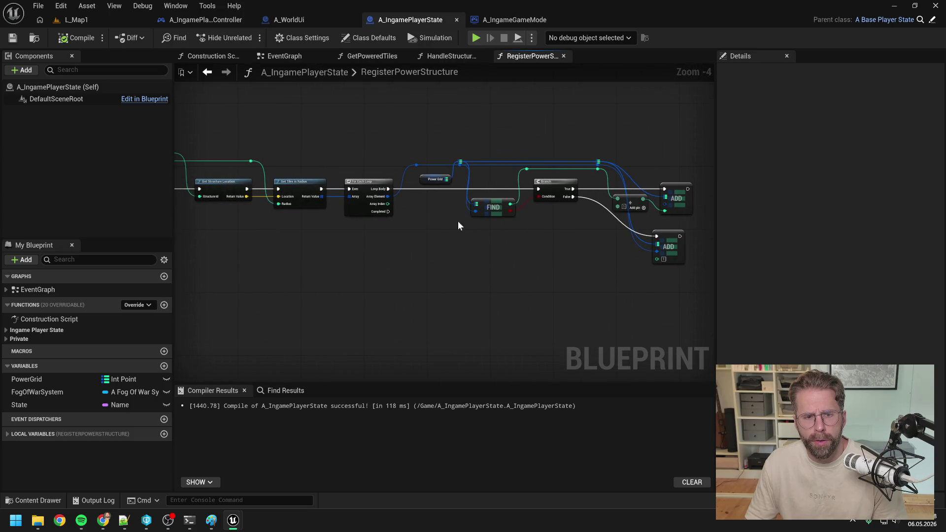
Step: Search 'bpfl' and open the BPFL_General function library with its function list expanded
{"action": "right_click", "coordinate": [428, 222]}
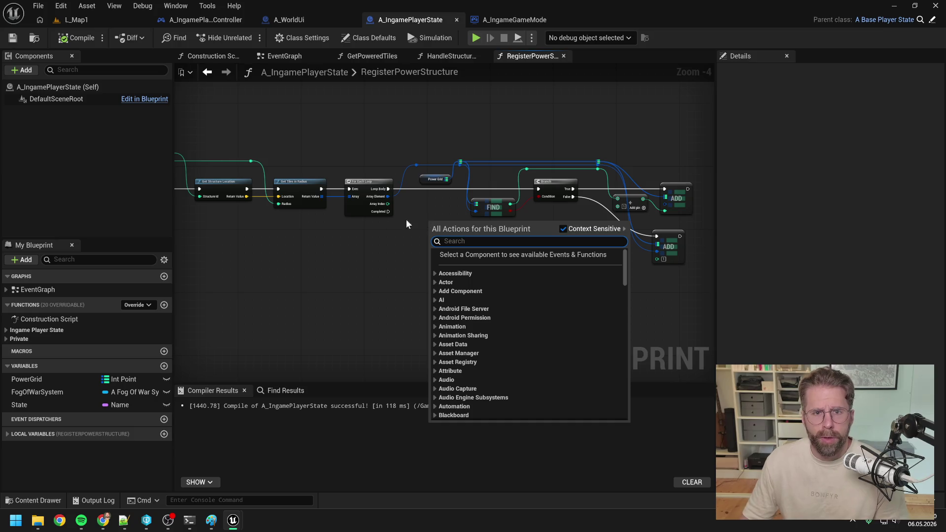
{"action": "key", "text": "Escape"}
{"action": "key", "text": "ctrl+space"}
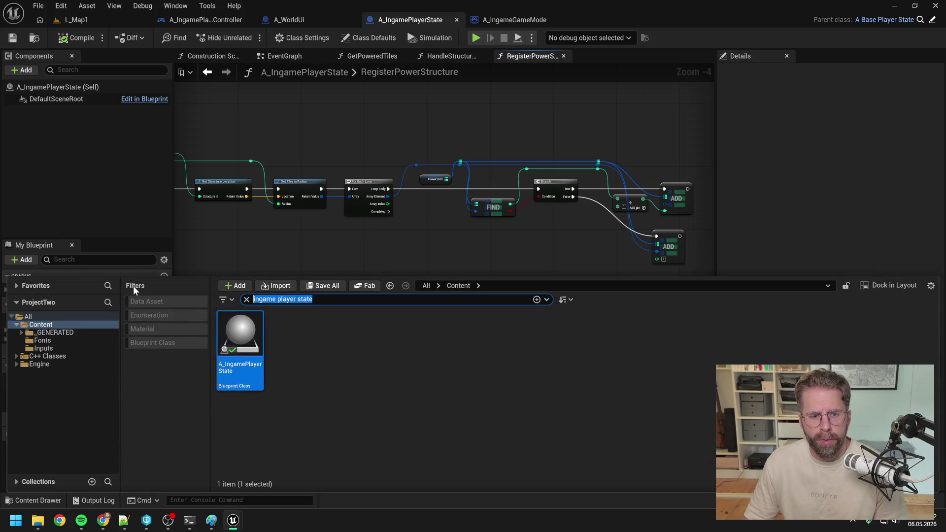
{"action": "type", "text": "bpfl"}
{"action": "double_click", "coordinate": [246, 343]}
{"action": "left_click", "coordinate": [7, 99]}
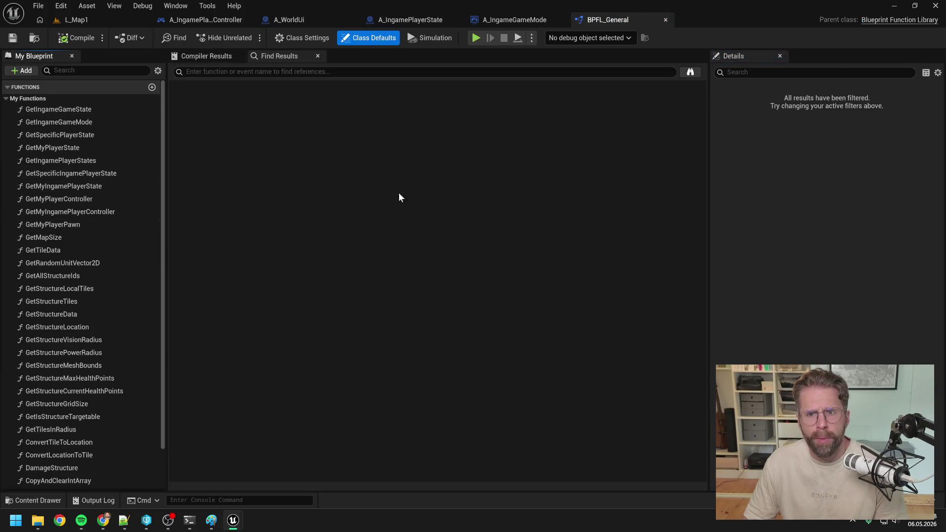
Step: Review the GetIsTileInsideGrid function graph in the A_WorldUi blueprint
{"action": "key", "text": "ctrl+space"}
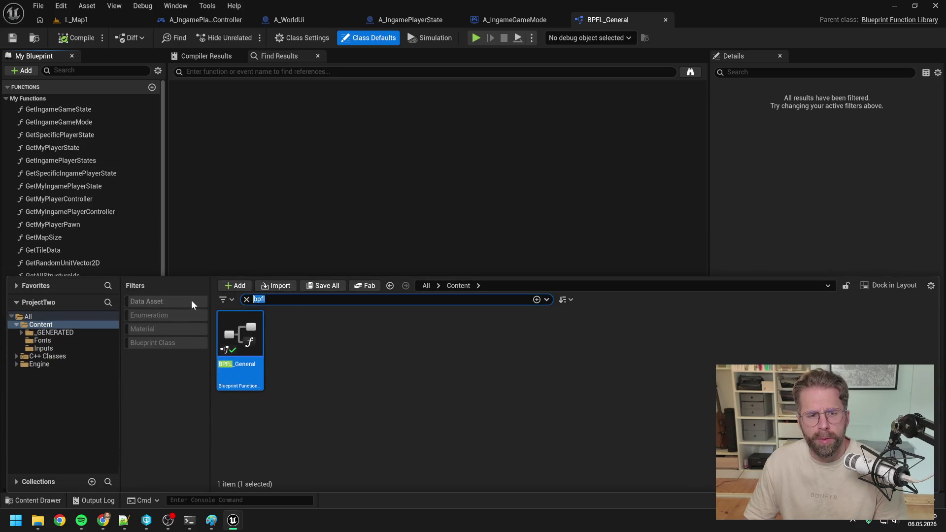
{"action": "type", "text": "ing"}
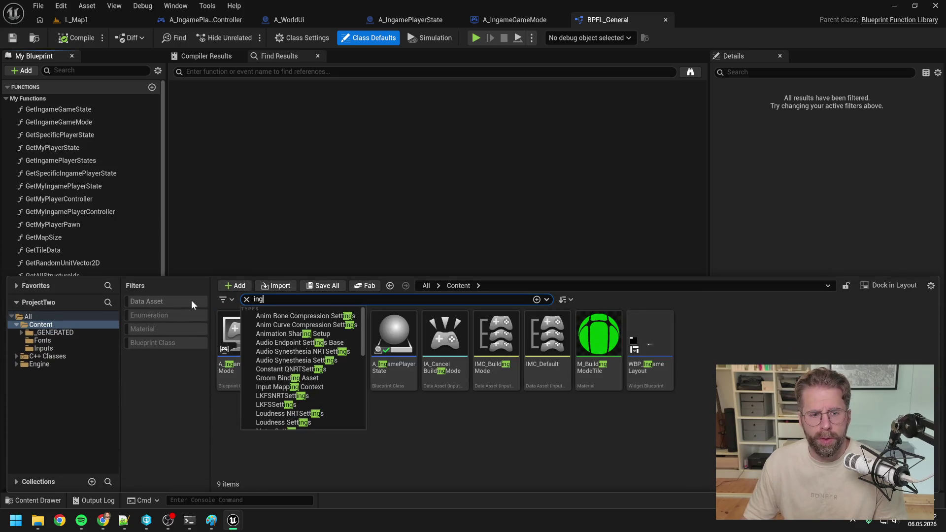
{"action": "left_click", "coordinate": [318, 18]}
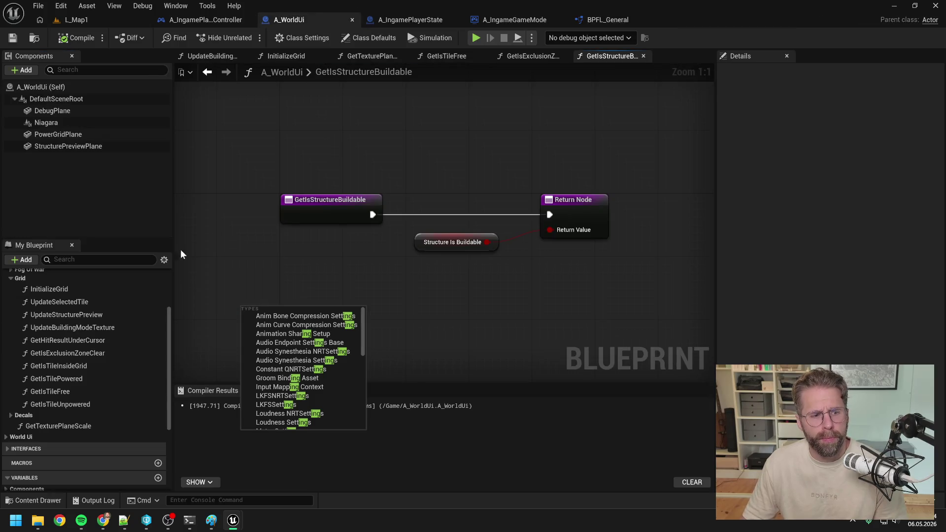
{"action": "left_click", "coordinate": [92, 327]}
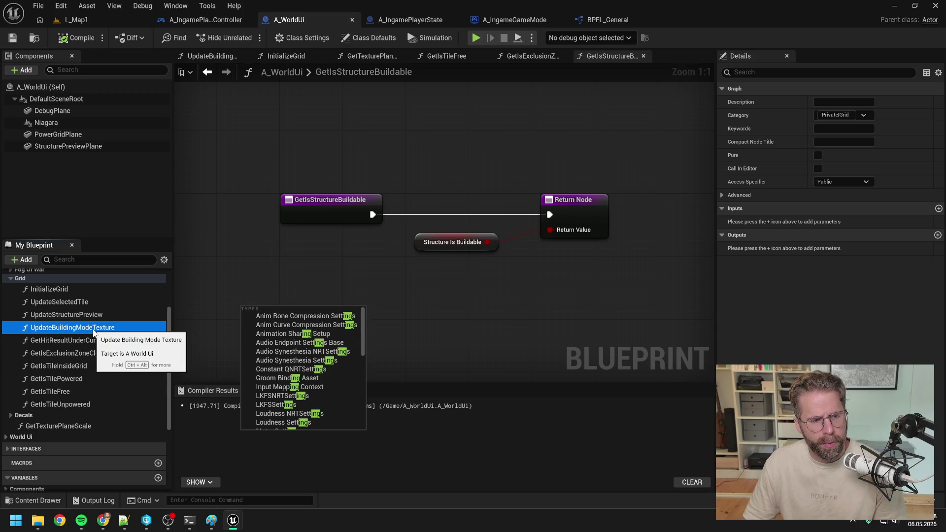
{"action": "double_click", "coordinate": [75, 367]}
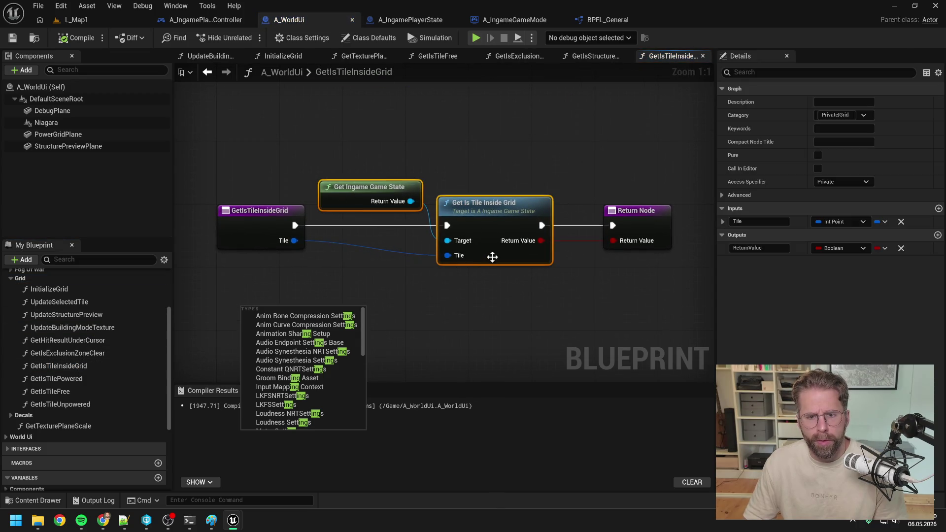
Step: Back in BPFL_General, add a new function to the library
{"action": "key", "text": "ctrl+space"}
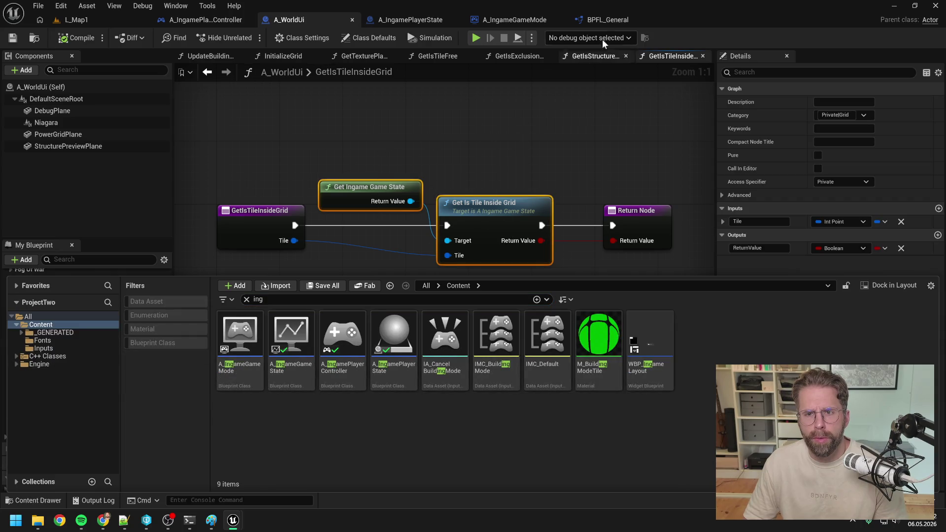
{"action": "left_click", "coordinate": [608, 19]}
{"action": "left_click", "coordinate": [152, 87]}
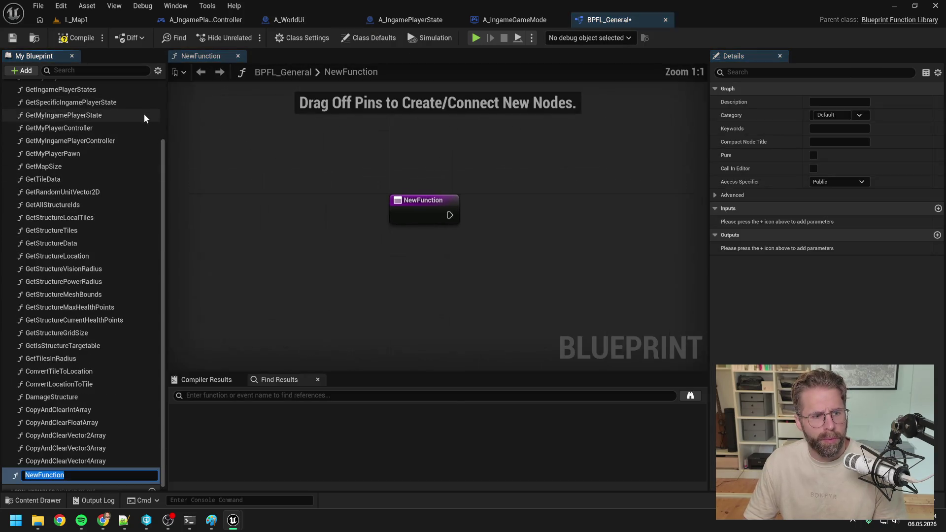
Step: Name the new function GetIsTileInsideGrid and move it higher in the function list
{"action": "type", "text": "GetIsTileInsideGrid"}
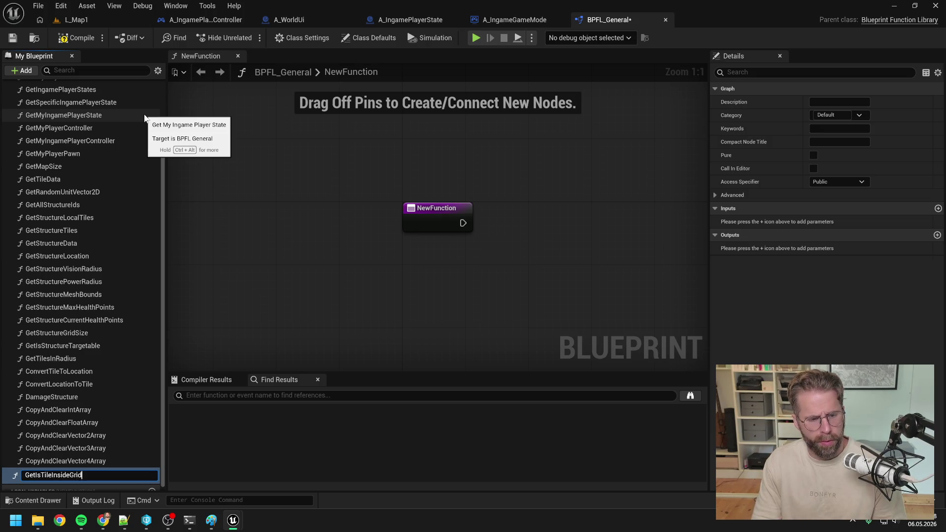
{"action": "key", "text": "Return"}
{"action": "key", "text": "ctrl+s"}
{"action": "mouse_move", "coordinate": [51, 475]}
{"action": "left_mouse_down"}
{"action": "mouse_move", "coordinate": [91, 315]}
{"action": "mouse_move", "coordinate": [57, 194]}
{"action": "mouse_move", "coordinate": [85, 192]}
{"action": "left_mouse_up"}
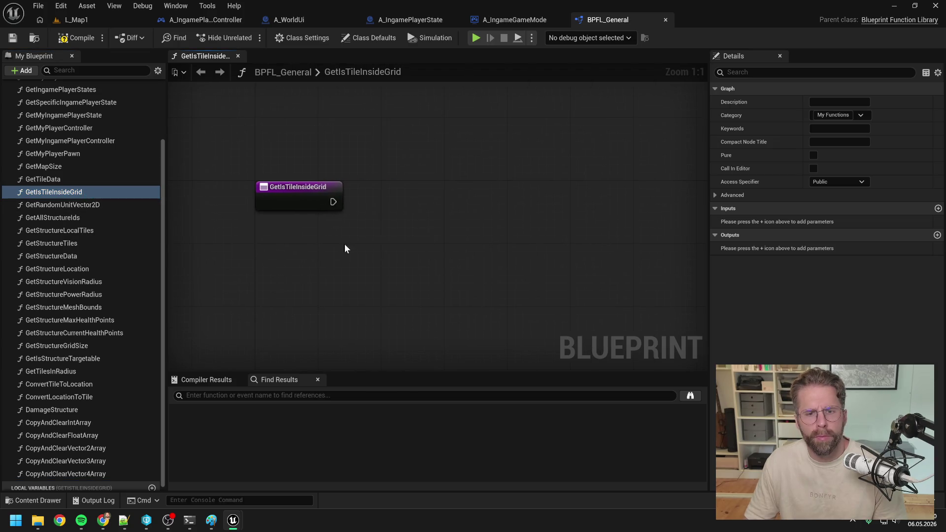
Step: Paste the tile check nodes and wire a fresh Get Ingame Game State node into its Target
{"action": "key", "text": "ctrl+v"}
{"action": "left_click", "coordinate": [423, 250]}
{"action": "left_click", "coordinate": [430, 189]}
{"action": "key", "text": "Delete"}
{"action": "right_click", "coordinate": [413, 194]}
{"action": "type", "text": "get ingame game st"}
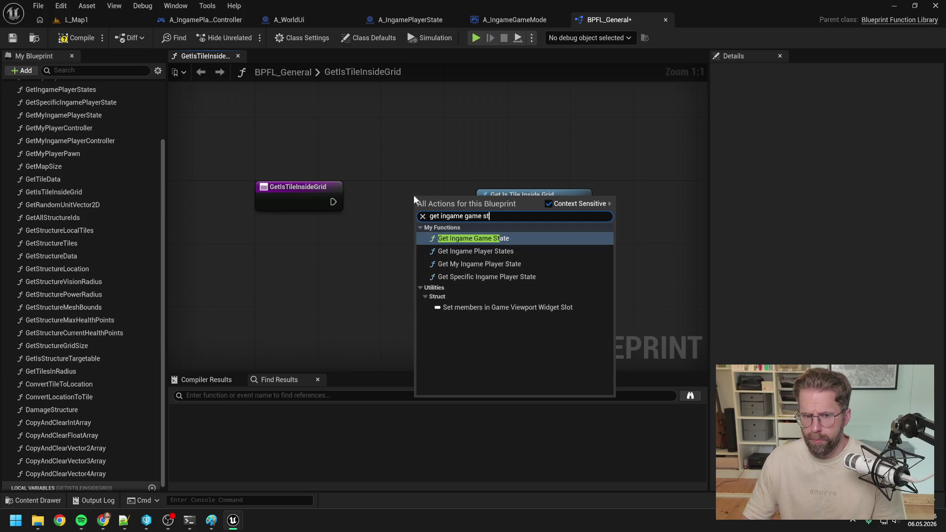
{"action": "left_click", "coordinate": [458, 240]}
{"action": "mouse_move", "coordinate": [440, 211]}
{"action": "left_mouse_down"}
{"action": "mouse_move", "coordinate": [345, 139]}
{"action": "mouse_move", "coordinate": [288, 141]}
{"action": "left_mouse_up"}
{"action": "left_click", "coordinate": [384, 194]}
{"action": "mouse_move", "coordinate": [367, 153]}
{"action": "left_mouse_down"}
{"action": "mouse_move", "coordinate": [433, 211]}
{"action": "mouse_move", "coordinate": [487, 235]}
{"action": "left_mouse_up"}
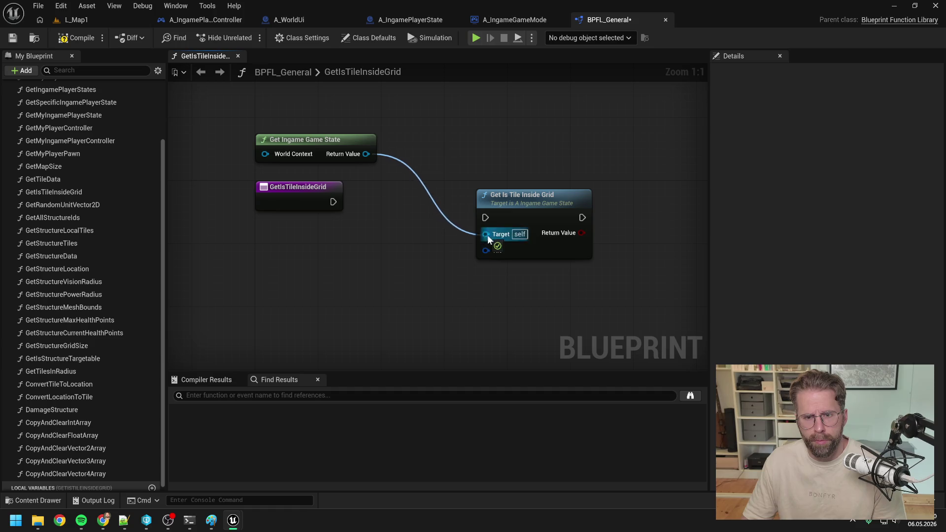
Step: Wire the function entry to the tile check, adding a Tile input and a Get World Context node
{"action": "mouse_move", "coordinate": [333, 201]}
{"action": "left_mouse_down"}
{"action": "mouse_move", "coordinate": [488, 217]}
{"action": "mouse_move", "coordinate": [493, 188]}
{"action": "left_mouse_up"}
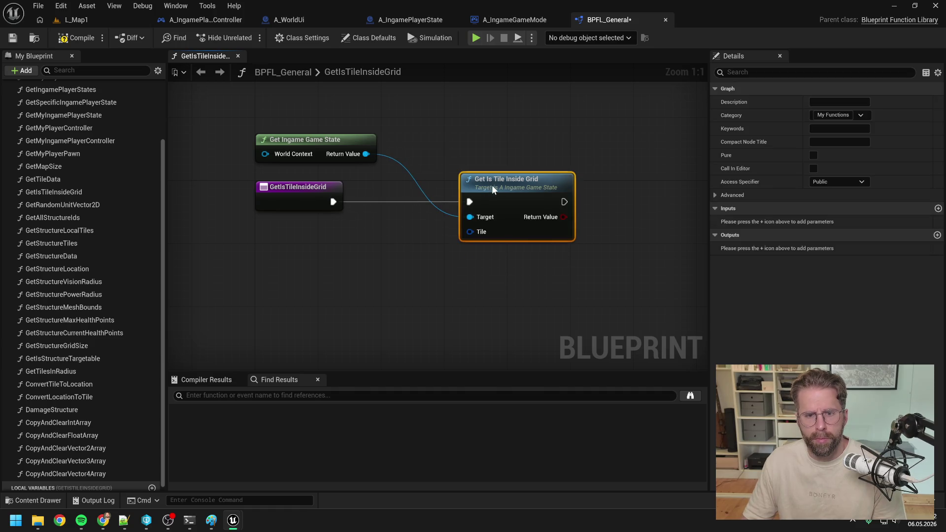
{"action": "left_click_drag", "start_coordinate": [471, 232], "coordinate": [345, 203]}
{"action": "left_click_drag", "start_coordinate": [339, 170], "coordinate": [470, 198]}
{"action": "left_click_drag", "start_coordinate": [396, 181], "coordinate": [326, 178]}
{"action": "type", "text": "get world"}
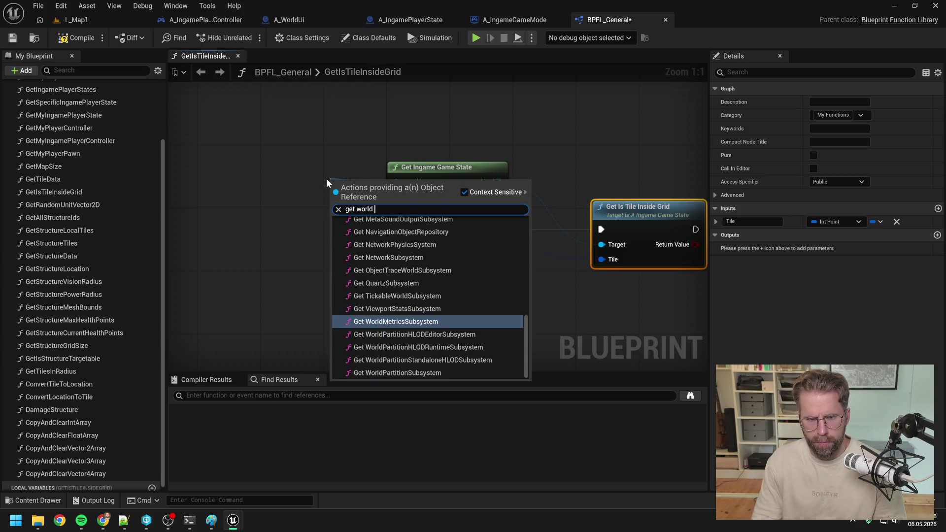
{"action": "type", "text": "con"}
{"action": "key", "text": "Return"}
{"action": "left_click_drag", "start_coordinate": [332, 179], "coordinate": [298, 178]}
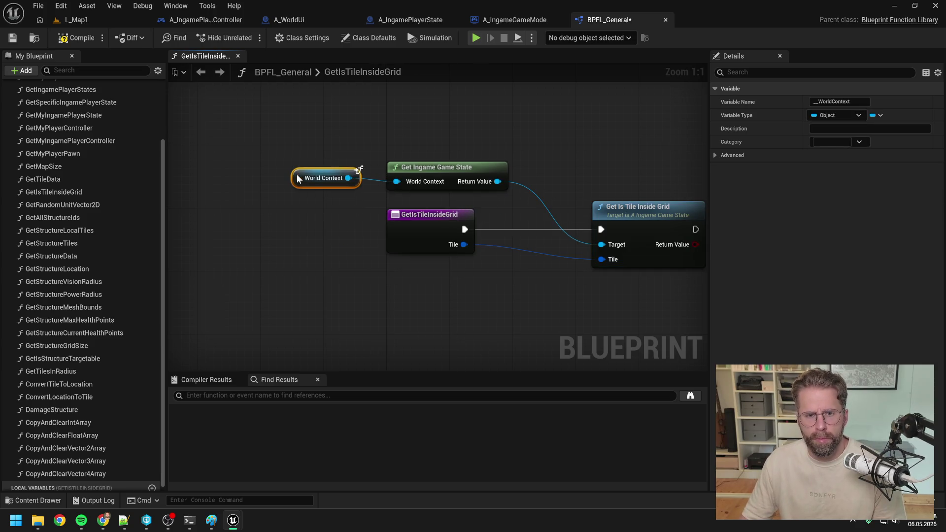
Step: Add a Return Node outputting the tile check's Return Value, then compile BPFL_General
{"action": "right_click", "coordinate": [593, 242]}
{"action": "type", "text": "return"}
{"action": "key", "text": "Return"}
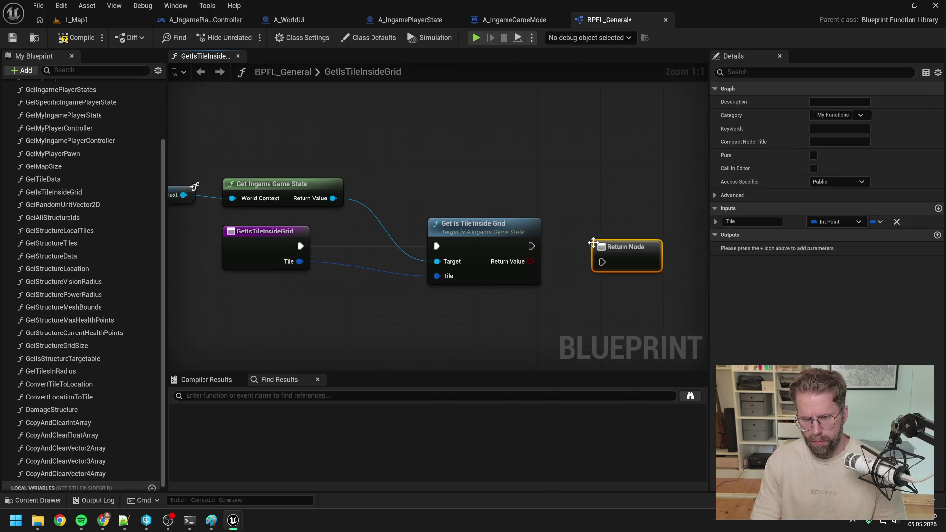
{"action": "left_click_drag", "start_coordinate": [532, 246], "coordinate": [602, 261]}
{"action": "key", "text": "q"}
{"action": "left_click_drag", "start_coordinate": [530, 262], "coordinate": [601, 253]}
{"action": "left_click", "coordinate": [93, 39]}
{"action": "left_click", "coordinate": [290, 20]}
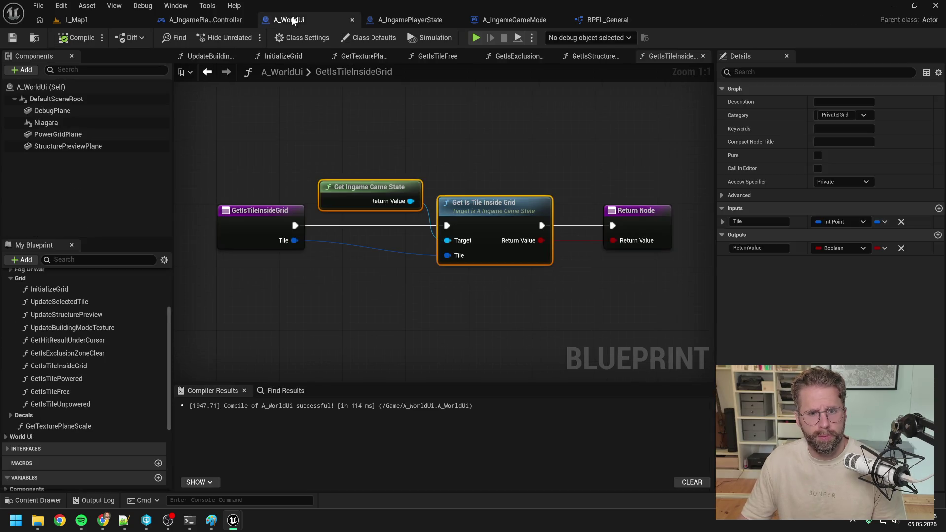
Step: Find references to A_WorldUi's GetIsTileInsideGrid and jump to its call in UpdateBuildingModeTexture
{"action": "left_click", "coordinate": [393, 141]}
{"action": "right_click", "coordinate": [370, 291]}
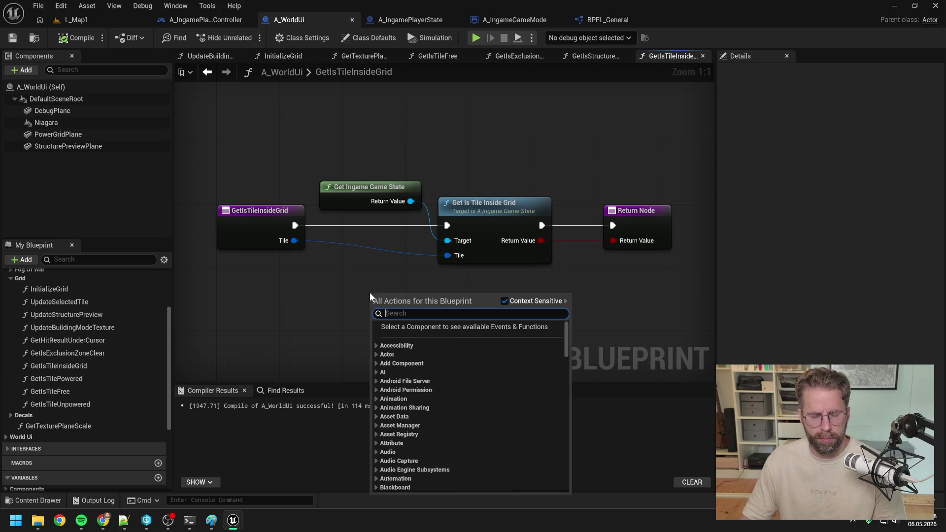
{"action": "left_click", "coordinate": [263, 225]}
{"action": "right_click", "coordinate": [262, 215]}
{"action": "mouse_move", "coordinate": [311, 321]}
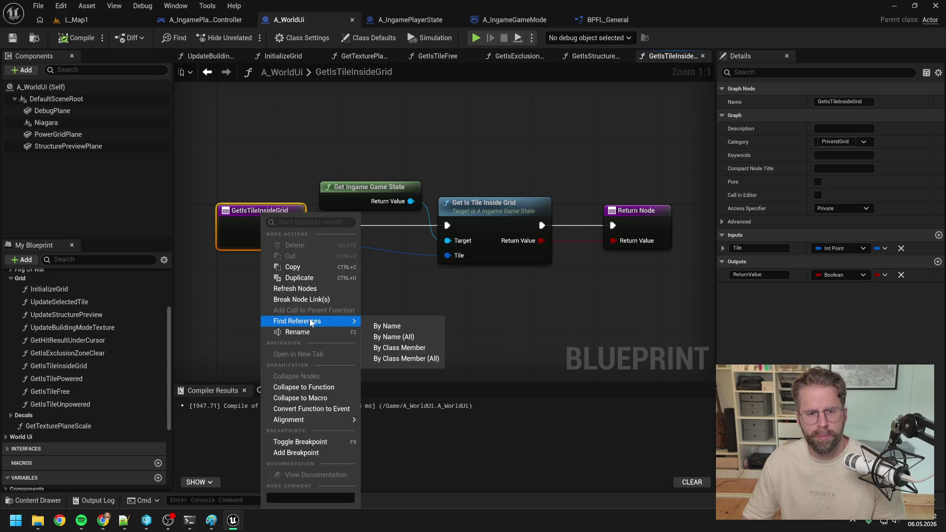
{"action": "left_click", "coordinate": [383, 326]}
{"action": "left_click", "coordinate": [234, 433]}
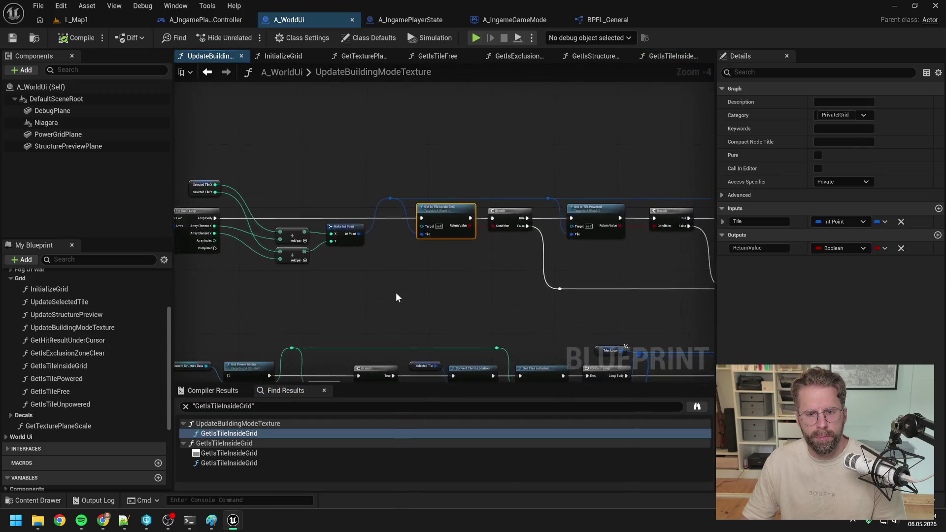
Step: Swap the old check for the library Get Is Tile Inside Grid node, wired to the loop and Branch, then save
{"action": "right_click", "coordinate": [400, 289]}
{"action": "type", "text": "get is tile"}
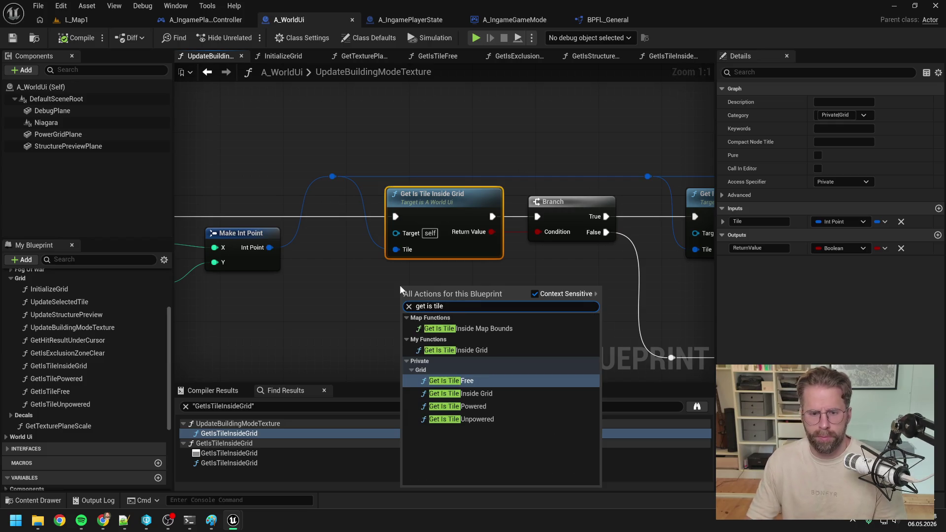
{"action": "left_click", "coordinate": [465, 349]}
{"action": "mouse_move", "coordinate": [477, 318]}
{"action": "left_mouse_down"}
{"action": "mouse_move", "coordinate": [537, 232]}
{"action": "mouse_move", "coordinate": [537, 216]}
{"action": "left_mouse_up"}
{"action": "scroll", "coordinate": [414, 268], "scroll_direction": "down", "scroll_amount": 2}
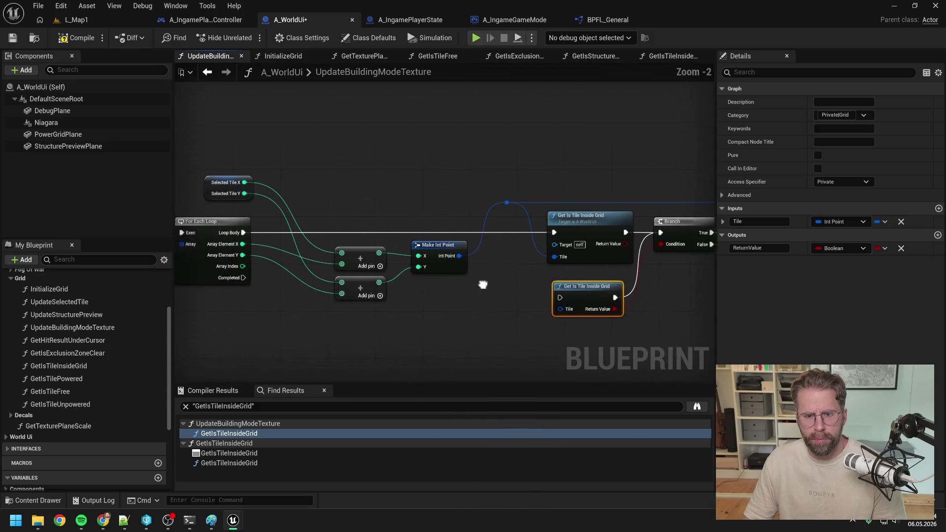
{"action": "left_click_drag", "start_coordinate": [291, 223], "coordinate": [604, 289]}
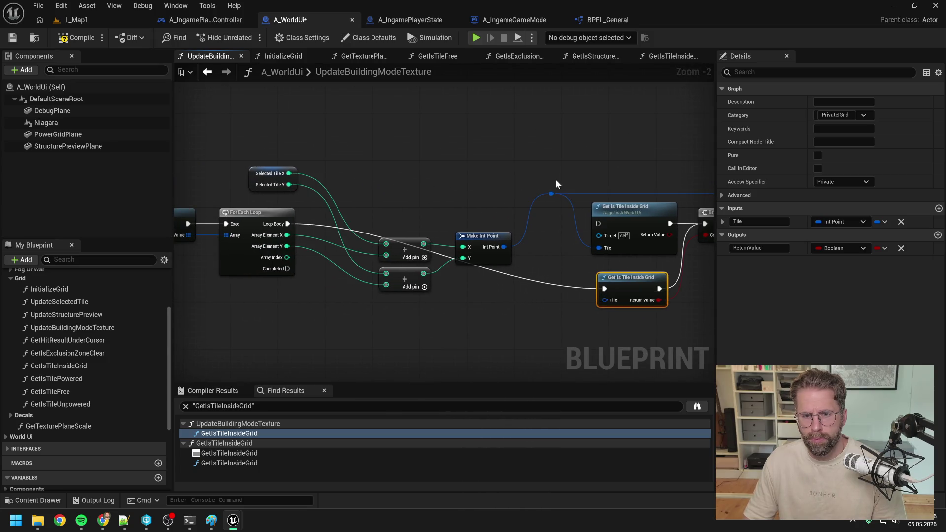
{"action": "left_click_drag", "start_coordinate": [551, 193], "coordinate": [605, 291]}
{"action": "left_click", "coordinate": [635, 210]}
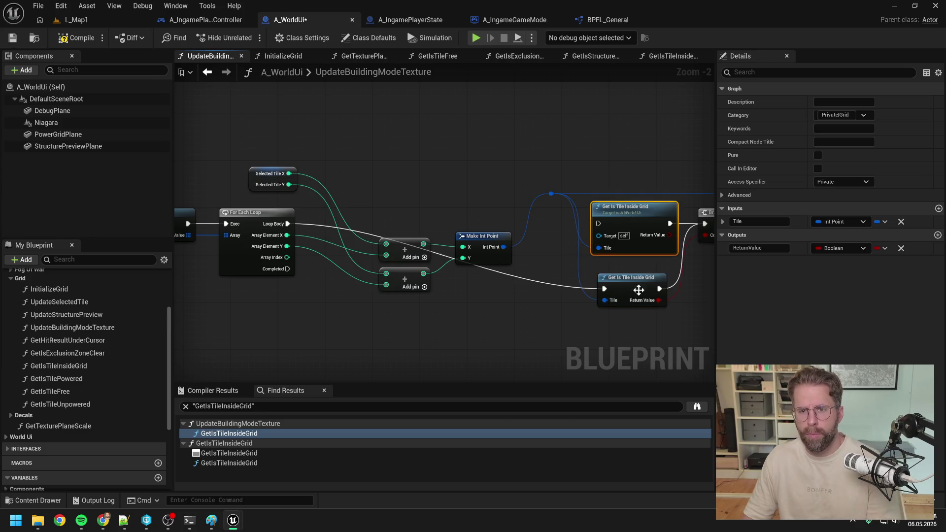
{"action": "key", "text": "Delete"}
{"action": "left_click_drag", "start_coordinate": [537, 295], "coordinate": [531, 235]}
{"action": "left_click", "coordinate": [519, 302]}
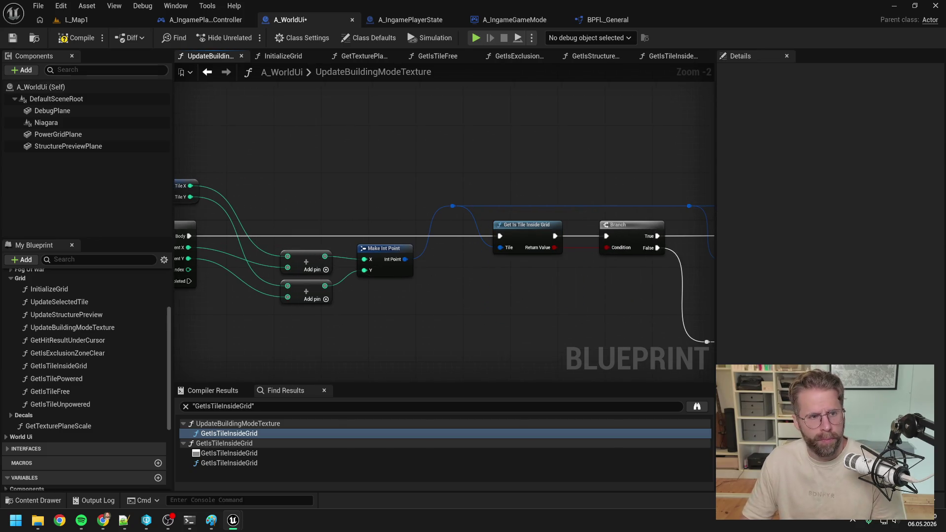
{"action": "key", "text": "ctrl+s"}
Step: Delete A_WorldUi's own GetIsTileInsideGrid function from My Blueprint
{"action": "scroll", "coordinate": [100, 356], "scroll_direction": "down", "scroll_amount": 5}
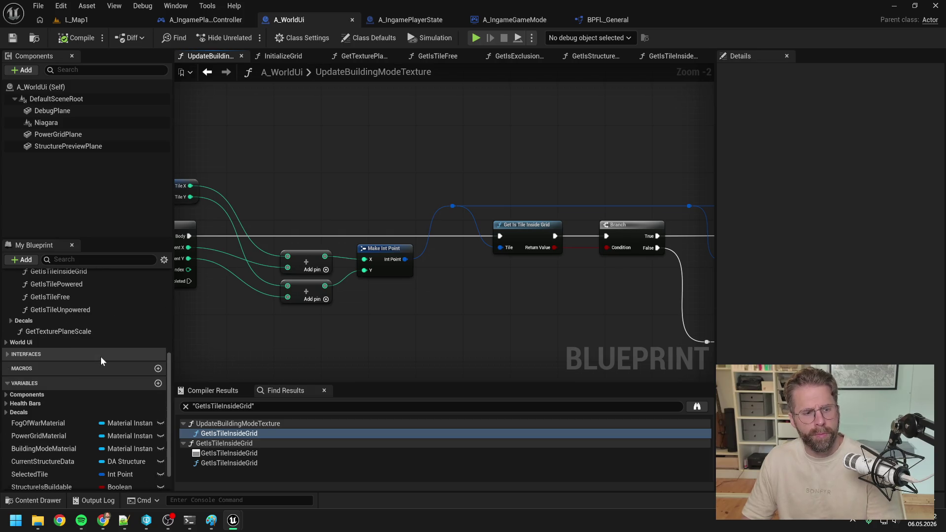
{"action": "scroll", "coordinate": [100, 357], "scroll_direction": "up", "scroll_amount": 3}
{"action": "left_click", "coordinate": [47, 356]}
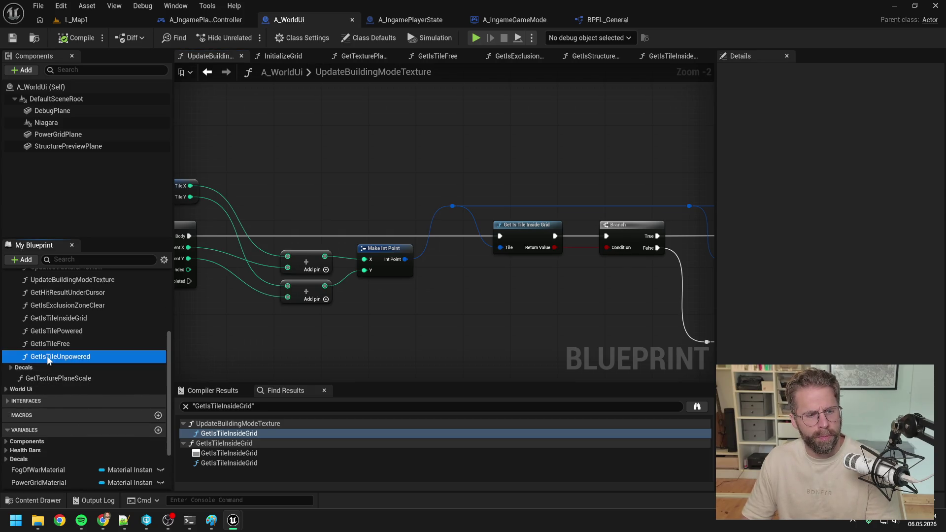
{"action": "left_click", "coordinate": [73, 319]}
{"action": "key", "text": "Delete"}
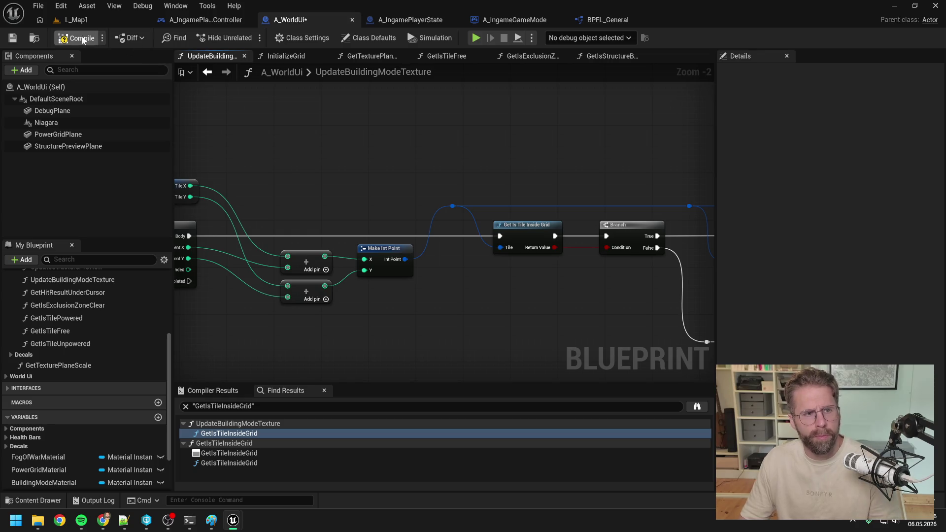
{"action": "left_click", "coordinate": [410, 19]}
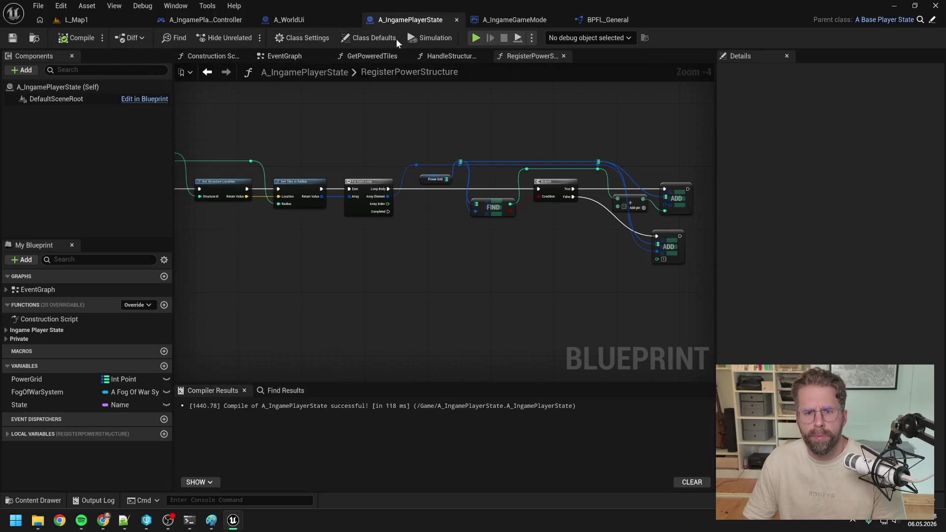
Step: Add a Get Is Tile Inside Grid node fed by the loop body, shifting downstream nodes to make room
{"action": "right_click", "coordinate": [453, 247]}
{"action": "type", "text": "get is tile i"}
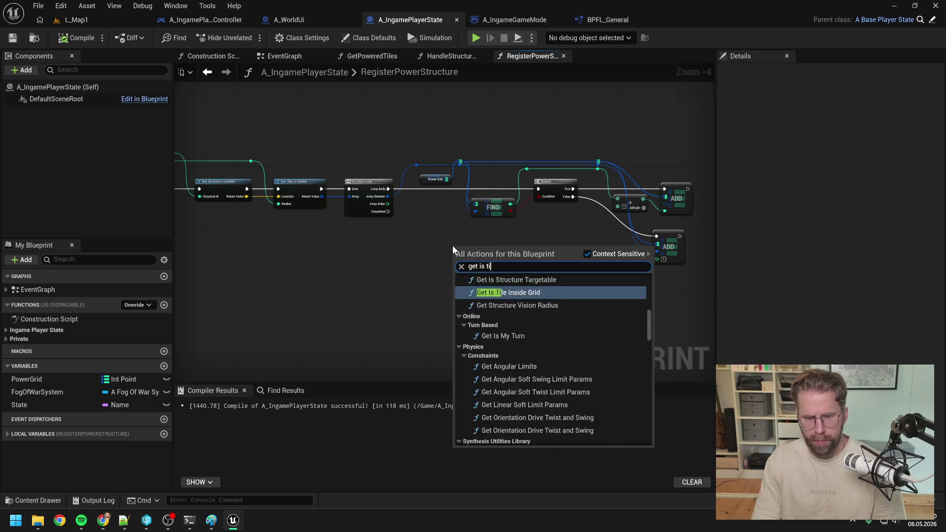
{"action": "key", "text": "Down"}
{"action": "key", "text": "Down"}
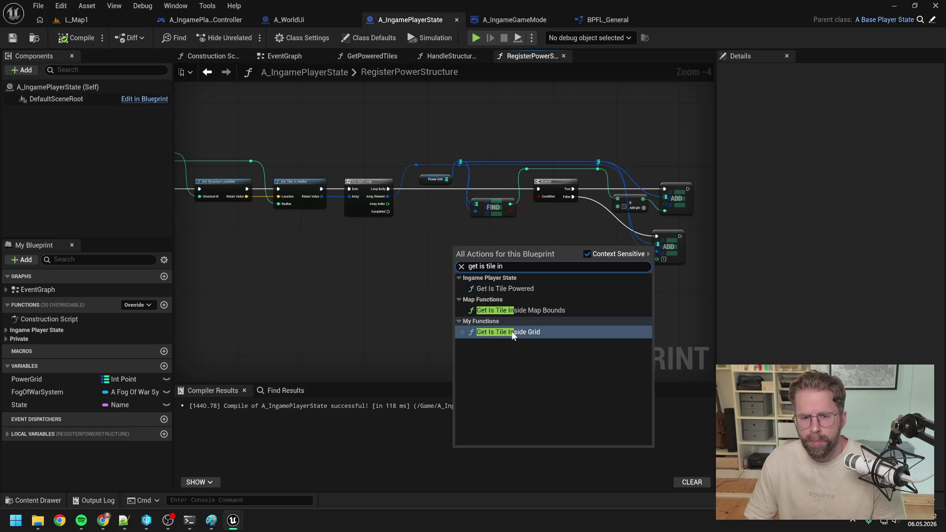
{"action": "left_click", "coordinate": [511, 332]}
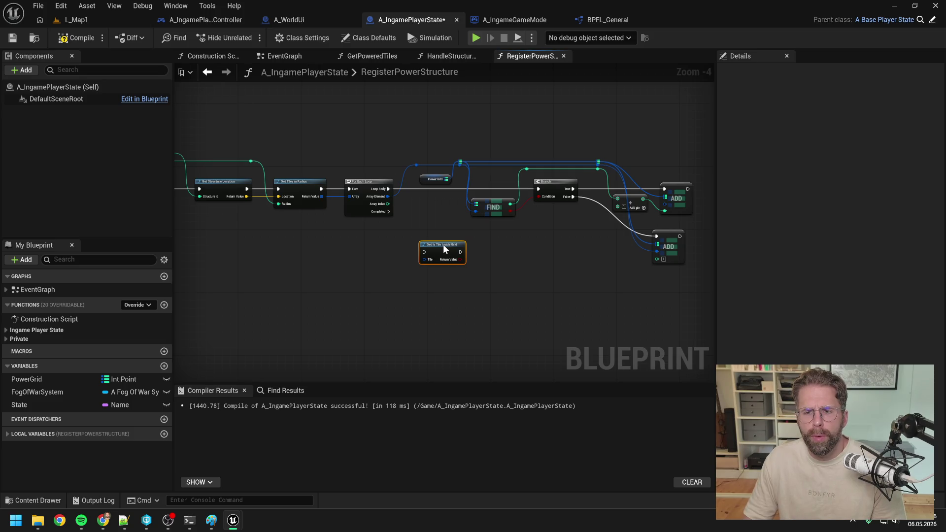
{"action": "left_click_drag", "start_coordinate": [389, 189], "coordinate": [420, 220]}
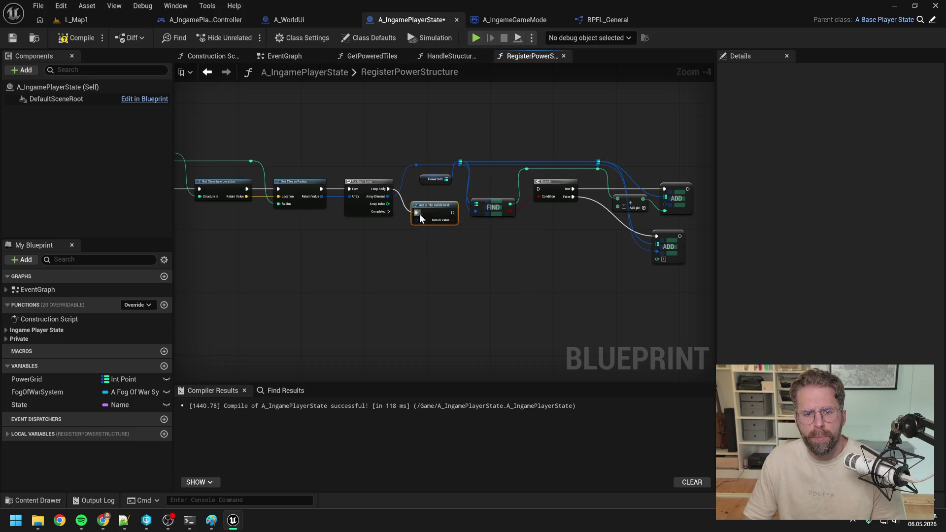
{"action": "mouse_move", "coordinate": [414, 159]}
{"action": "left_mouse_down"}
{"action": "mouse_move", "coordinate": [446, 189]}
{"action": "mouse_move", "coordinate": [649, 259]}
{"action": "left_mouse_up"}
{"action": "left_click_drag", "start_coordinate": [425, 208], "coordinate": [508, 208]}
{"action": "left_click_drag", "start_coordinate": [392, 215], "coordinate": [406, 192]}
Step: Add a Branch on the inside-grid result and push the FIND, Branch and reroute nodes right
{"action": "scroll", "coordinate": [405, 192], "scroll_direction": "up", "scroll_amount": 3}
{"action": "left_click_drag", "start_coordinate": [446, 213], "coordinate": [475, 232]}
{"action": "key", "text": "Return"}
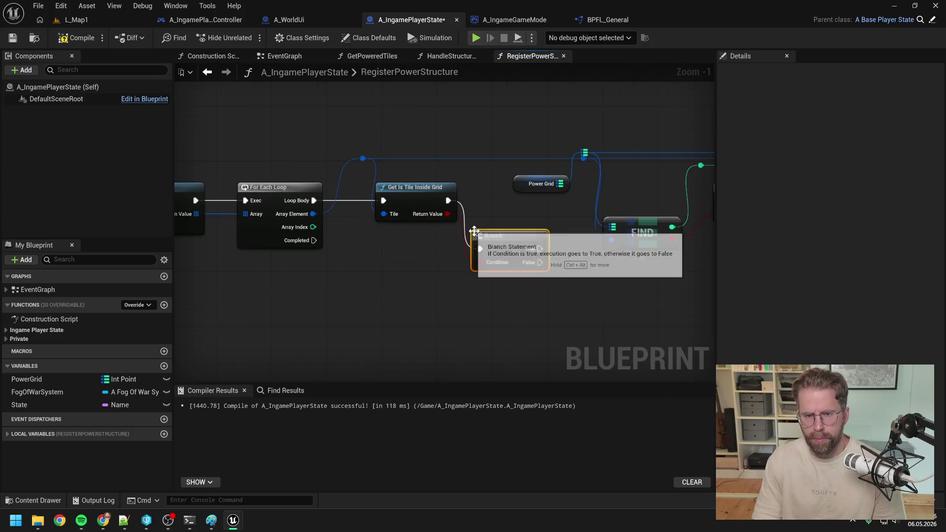
{"action": "left_click_drag", "start_coordinate": [732, 261], "coordinate": [488, 260]}
{"action": "scroll", "coordinate": [488, 261], "scroll_direction": "down", "scroll_amount": 4}
{"action": "left_click_drag", "start_coordinate": [293, 177], "coordinate": [473, 276]}
{"action": "scroll", "coordinate": [296, 205], "scroll_direction": "up", "scroll_amount": 5}
{"action": "mouse_move", "coordinate": [295, 205]}
{"action": "left_mouse_down"}
{"action": "mouse_move", "coordinate": [453, 238]}
{"action": "mouse_move", "coordinate": [539, 238]}
{"action": "left_mouse_up"}
{"action": "mouse_move", "coordinate": [296, 264]}
{"action": "left_mouse_down"}
{"action": "mouse_move", "coordinate": [327, 208]}
{"action": "mouse_move", "coordinate": [633, 225]}
{"action": "left_mouse_up"}
Step: Connect the new Branch's True to the existing Branch and compile A_IngamePlayerState
{"action": "left_click", "coordinate": [222, 146]}
{"action": "left_click", "coordinate": [84, 39]}
{"action": "left_click", "coordinate": [97, 23]}
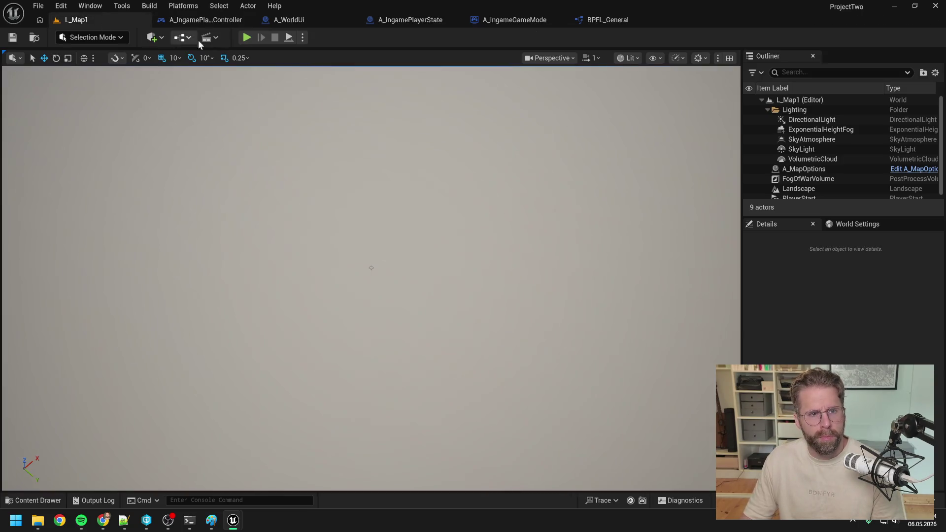
Step: Play-test L_Map1 by placing three structures on the tile grid, then return to A_WorldUi
{"action": "left_click", "coordinate": [246, 38]}
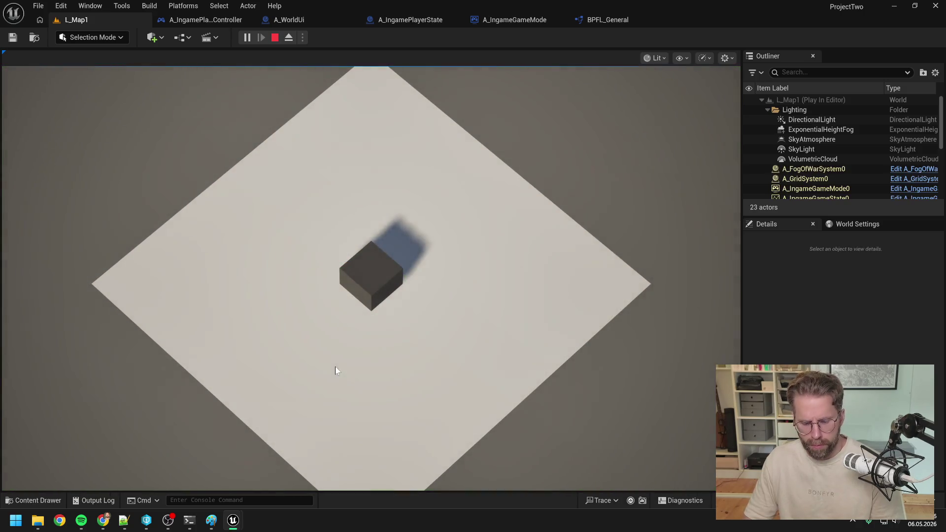
{"action": "left_click", "coordinate": [366, 366]}
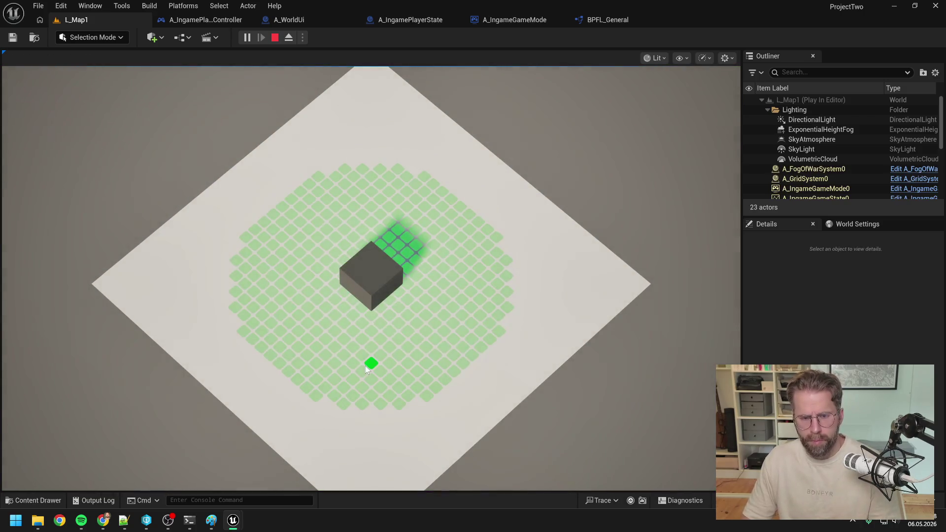
{"action": "left_click", "coordinate": [427, 395]}
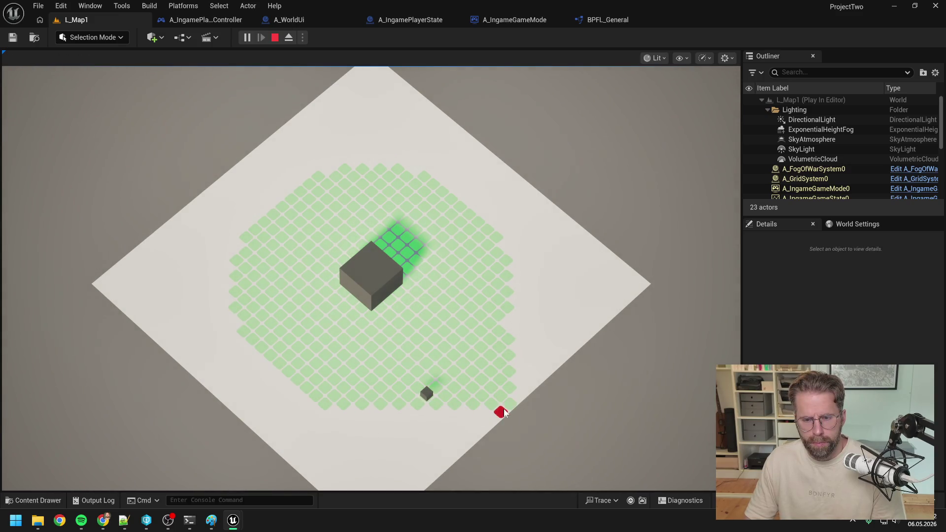
{"action": "left_click", "coordinate": [510, 372]}
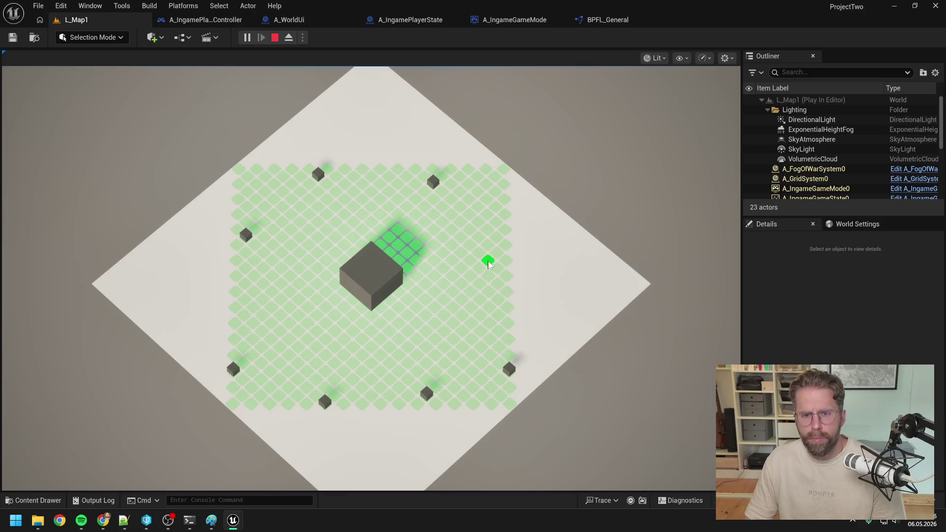
{"action": "left_click", "coordinate": [505, 227]}
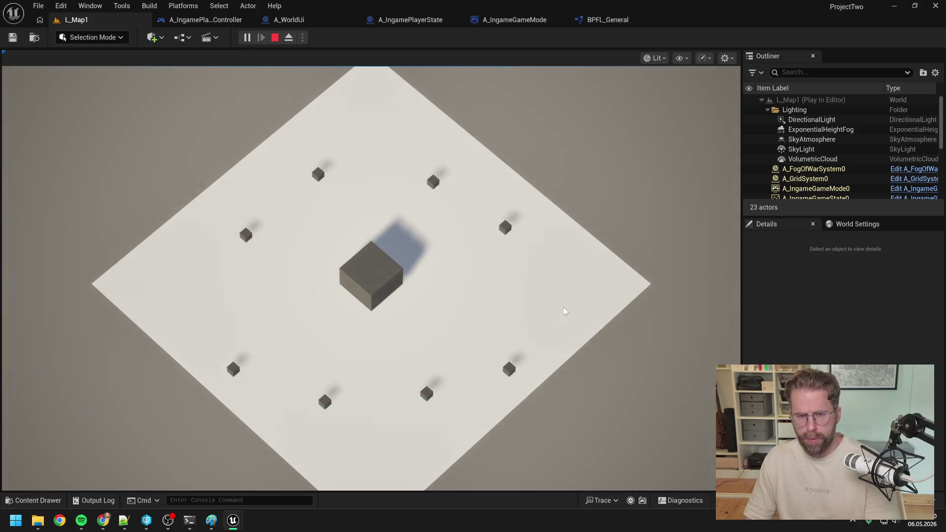
{"action": "key", "text": "Escape"}
{"action": "left_click", "coordinate": [289, 19]}
{"action": "scroll", "coordinate": [386, 197], "scroll_direction": "down", "scroll_amount": 3}
{"action": "scroll", "coordinate": [394, 185], "scroll_direction": "up", "scroll_amount": 4}
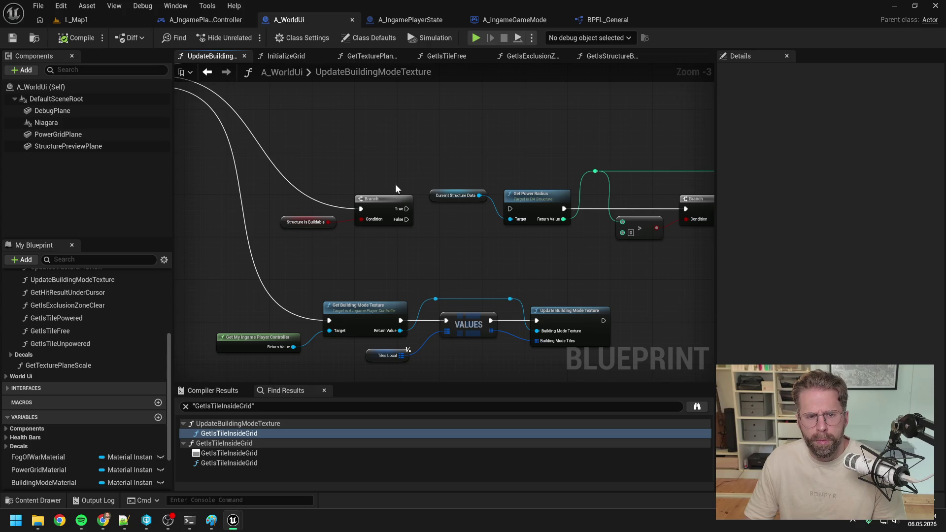
Step: Wire the Structure Is Buildable branch's True pin to Get Power Radius and save A_WorldUi
{"action": "left_click_drag", "start_coordinate": [397, 176], "coordinate": [409, 165]}
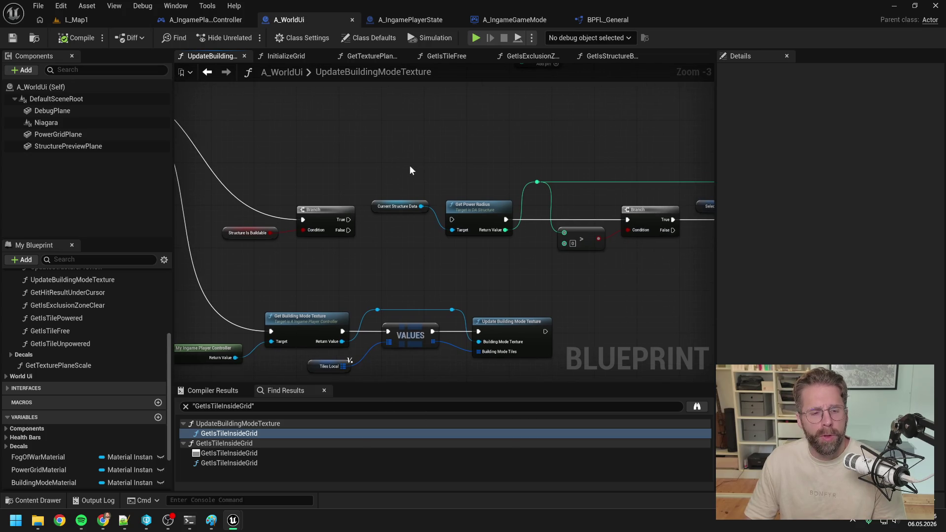
{"action": "left_click_drag", "start_coordinate": [349, 219], "coordinate": [452, 222]}
{"action": "left_click_drag", "start_coordinate": [453, 222], "coordinate": [372, 155]}
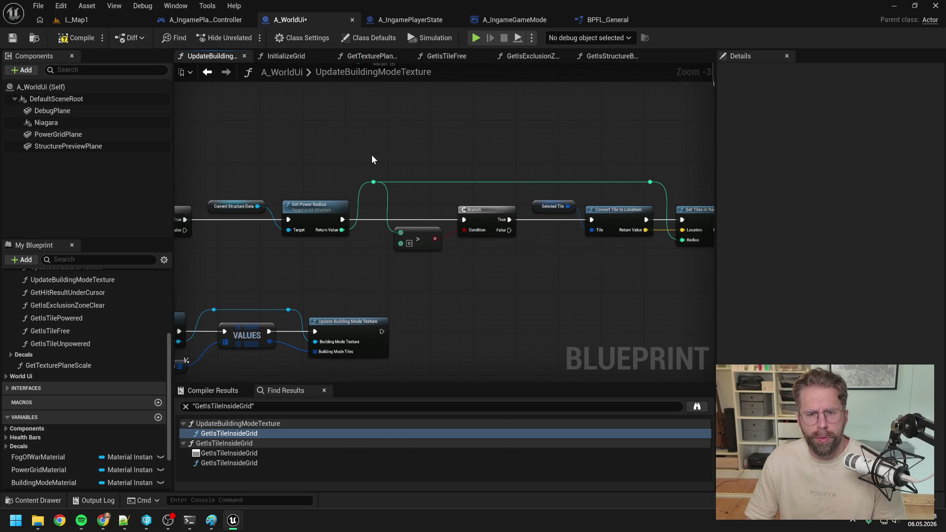
{"action": "mouse_move", "coordinate": [483, 150]}
{"action": "left_mouse_down"}
{"action": "mouse_move", "coordinate": [333, 160]}
{"action": "mouse_move", "coordinate": [368, 169]}
{"action": "left_mouse_up"}
{"action": "key", "text": "ctrl+s"}
Step: Inspect the tile loop's Get Is Tile Unpowered node and select the GetIsTileUnpowered function
{"action": "left_click_drag", "start_coordinate": [494, 158], "coordinate": [395, 151]}
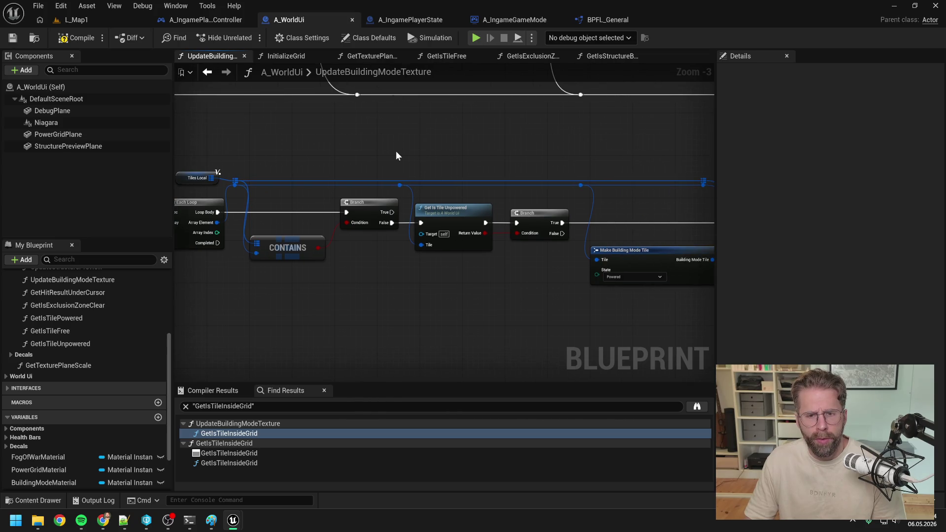
{"action": "scroll", "coordinate": [395, 151], "scroll_direction": "down", "scroll_amount": 1}
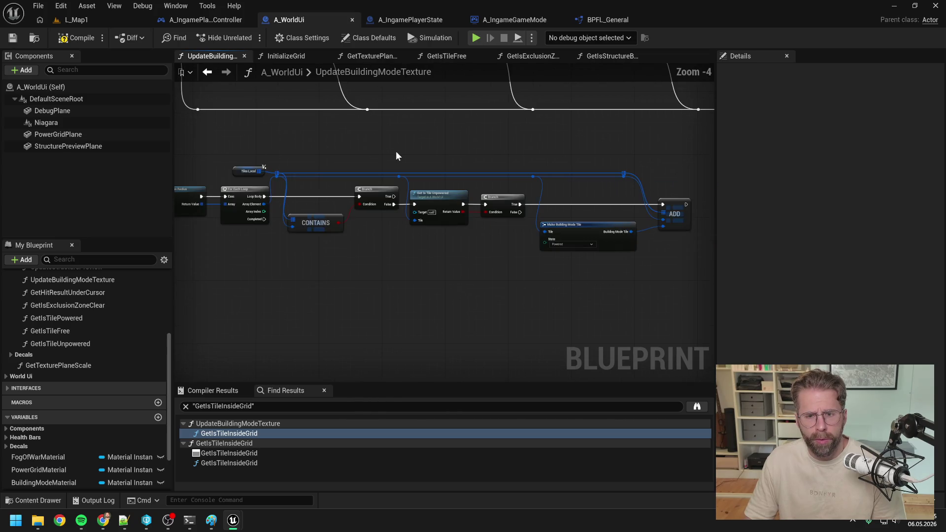
{"action": "left_click", "coordinate": [450, 193]}
{"action": "left_click", "coordinate": [93, 345]}
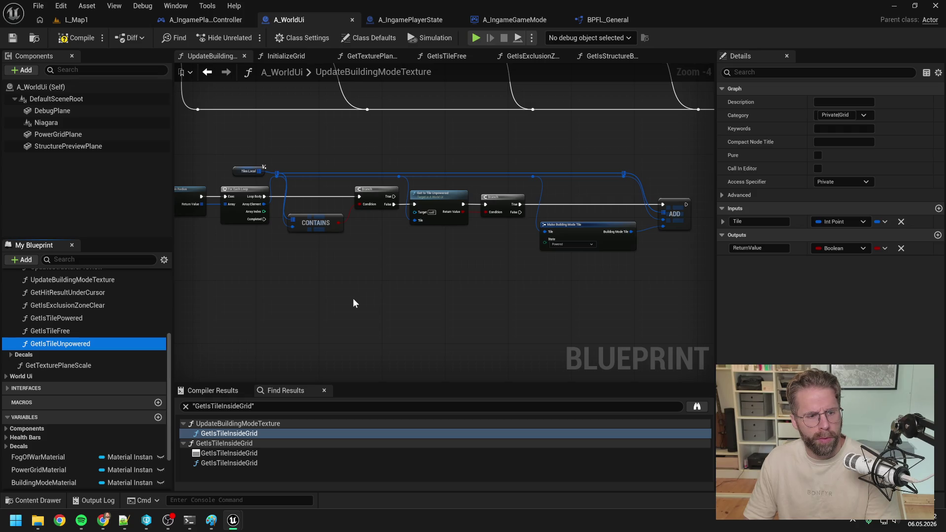
Step: Delete the GetIsTileUnpowered function despite its uses and add a Get Is Tile Powered node
{"action": "key", "text": "Delete"}
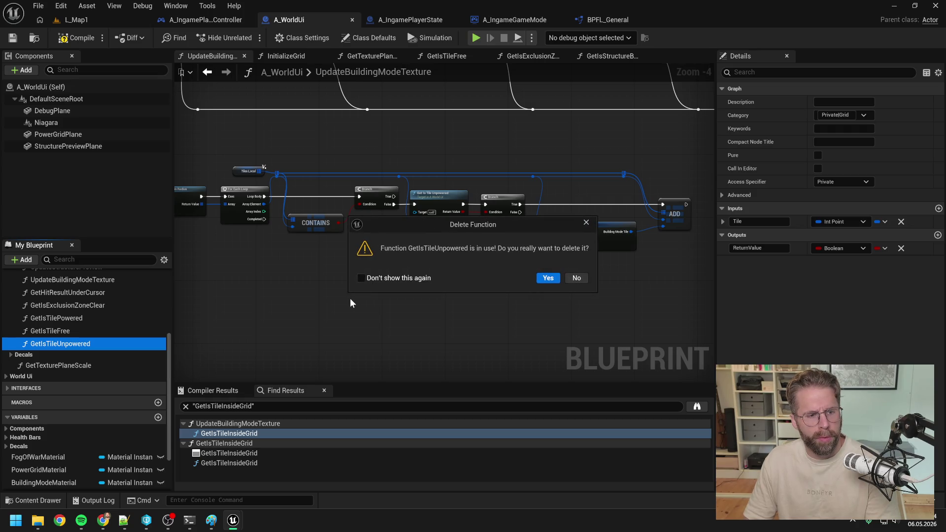
{"action": "left_click", "coordinate": [552, 279]}
{"action": "mouse_move", "coordinate": [57, 318]}
{"action": "left_mouse_down"}
{"action": "mouse_move", "coordinate": [471, 268]}
{"action": "mouse_move", "coordinate": [498, 256]}
{"action": "mouse_move", "coordinate": [447, 261]}
{"action": "left_mouse_up"}
Step: Remove the leftover unpowered check node and the second Branch from the tile loop
{"action": "left_click", "coordinate": [441, 203]}
{"action": "key", "text": "Delete"}
{"action": "left_click", "coordinate": [503, 197]}
{"action": "key", "text": "Delete"}
{"action": "left_click", "coordinate": [439, 237]}
{"action": "left_click_drag", "start_coordinate": [393, 241], "coordinate": [501, 244]}
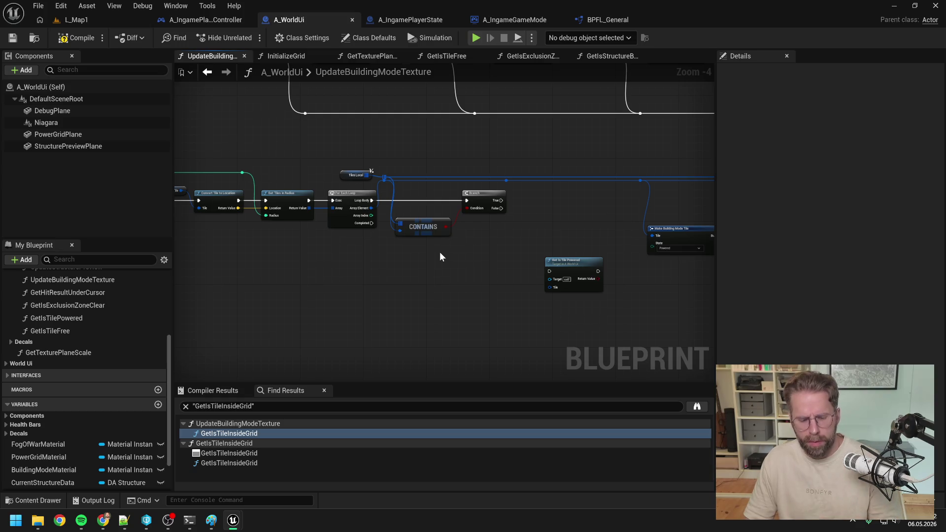
Step: Briefly restore the unpowered check and its Branch, then remove them again
{"action": "key", "text": "ctrl+y"}
{"action": "key", "text": "ctrl+y"}
{"action": "key", "text": "ctrl+y"}
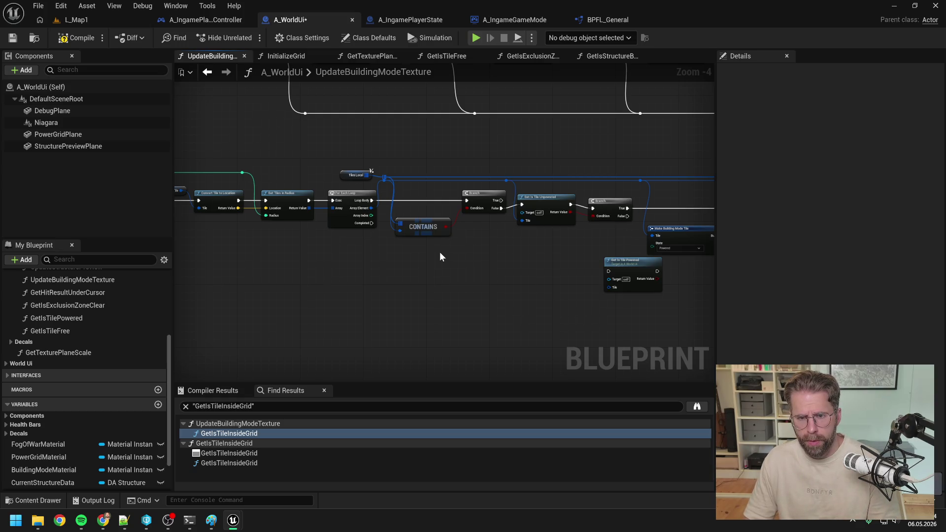
{"action": "left_click", "coordinate": [538, 197]}
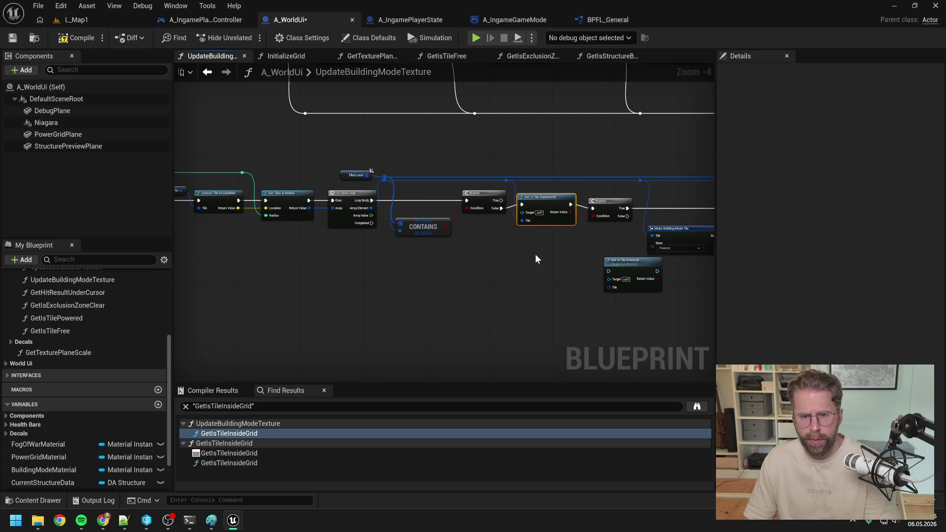
{"action": "key", "text": "ctrl+z"}
{"action": "key", "text": "ctrl+z"}
{"action": "key", "text": "ctrl+z"}
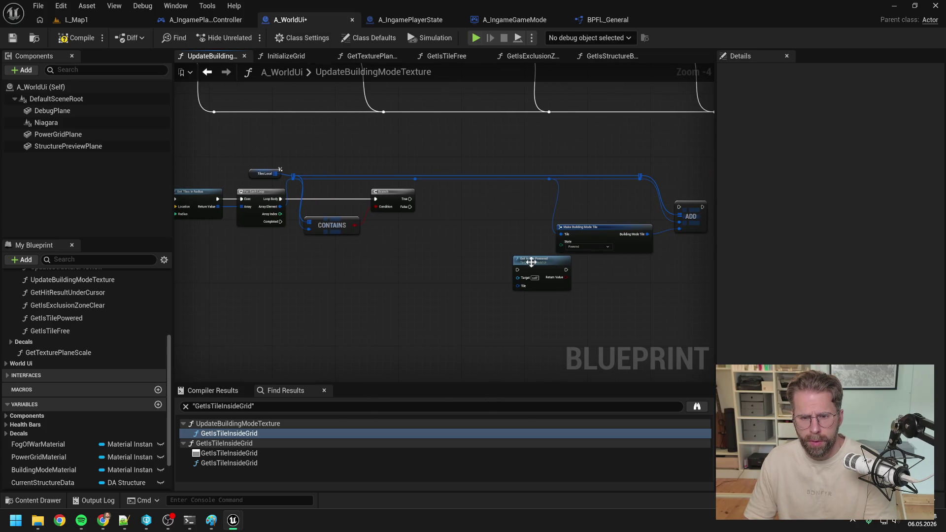
{"action": "left_click", "coordinate": [502, 271]}
Step: Add a Get Is Tile Inside Grid check fed by the tile, followed by a Branch on its result
{"action": "right_click", "coordinate": [430, 220]}
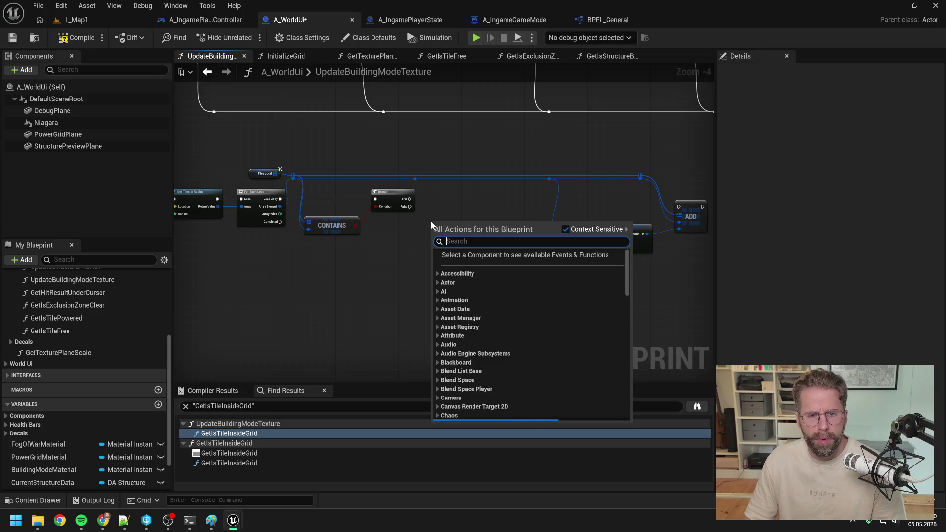
{"action": "type", "text": "is tile ins"}
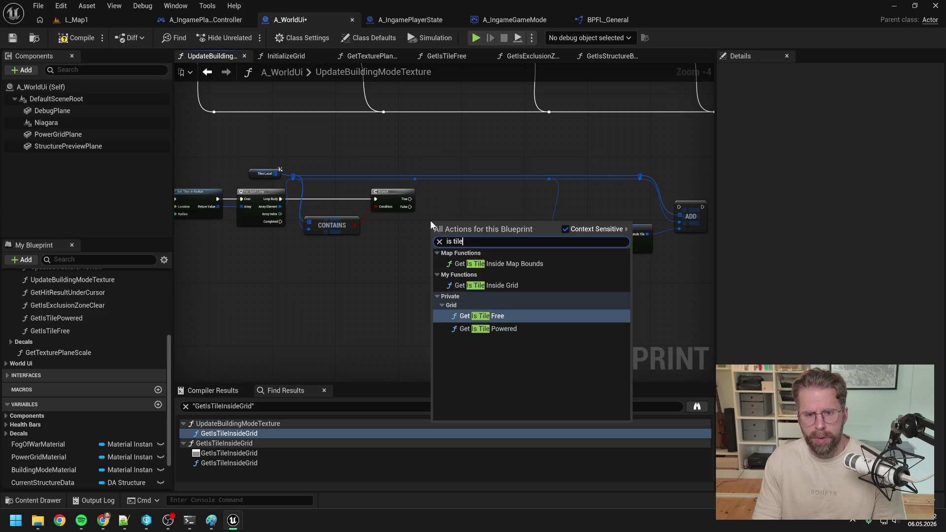
{"action": "left_click", "coordinate": [483, 285]}
{"action": "mouse_move", "coordinate": [451, 228]}
{"action": "left_mouse_down"}
{"action": "mouse_move", "coordinate": [466, 207]}
{"action": "mouse_move", "coordinate": [421, 206]}
{"action": "mouse_move", "coordinate": [451, 211]}
{"action": "left_mouse_up"}
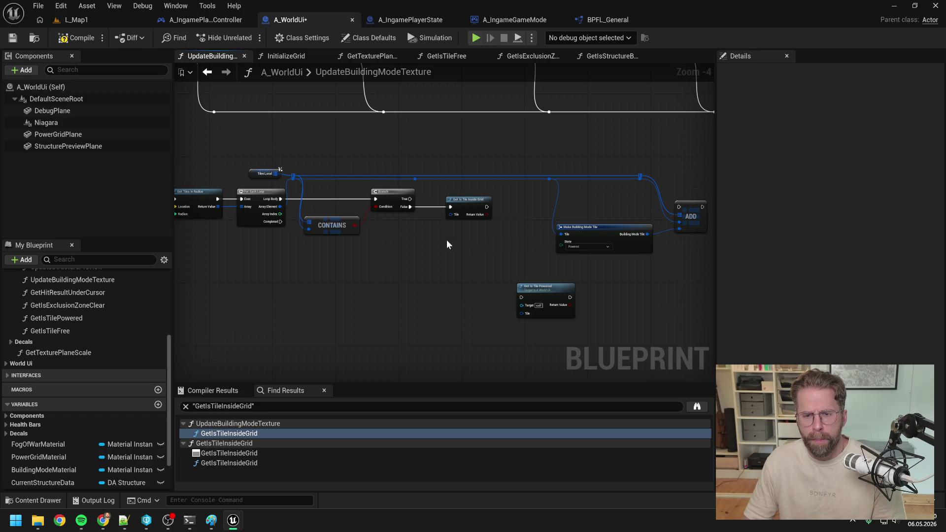
{"action": "left_click", "coordinate": [416, 179]}
{"action": "left_click_drag", "start_coordinate": [431, 179], "coordinate": [451, 215]}
{"action": "mouse_move", "coordinate": [476, 203]}
{"action": "left_mouse_down"}
{"action": "mouse_move", "coordinate": [468, 203]}
{"action": "mouse_move", "coordinate": [501, 216]}
{"action": "left_mouse_up"}
{"action": "type", "text": "bran"}
{"action": "key", "text": "Return"}
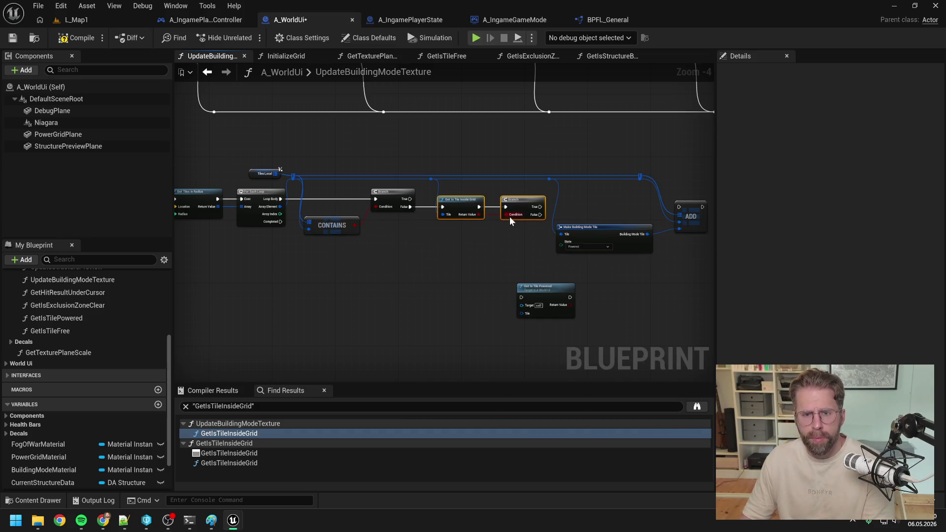
Step: Make room and place Get Is Tile Powered beside the Branch, running from its True output
{"action": "left_click_drag", "start_coordinate": [464, 201], "coordinate": [351, 196]}
{"action": "left_click_drag", "start_coordinate": [439, 150], "coordinate": [586, 278]}
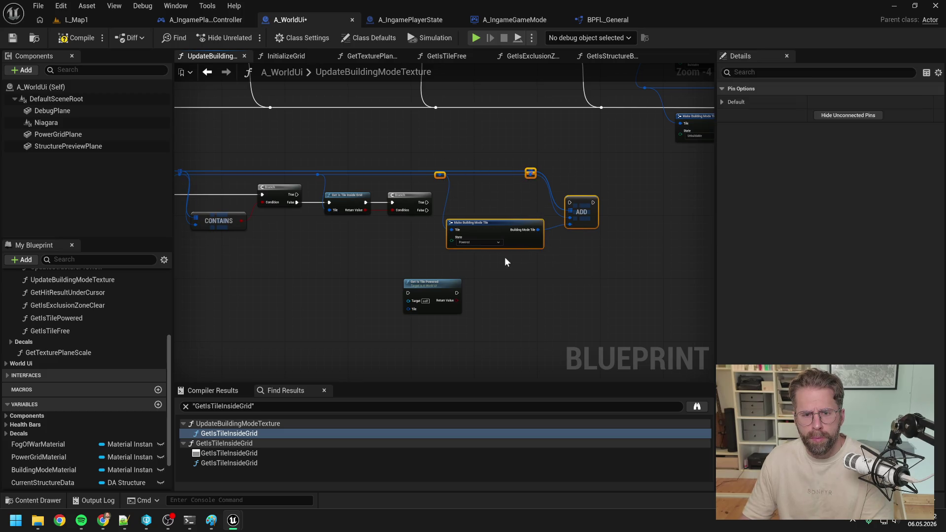
{"action": "key", "text": "f"}
{"action": "left_click_drag", "start_coordinate": [326, 187], "coordinate": [397, 234]}
{"action": "left_click", "coordinate": [398, 230]}
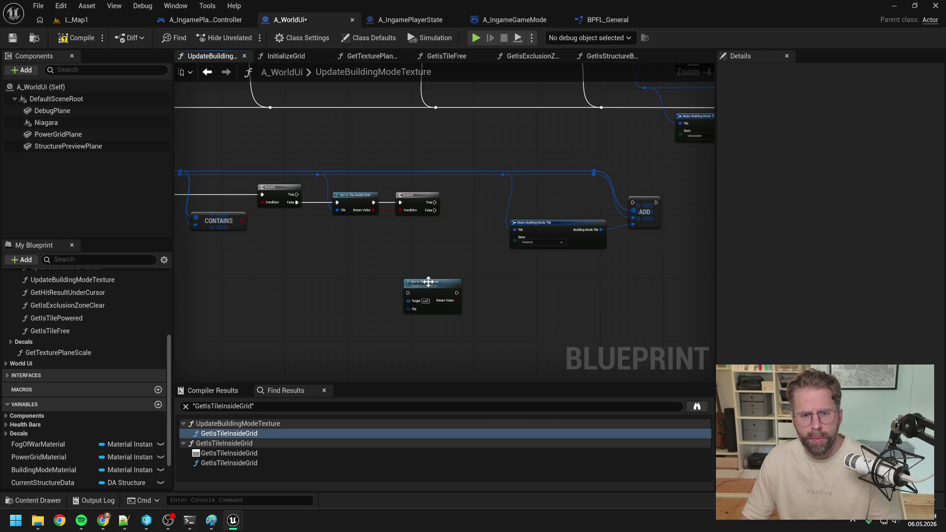
{"action": "mouse_move", "coordinate": [431, 282]}
{"action": "left_mouse_down"}
{"action": "mouse_move", "coordinate": [475, 202]}
{"action": "mouse_move", "coordinate": [439, 204]}
{"action": "mouse_move", "coordinate": [451, 206]}
{"action": "left_mouse_up"}
{"action": "left_click", "coordinate": [500, 169]}
Step: Shift the Make Building Mode Tile and ADD group further right and line up the chain
{"action": "left_click_drag", "start_coordinate": [523, 154], "coordinate": [646, 261]}
{"action": "left_click_drag", "start_coordinate": [456, 265], "coordinate": [496, 265]}
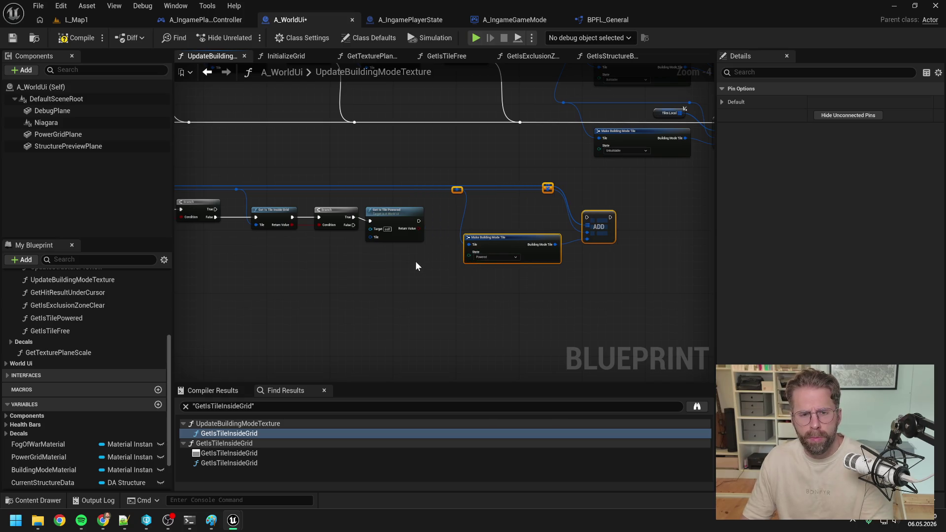
{"action": "left_click_drag", "start_coordinate": [393, 219], "coordinate": [409, 212]}
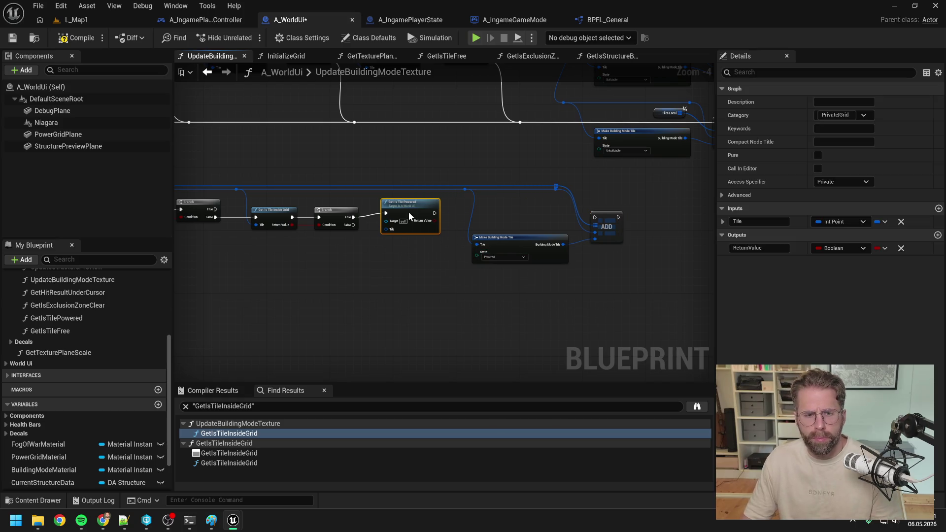
{"action": "left_click", "coordinate": [373, 201]}
{"action": "scroll", "coordinate": [374, 201], "scroll_direction": "up", "scroll_amount": 1}
{"action": "scroll", "coordinate": [463, 199], "scroll_direction": "up", "scroll_amount": 1}
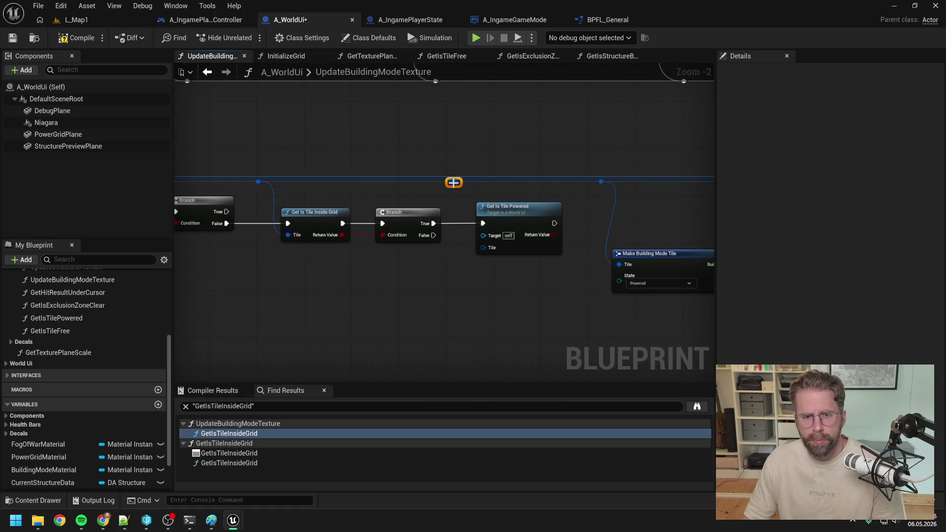
Step: Add a Branch driven by the Get Is Tile Powered result and save the blueprint
{"action": "left_click_drag", "start_coordinate": [486, 251], "coordinate": [424, 271]}
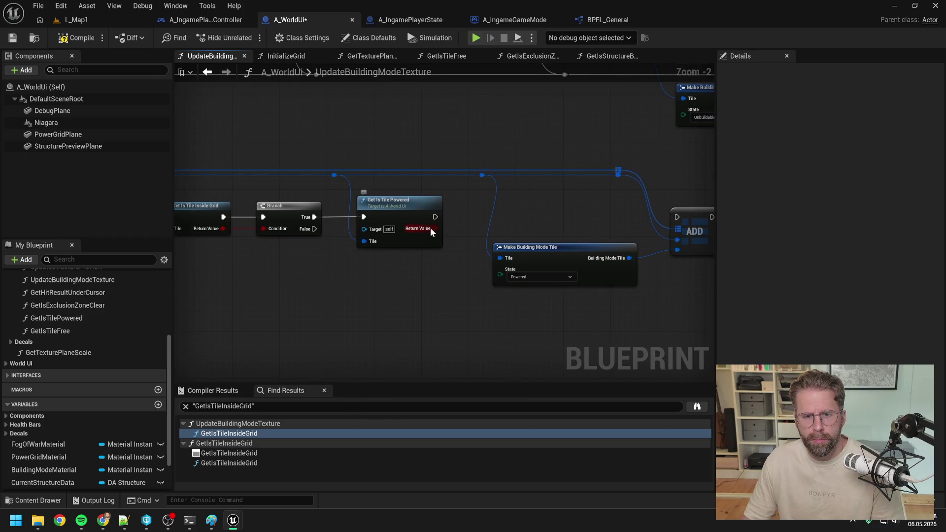
{"action": "left_click_drag", "start_coordinate": [431, 228], "coordinate": [460, 223]}
{"action": "type", "text": "branch"}
{"action": "key", "text": "Return"}
{"action": "key", "text": "ctrl+s"}
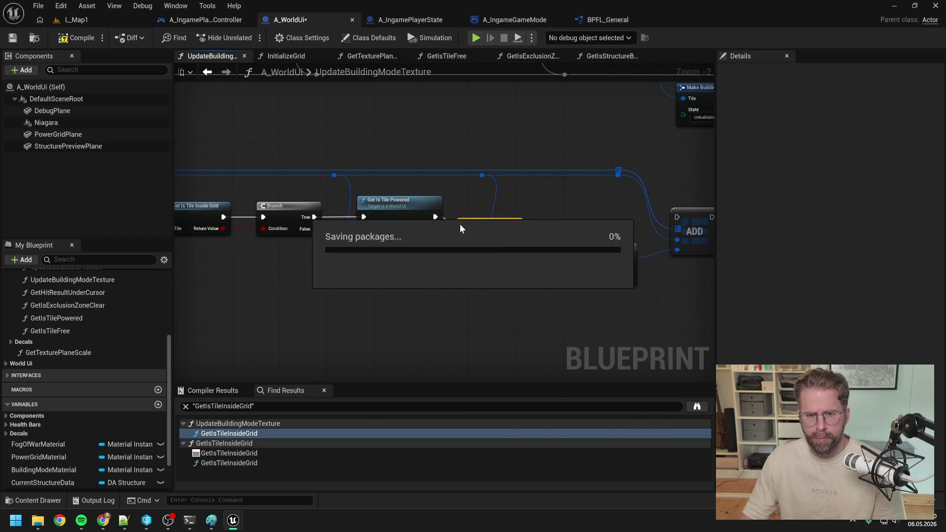
Step: Wire the new Branch's False output into the ADD node and straighten the wire
{"action": "mouse_move", "coordinate": [515, 229]}
{"action": "left_mouse_down"}
{"action": "mouse_move", "coordinate": [659, 227]}
{"action": "mouse_move", "coordinate": [676, 217]}
{"action": "left_mouse_up"}
{"action": "left_click_drag", "start_coordinate": [503, 256], "coordinate": [507, 263]}
{"action": "key", "text": "q"}
{"action": "left_click", "coordinate": [507, 213]}
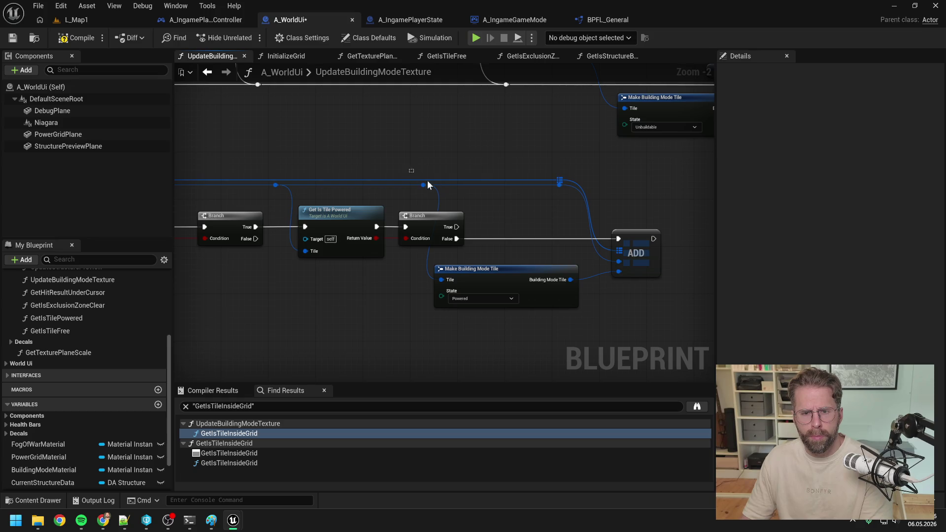
Step: Move the ADD and Make Building Mode Tile nodes right, review the loop, and return to L_Map1
{"action": "left_click_drag", "start_coordinate": [525, 157], "coordinate": [637, 298]}
{"action": "scroll", "coordinate": [552, 285], "scroll_direction": "down", "scroll_amount": 2}
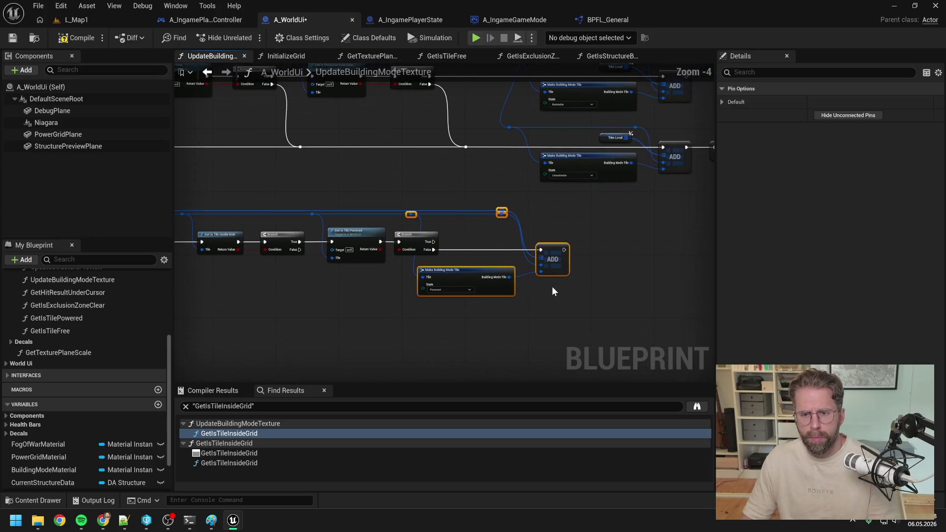
{"action": "left_click_drag", "start_coordinate": [482, 278], "coordinate": [522, 270]}
{"action": "left_click", "coordinate": [503, 239]}
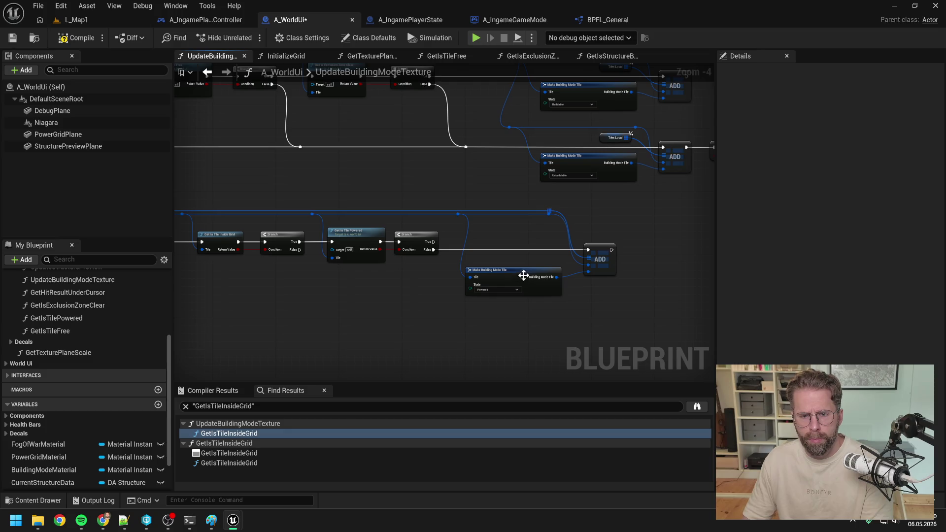
{"action": "left_click", "coordinate": [520, 265]}
{"action": "left_click", "coordinate": [564, 273]}
{"action": "scroll", "coordinate": [563, 273], "scroll_direction": "down", "scroll_amount": 1}
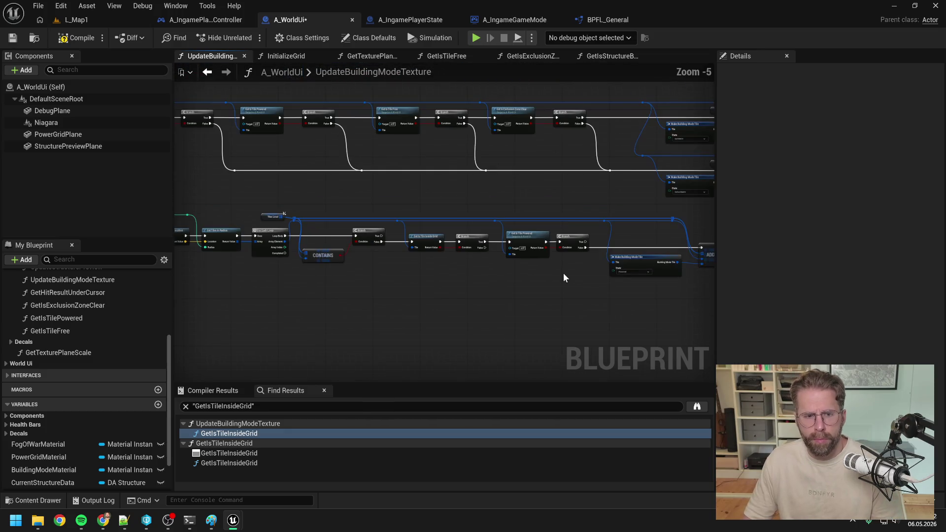
{"action": "scroll", "coordinate": [558, 273], "scroll_direction": "up", "scroll_amount": 1}
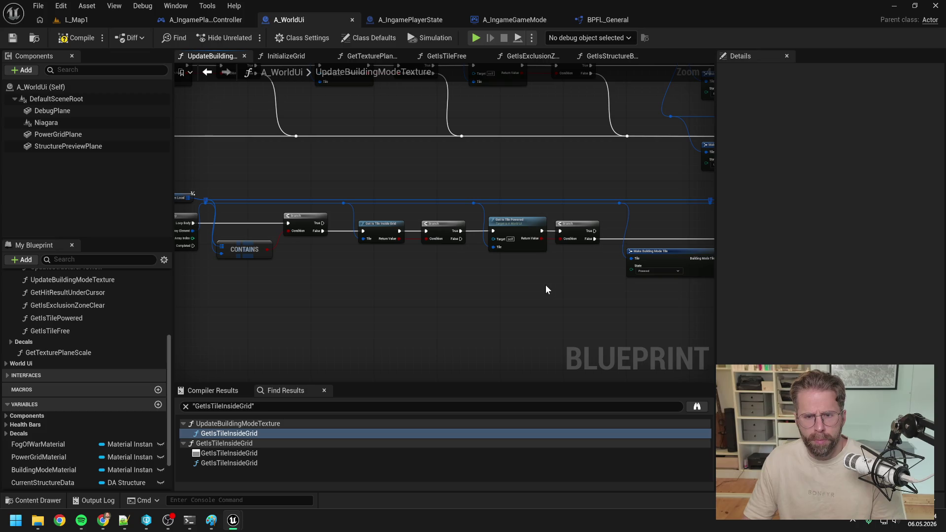
{"action": "left_click_drag", "start_coordinate": [541, 287], "coordinate": [489, 280]}
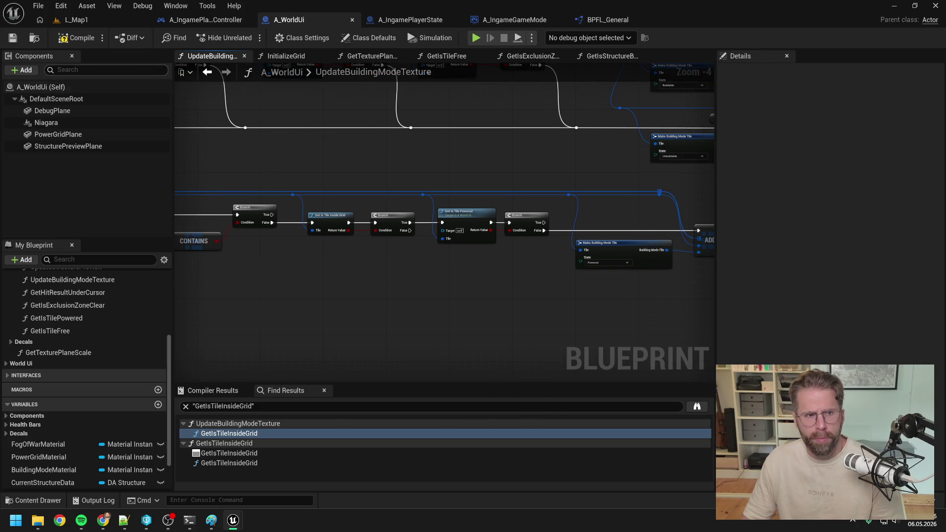
{"action": "left_click_drag", "start_coordinate": [280, 175], "coordinate": [463, 174]}
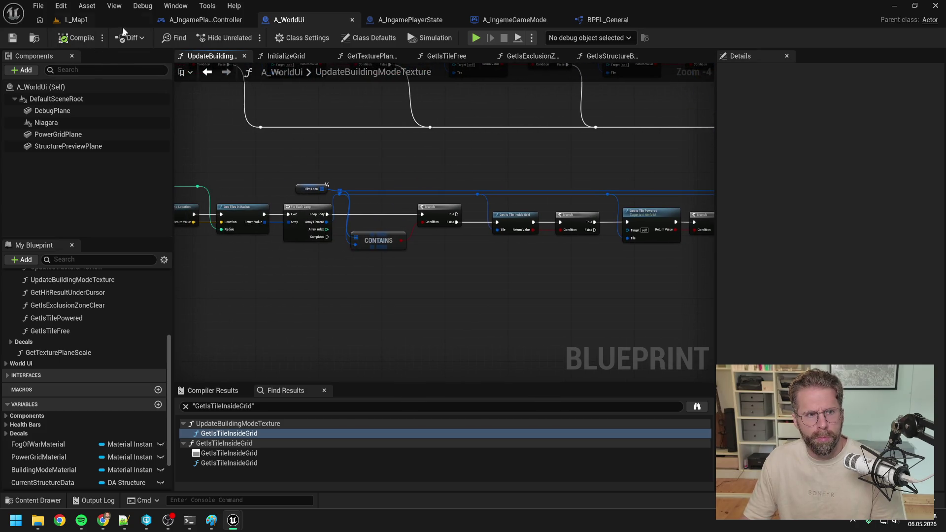
{"action": "left_click", "coordinate": [97, 19]}
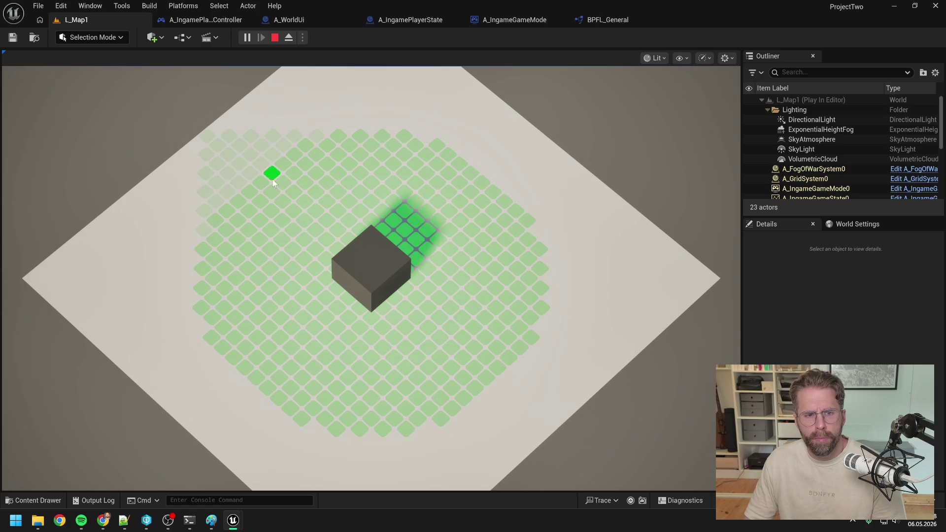
Step: Try building on a tile outside the grid, stop play, and bring up the Content Drawer
{"action": "left_click", "coordinate": [518, 430]}
{"action": "key", "text": "Escape"}
{"action": "key", "text": "ctrl+space"}
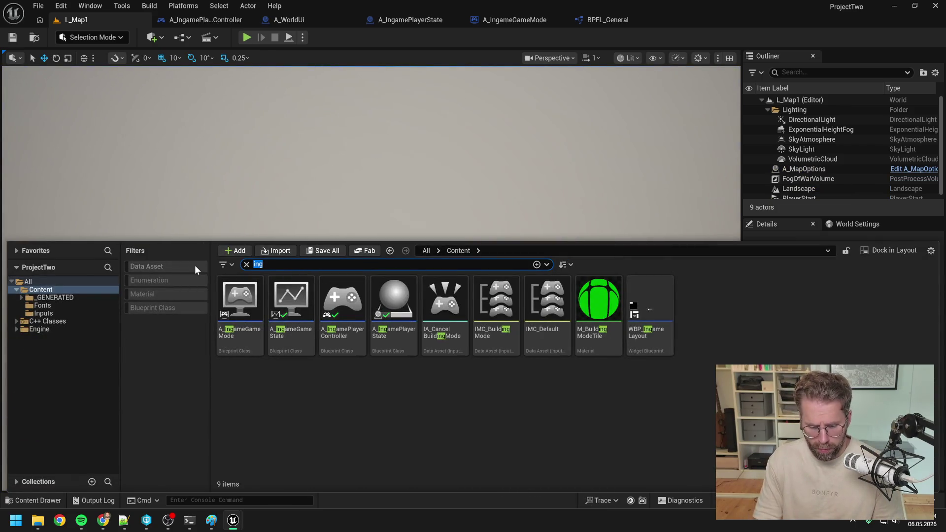
Step: Search the Content Drawer for 'M_' and select the M_PowerGridTile material
{"action": "type", "text": "M_"}
{"action": "left_click", "coordinate": [647, 413]}
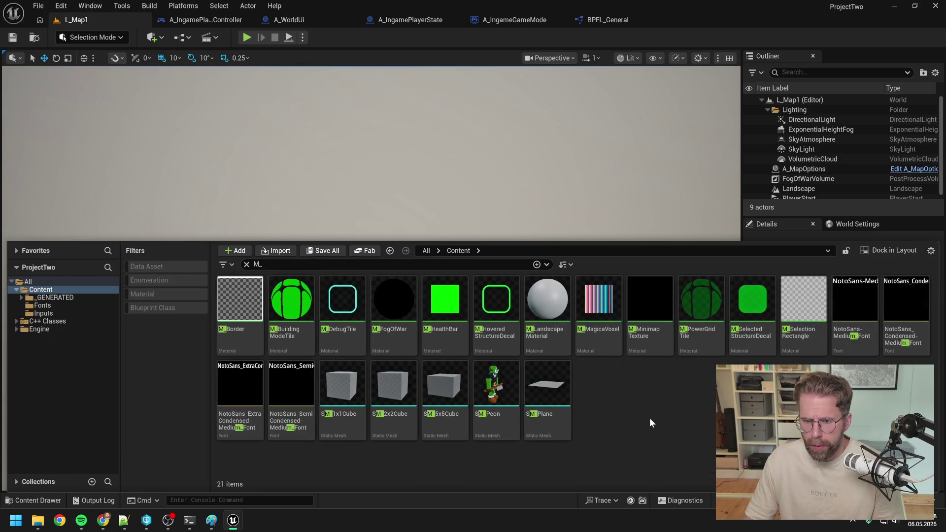
{"action": "left_click", "coordinate": [699, 325]}
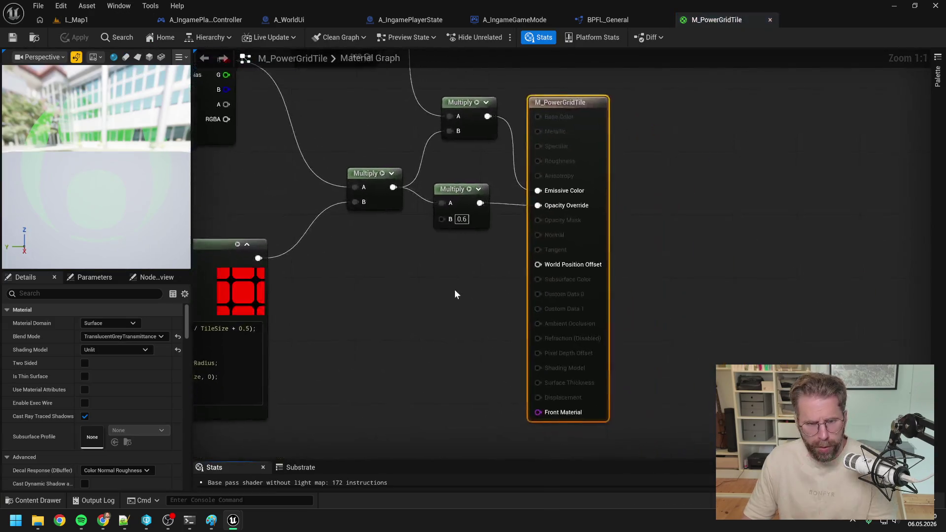
Step: Change the Multiply node's B to 0.2, apply and check out the material, then return to L_Map1
{"action": "type", "text": "0.2"}
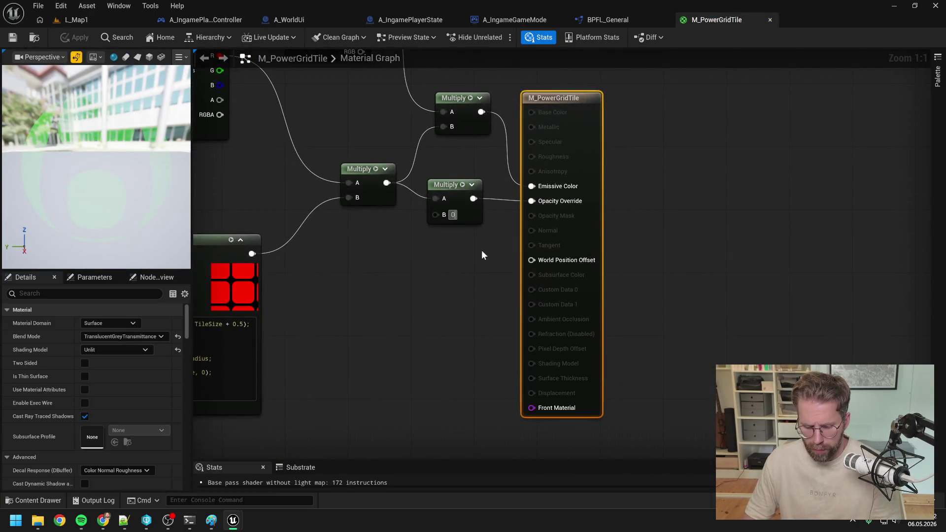
{"action": "key", "text": "Return"}
{"action": "left_click", "coordinate": [73, 37]}
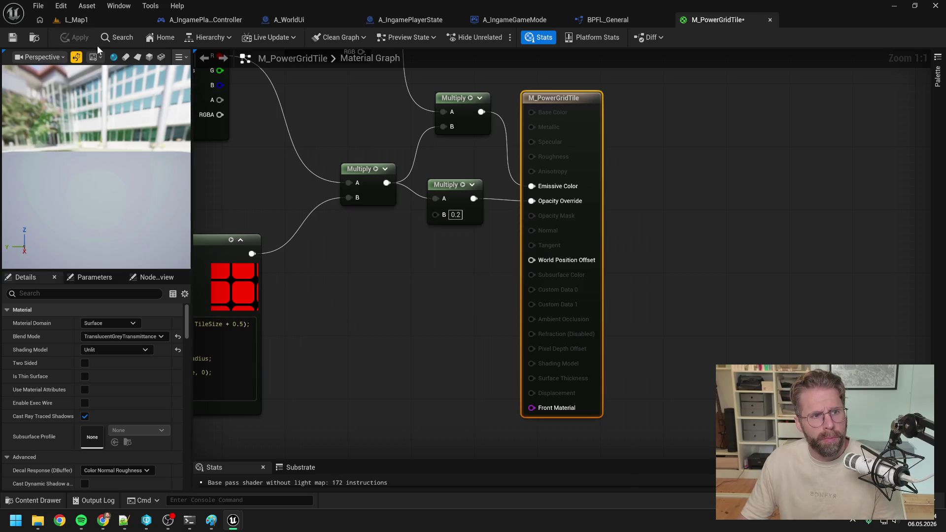
{"action": "left_click", "coordinate": [454, 370]}
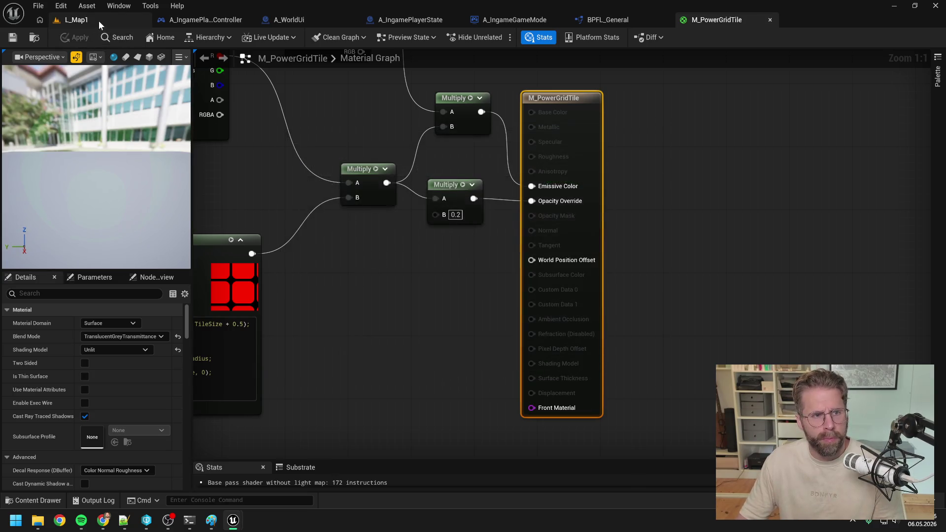
{"action": "left_click", "coordinate": [74, 20]}
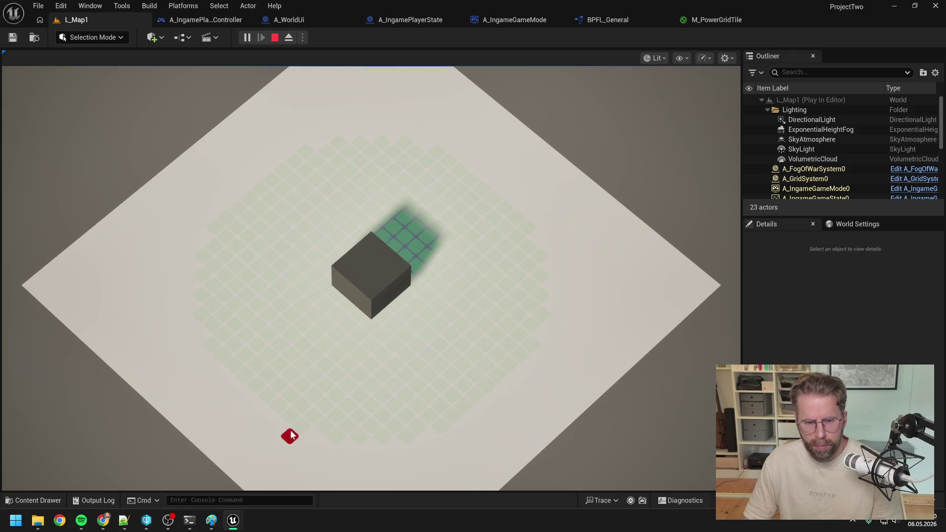
Step: Stop play and open M_LandscapeMaterial from a 'landscape' search in the Content Drawer
{"action": "key", "text": "Escape"}
{"action": "key", "text": "ctrl+space"}
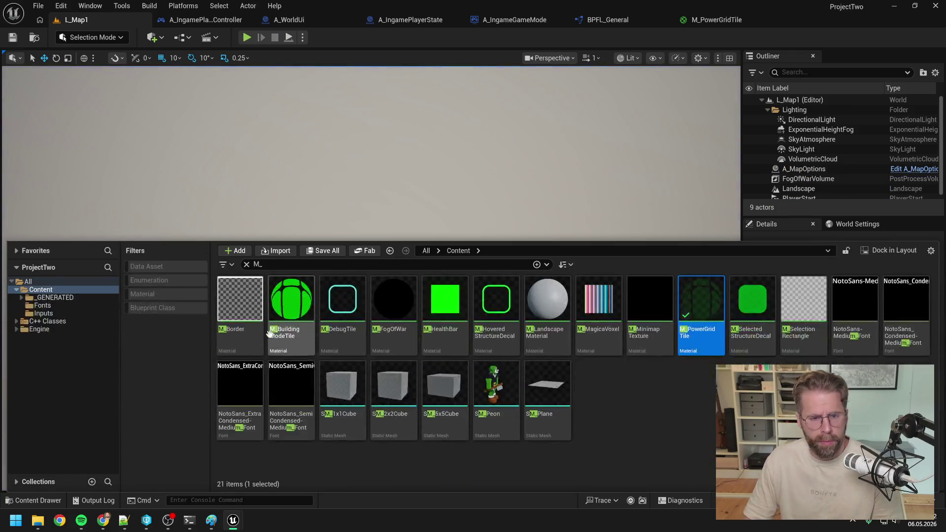
{"action": "type", "text": "landscape"}
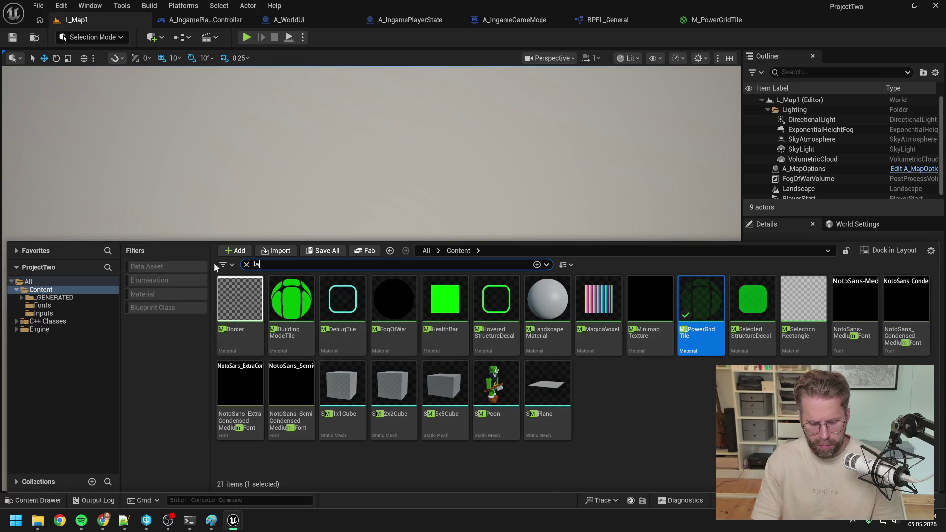
{"action": "double_click", "coordinate": [230, 305]}
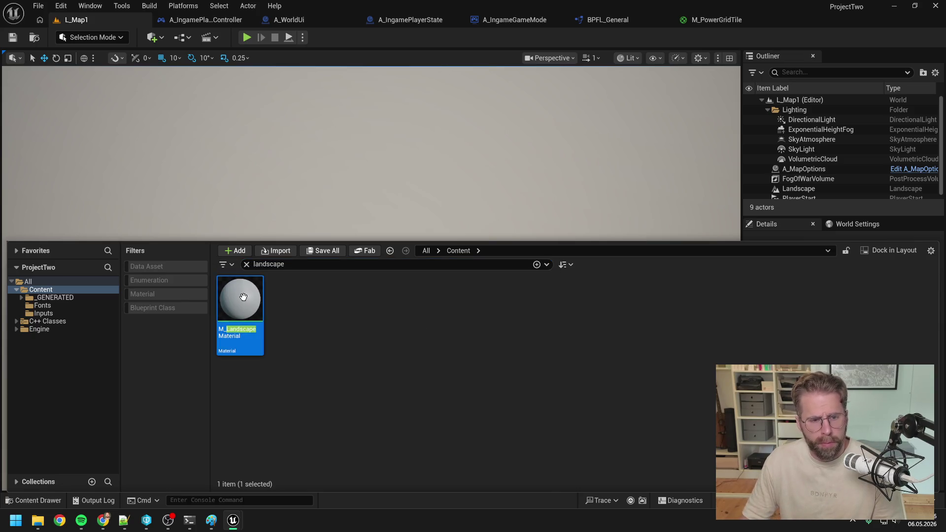
Step: Enter 0.6 for the base colour constant's channels and apply the material
{"action": "double_click", "coordinate": [371, 158]}
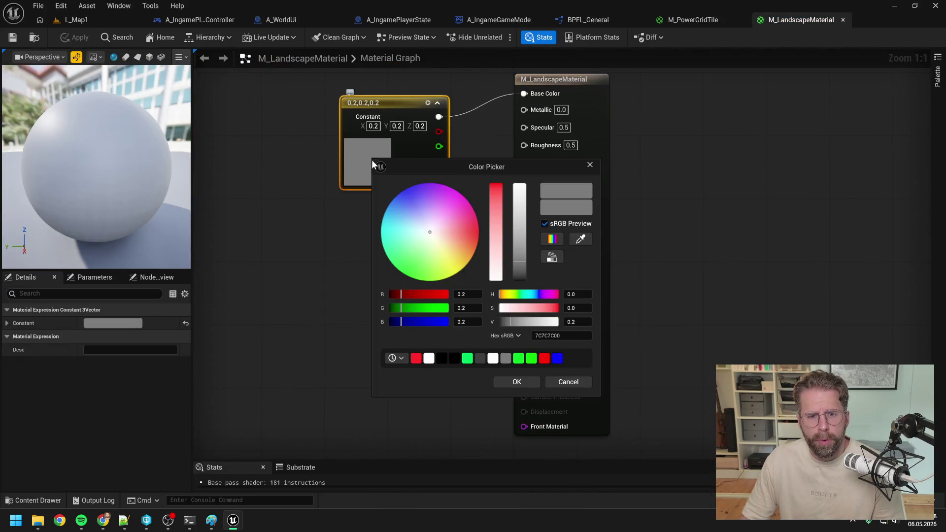
{"action": "left_click", "coordinate": [467, 296]}
{"action": "key", "text": "Tab"}
{"action": "type", "text": "0.6"}
{"action": "key", "text": "Tab"}
{"action": "type", "text": "0.6"}
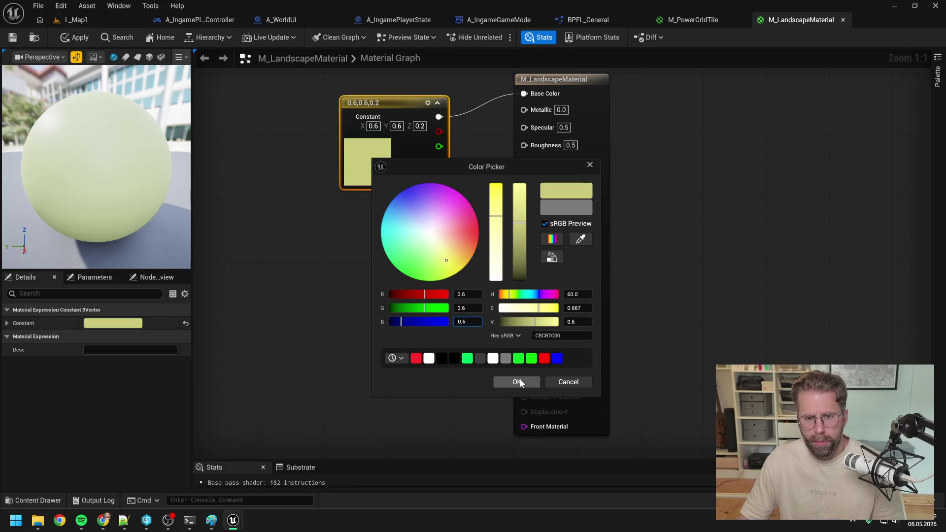
{"action": "left_click", "coordinate": [518, 382]}
{"action": "left_click", "coordinate": [501, 376]}
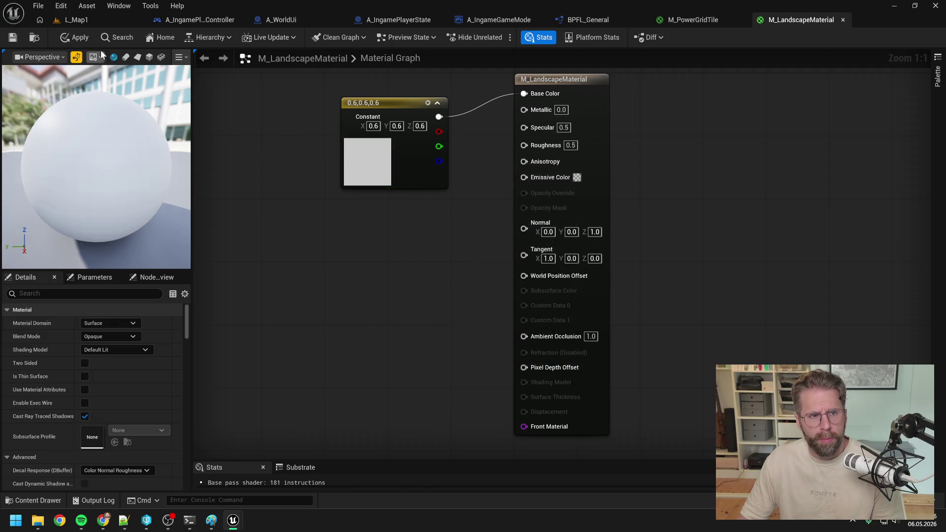
{"action": "left_click", "coordinate": [75, 37]}
Step: Set the base colour constant to 0.05 grey, apply, and save the checked-out material
{"action": "double_click", "coordinate": [370, 167]}
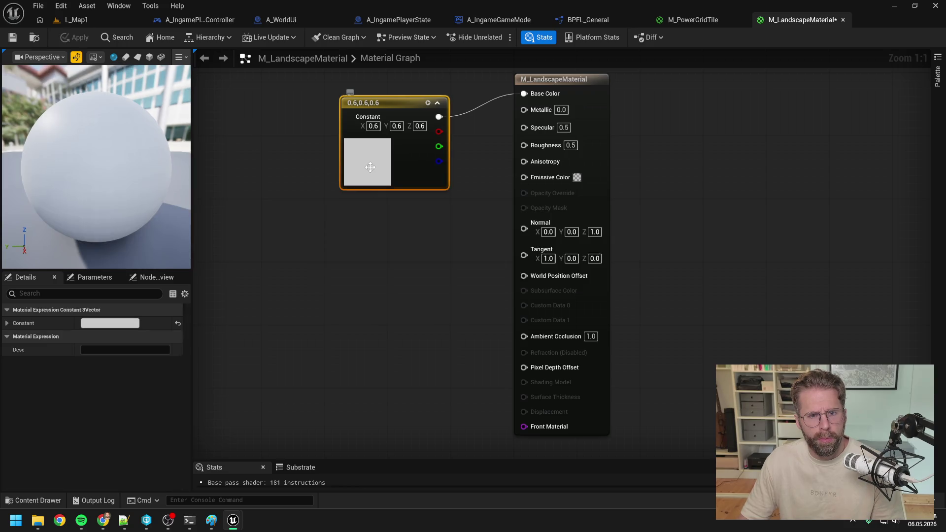
{"action": "left_click", "coordinate": [467, 303]}
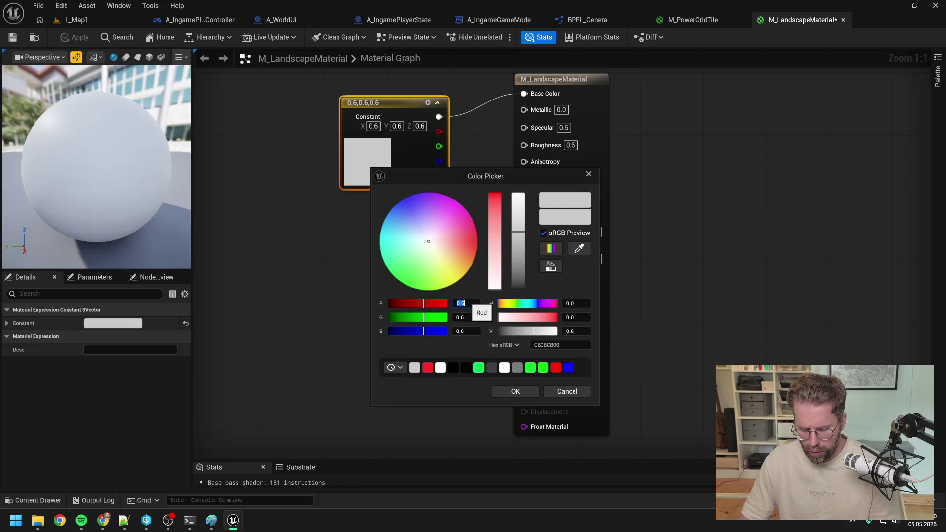
{"action": "type", "text": "0.05"}
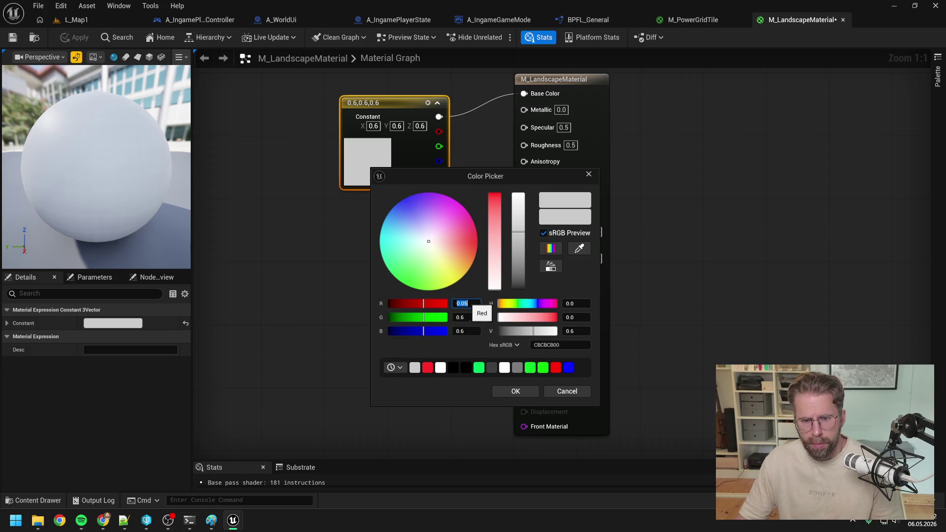
{"action": "key", "text": "Tab"}
{"action": "type", "text": "0.05"}
{"action": "key", "text": "Tab"}
{"action": "left_click", "coordinate": [515, 392]}
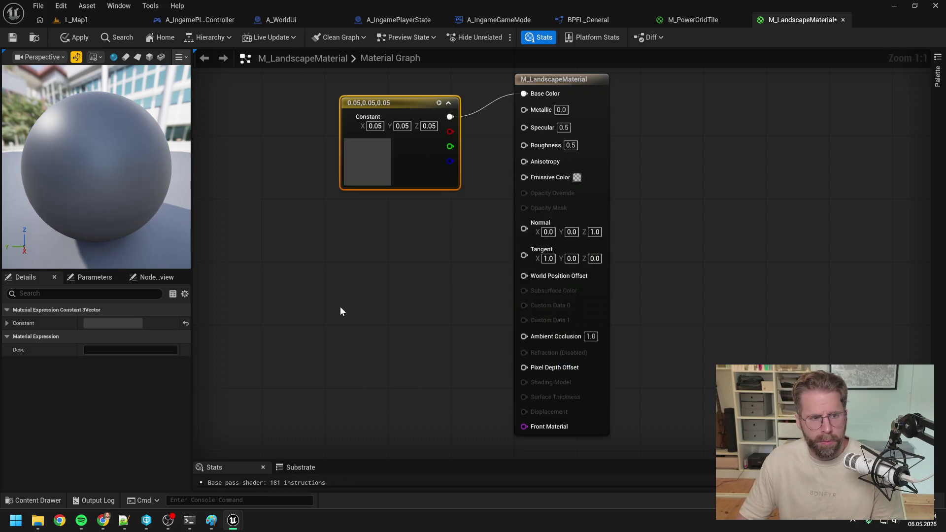
{"action": "left_click", "coordinate": [340, 306]}
{"action": "left_click", "coordinate": [75, 38]}
{"action": "key", "text": "ctrl+s"}
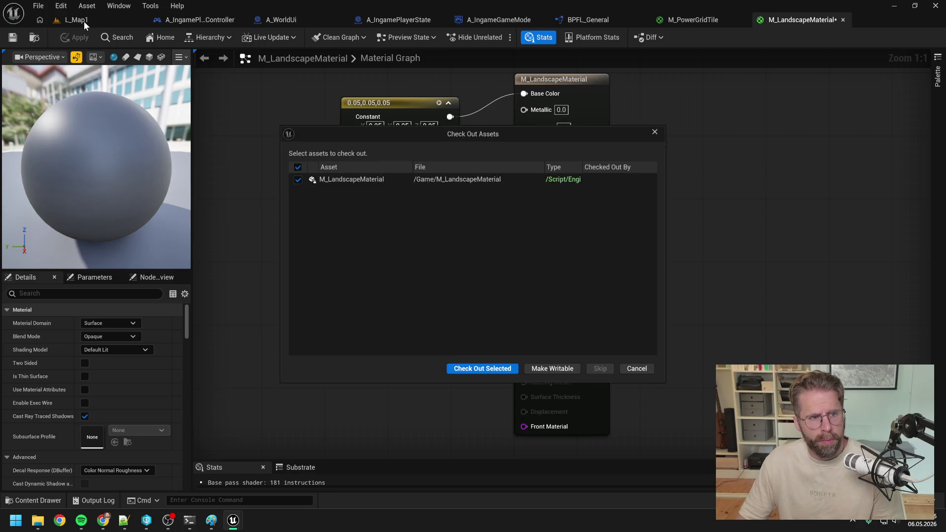
{"action": "left_click", "coordinate": [481, 372]}
Step: Play-test L_Map1 with the darker landscape, then stop the session
{"action": "left_click", "coordinate": [101, 20]}
{"action": "left_click", "coordinate": [247, 38]}
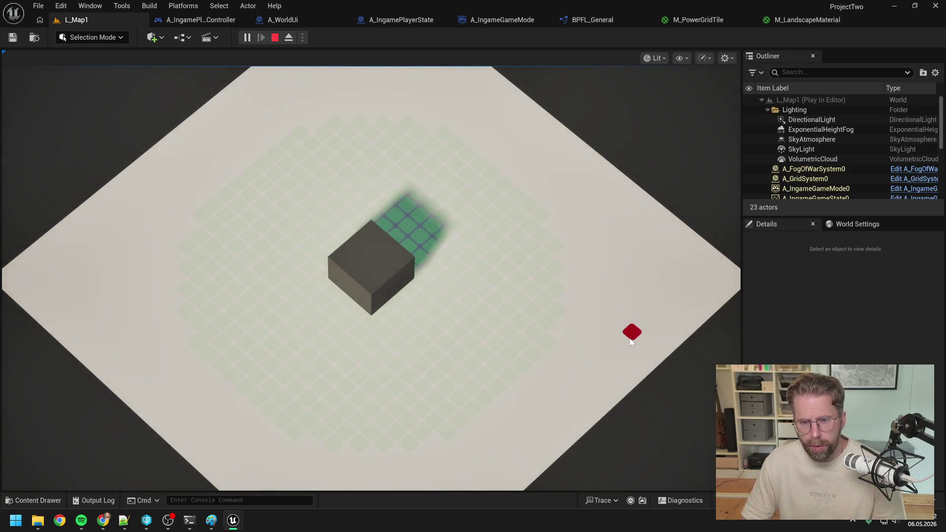
{"action": "scroll", "coordinate": [626, 336], "scroll_direction": "down", "scroll_amount": 3}
{"action": "scroll", "coordinate": [573, 321], "scroll_direction": "up", "scroll_amount": 3}
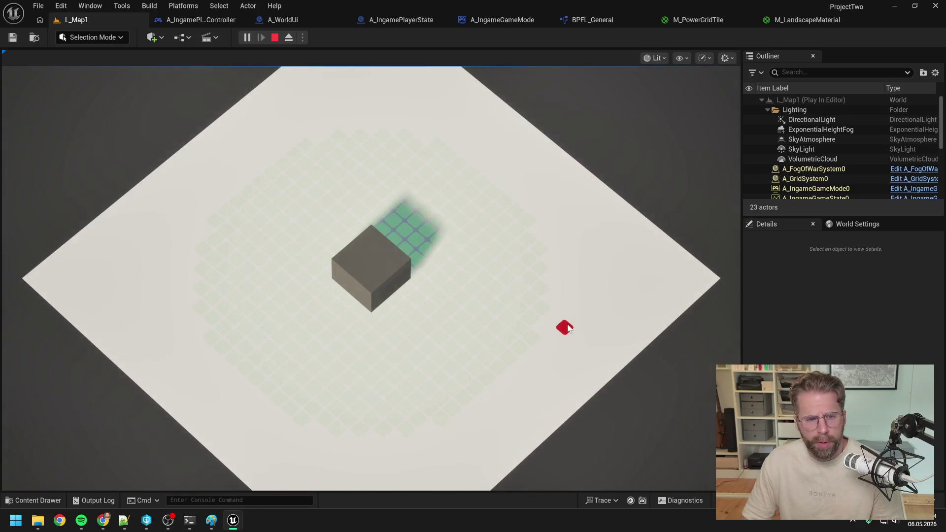
{"action": "key", "text": "Escape"}
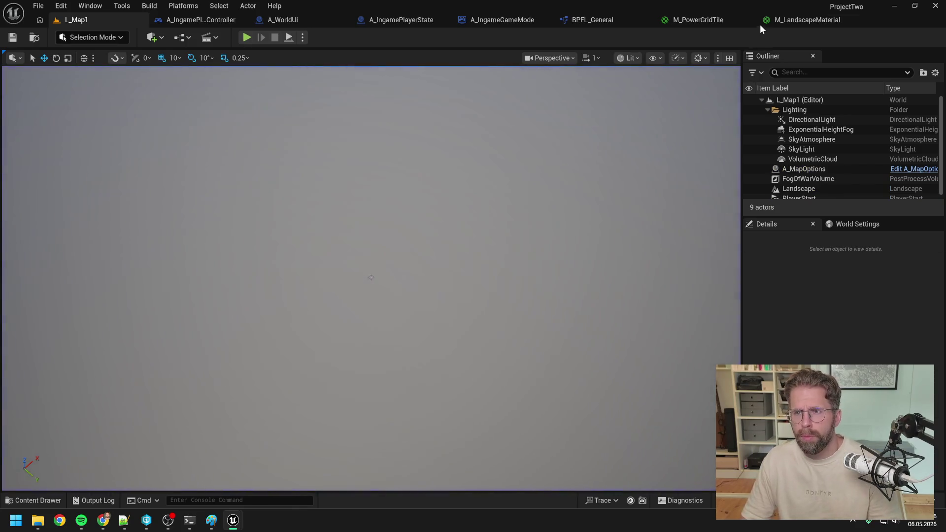
Step: Back in the landscape material editor, bring up the material's own Details settings
{"action": "left_click", "coordinate": [769, 21]}
{"action": "double_click", "coordinate": [370, 154]}
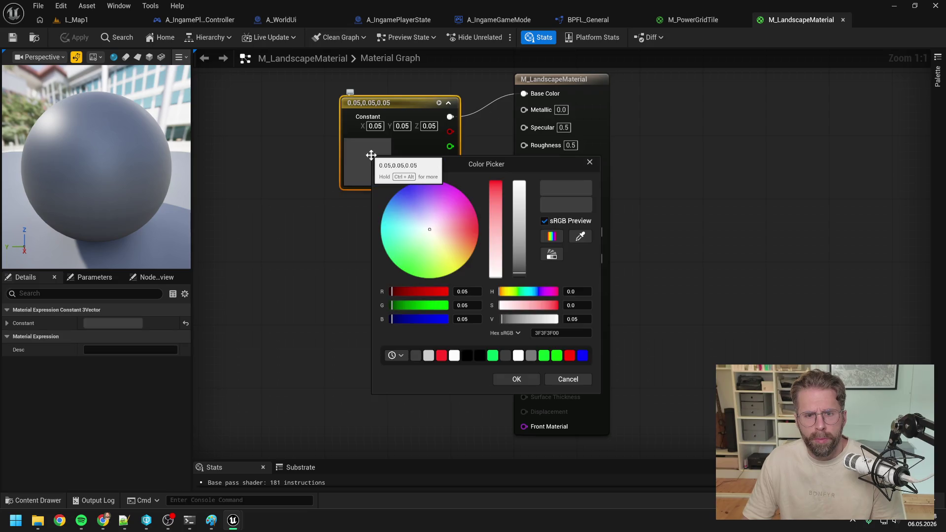
{"action": "left_click", "coordinate": [590, 162]}
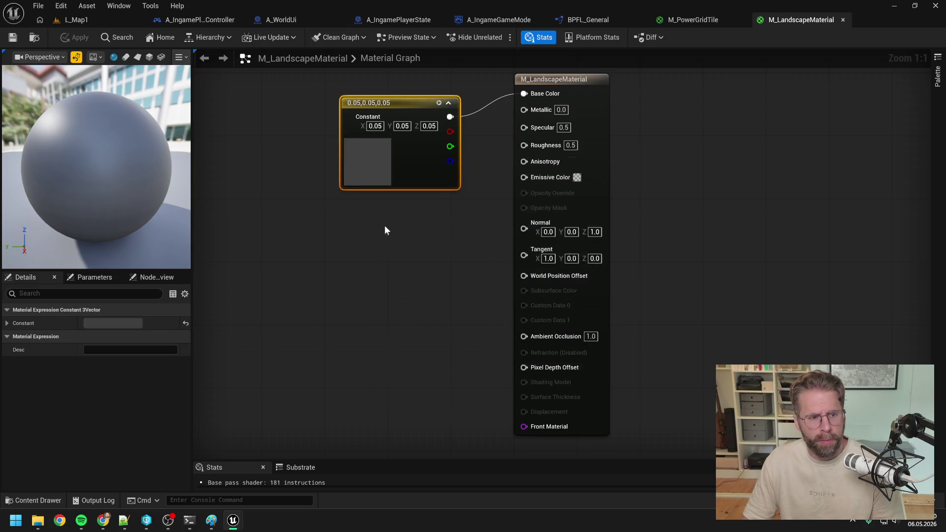
{"action": "left_click", "coordinate": [157, 278]}
{"action": "left_click", "coordinate": [85, 277]}
{"action": "left_click", "coordinate": [26, 277]}
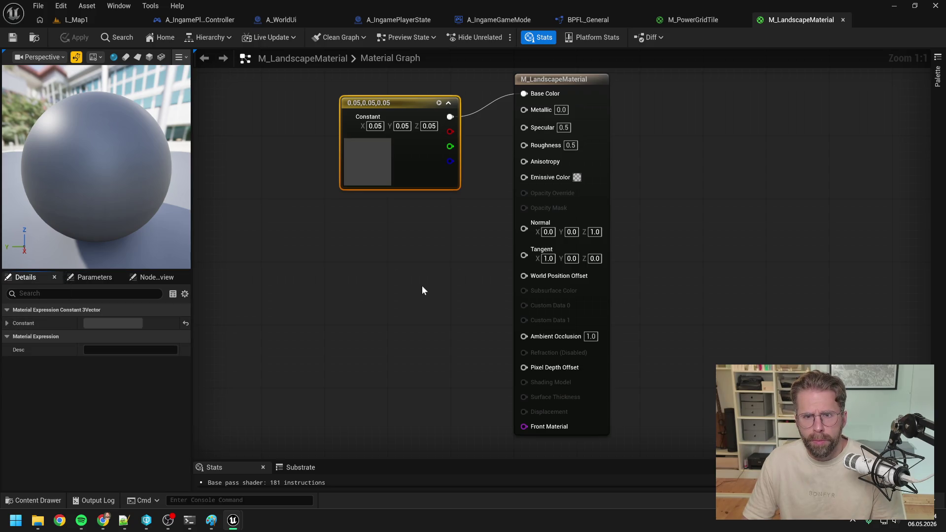
{"action": "left_click", "coordinate": [316, 289]}
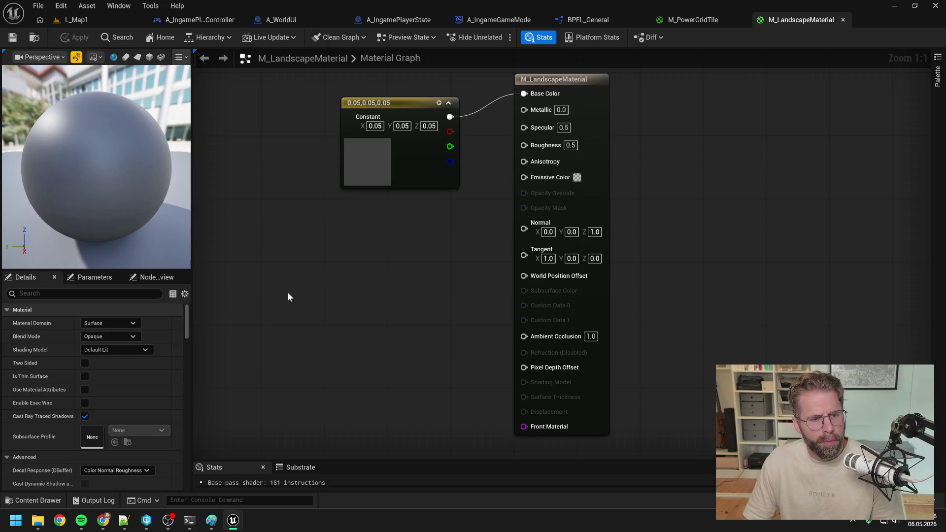
Step: Keep the domain as Surface, set Shading Model to Unlit, and apply
{"action": "left_click", "coordinate": [115, 321]}
{"action": "left_click", "coordinate": [116, 327]}
{"action": "left_click", "coordinate": [117, 348]}
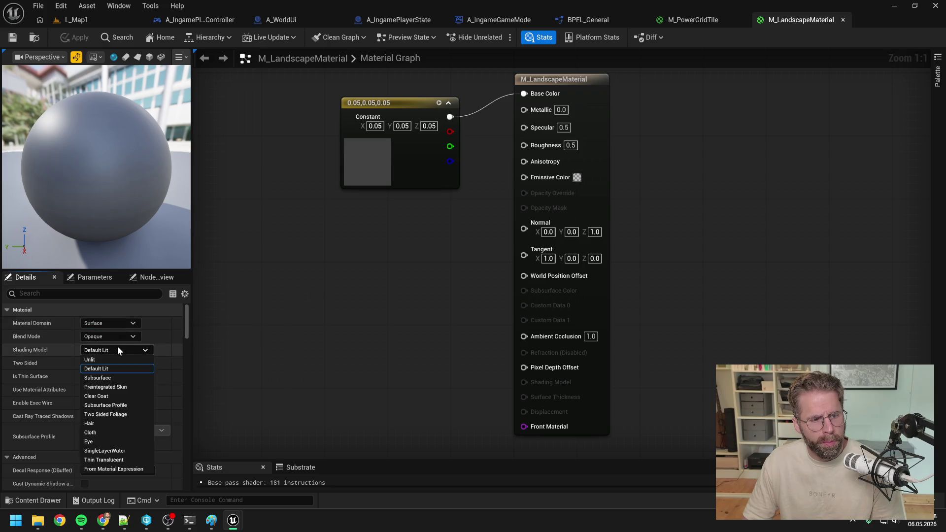
{"action": "left_click", "coordinate": [112, 360]}
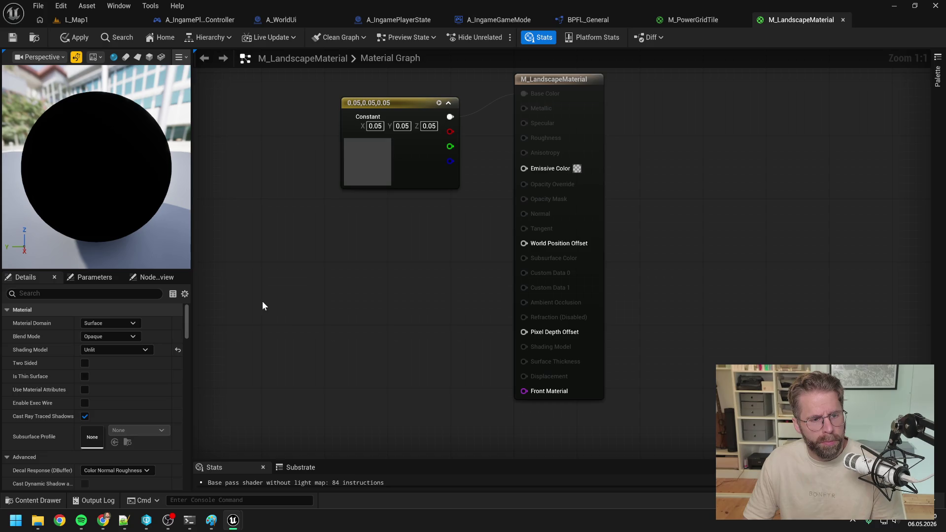
{"action": "left_click", "coordinate": [67, 38]}
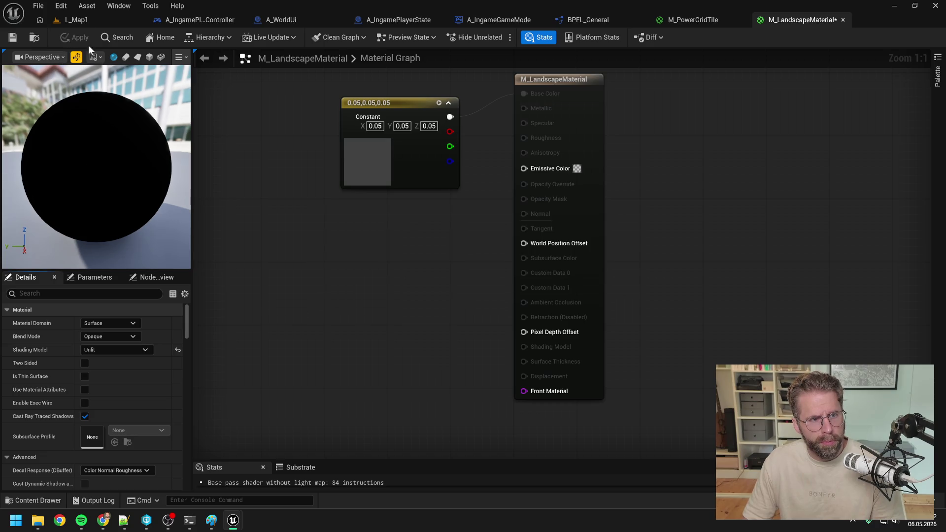
Step: Play-test L_Map1 with the unlit landscape, then return to the material editor
{"action": "left_click", "coordinate": [79, 19]}
{"action": "left_click", "coordinate": [247, 38]}
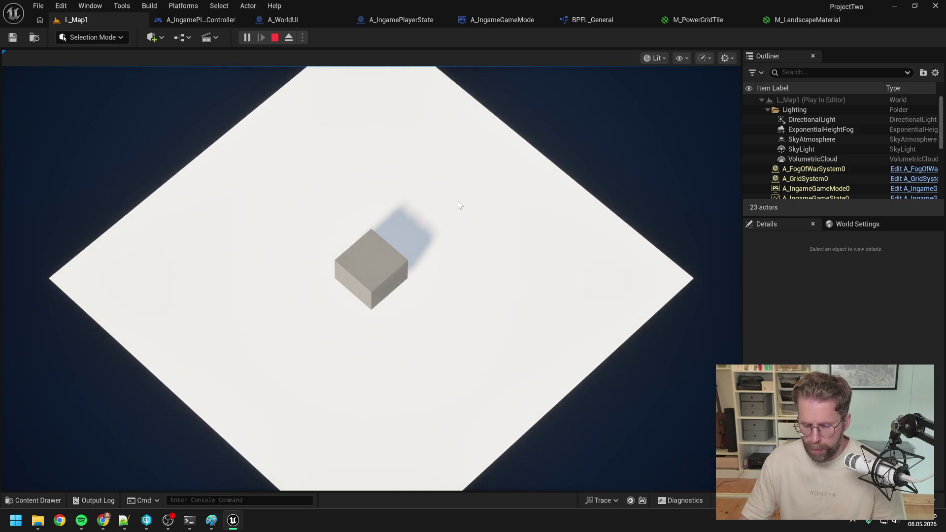
{"action": "key", "text": "Escape"}
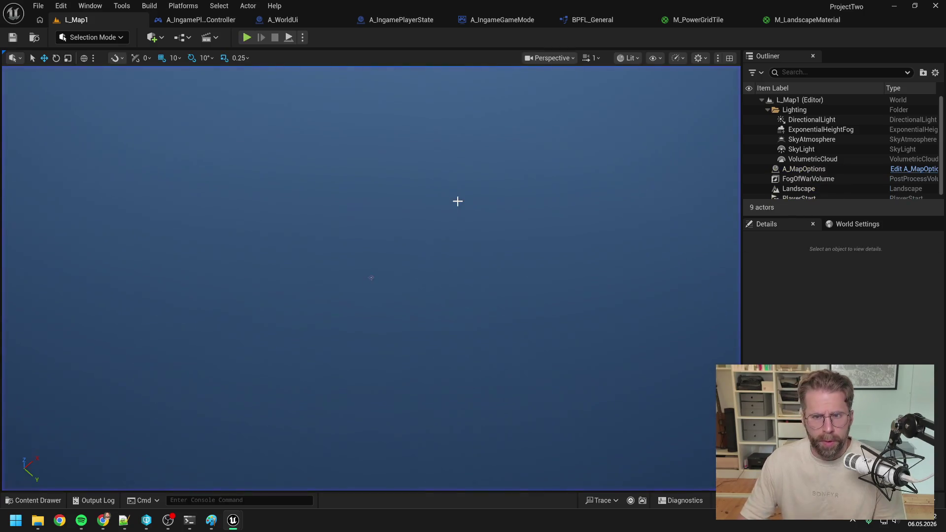
{"action": "left_click", "coordinate": [780, 20]}
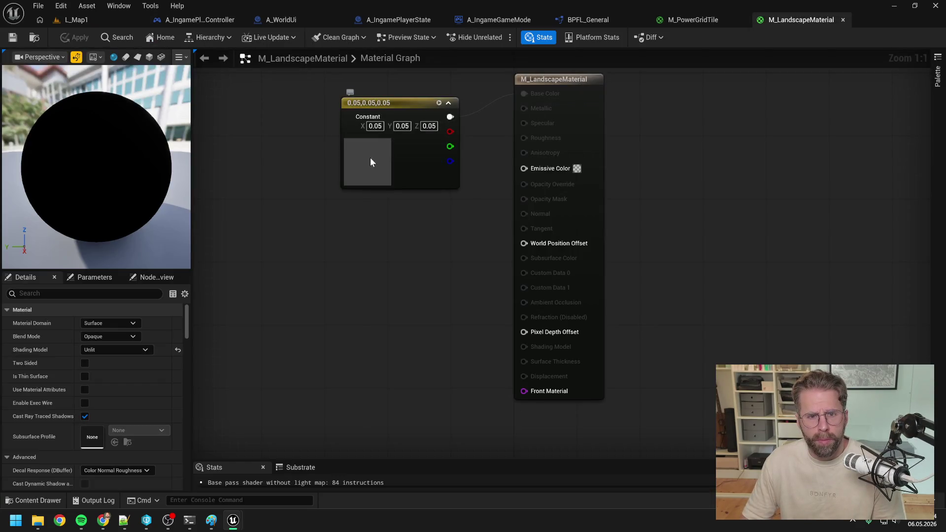
Step: Set the base colour constant's R, G and B to 0.1 grey
{"action": "double_click", "coordinate": [371, 161]}
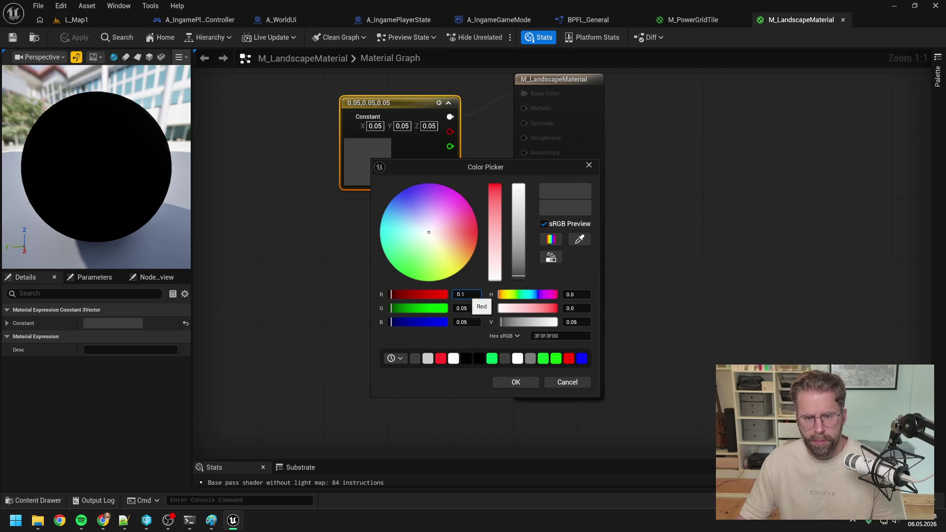
{"action": "key", "text": "Tab"}
{"action": "type", "text": "0.1"}
{"action": "key", "text": "Tab"}
{"action": "type", "text": "0.1"}
{"action": "key", "text": "Tab"}
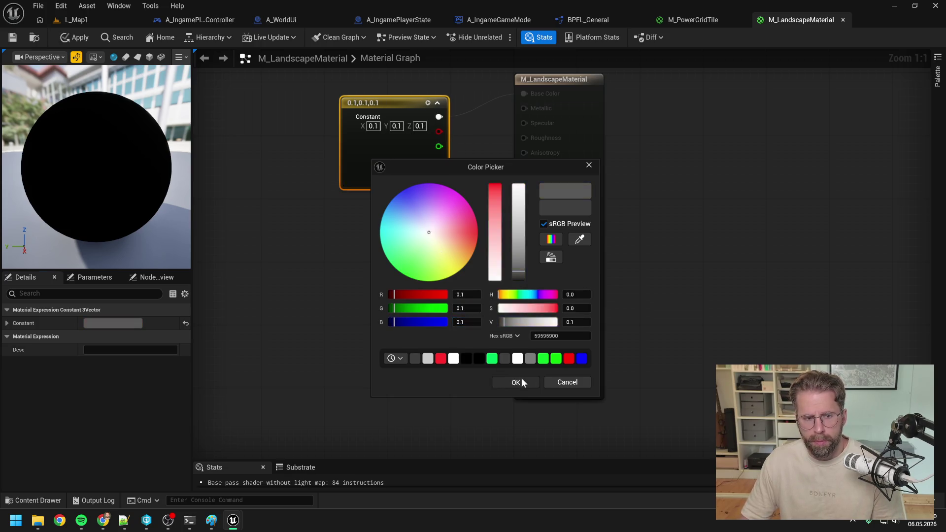
{"action": "left_click", "coordinate": [522, 383]}
{"action": "left_click", "coordinate": [289, 368]}
Step: Restore Default Lit shading, apply the material, and switch to the A_WorldUi Blueprint
{"action": "left_click", "coordinate": [111, 349]}
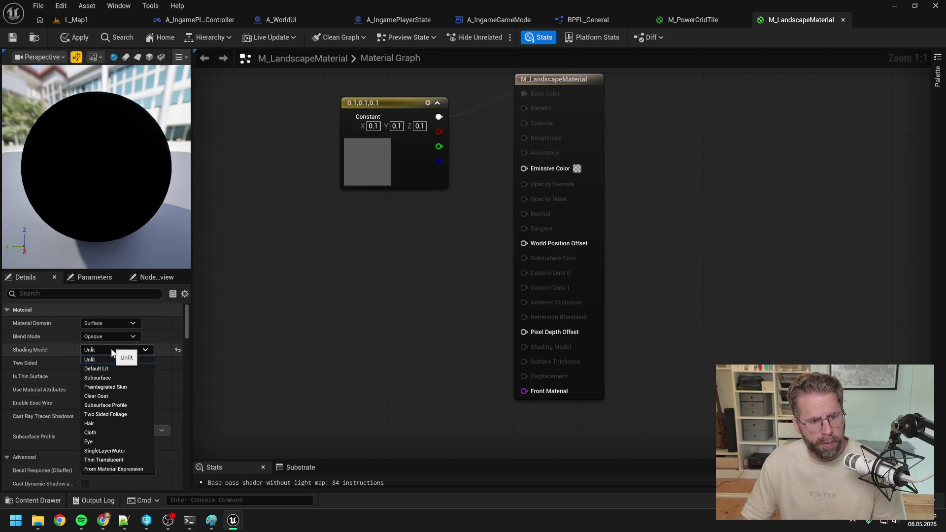
{"action": "left_click", "coordinate": [111, 369]}
{"action": "left_click", "coordinate": [74, 38]}
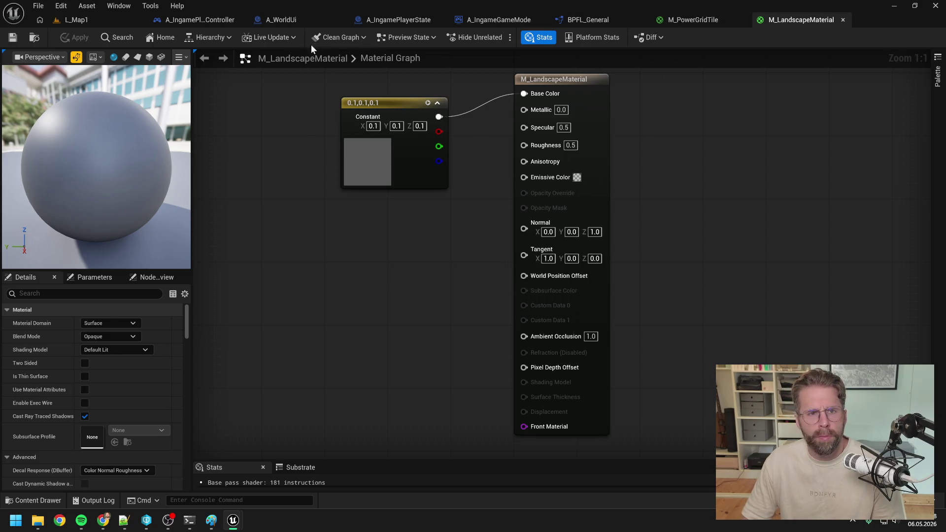
{"action": "left_click", "coordinate": [281, 20]}
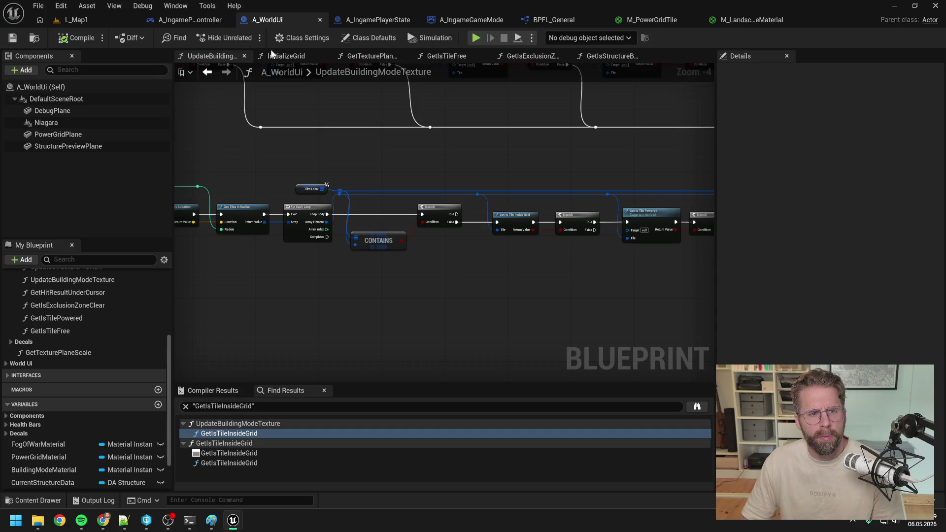
Step: Assign BlackUnlitMaterial to the DebugPlane and compile and save A_WorldUi
{"action": "left_click", "coordinate": [55, 111]}
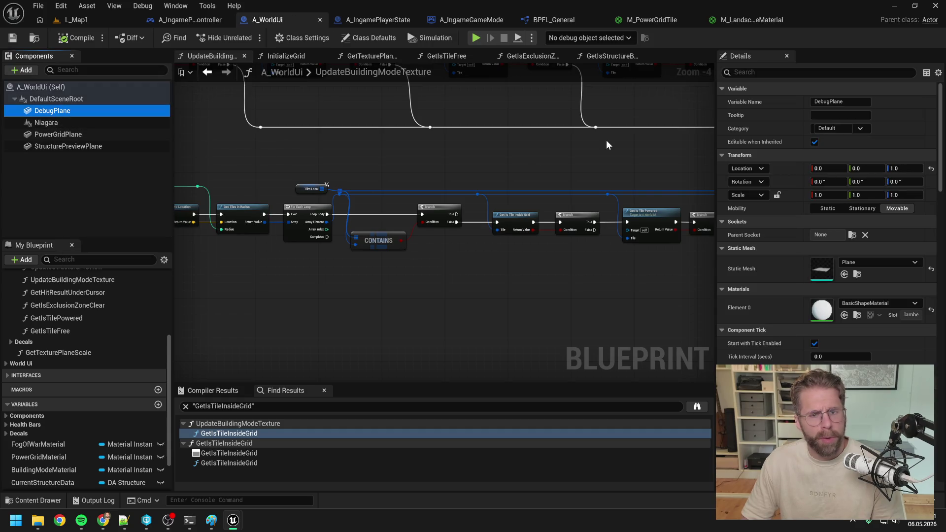
{"action": "left_click", "coordinate": [863, 303]}
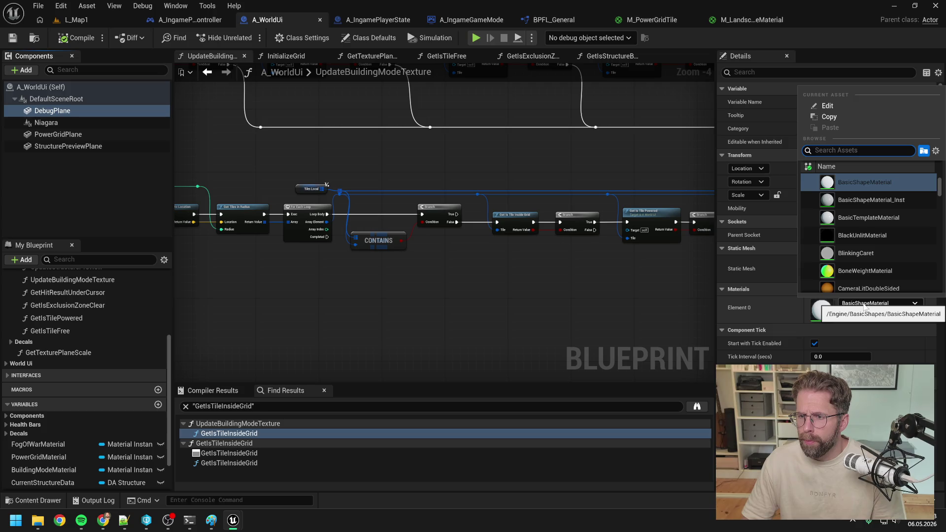
{"action": "left_click", "coordinate": [860, 236]}
{"action": "left_click", "coordinate": [13, 38]}
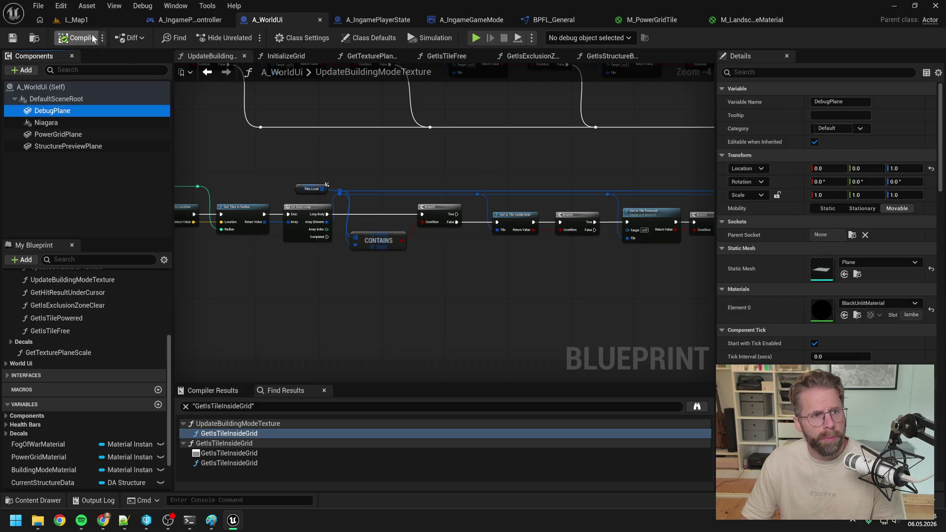
Step: Play L_Map1 and show the build tile grid with B to check the tiles
{"action": "left_click", "coordinate": [74, 20]}
{"action": "left_click", "coordinate": [245, 38]}
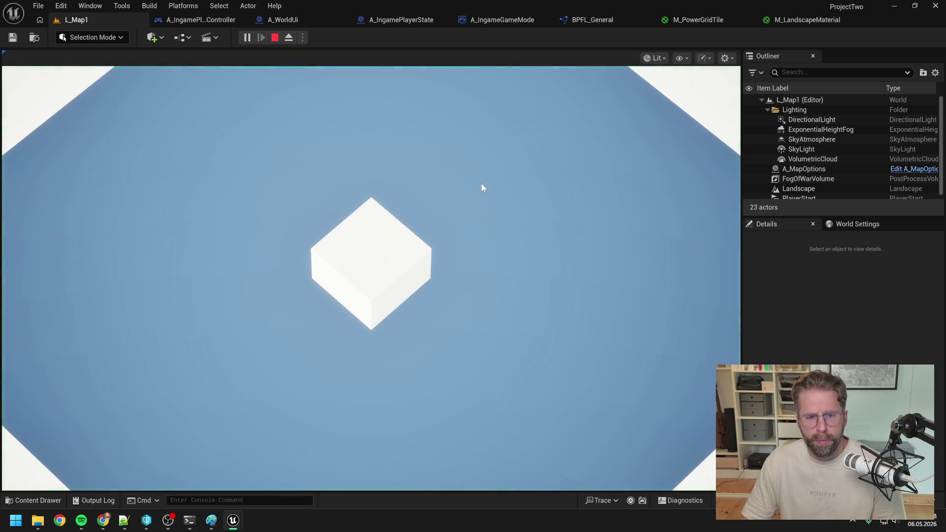
{"action": "scroll", "coordinate": [481, 184], "scroll_direction": "up", "scroll_amount": 3}
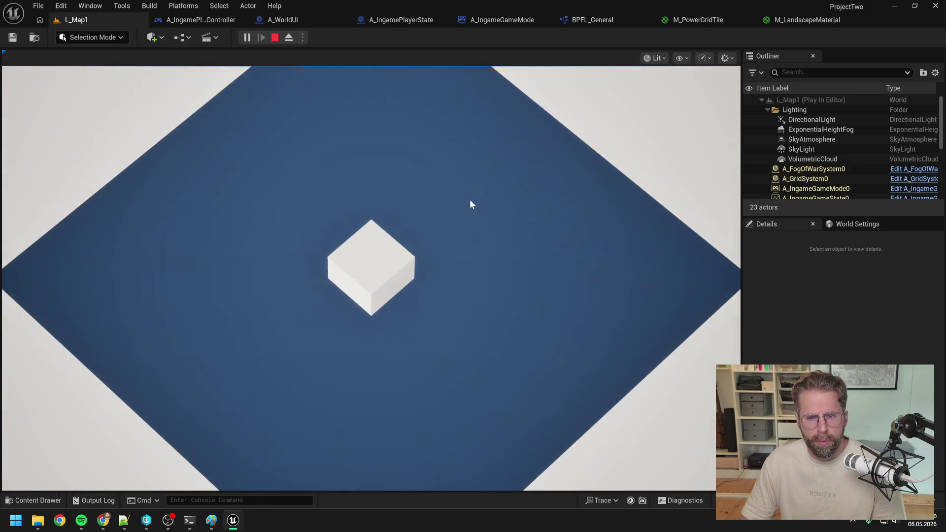
{"action": "key", "text": "b"}
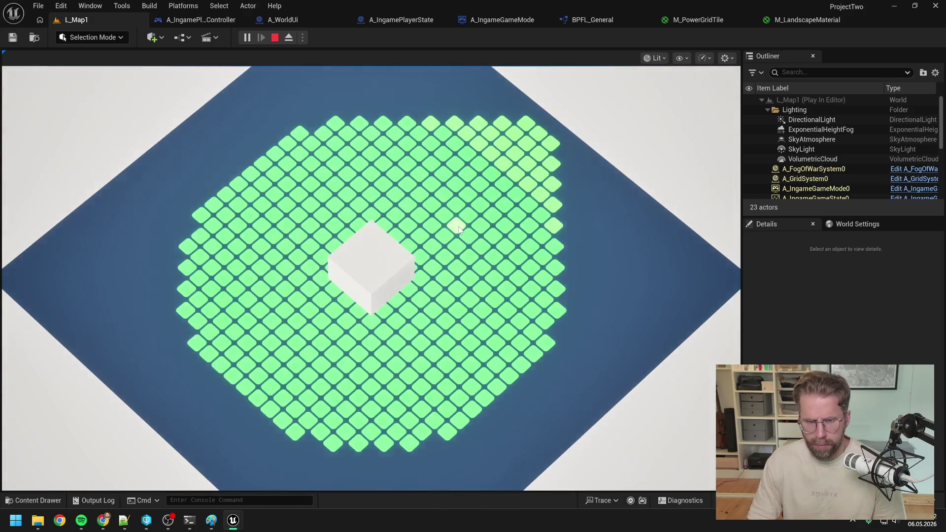
{"action": "scroll", "coordinate": [606, 287], "scroll_direction": "down", "scroll_amount": 2}
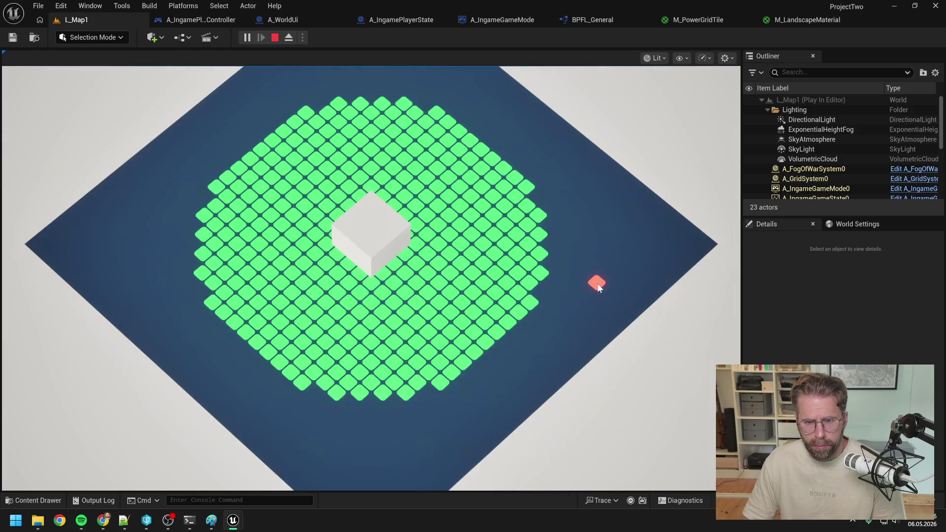
{"action": "scroll", "coordinate": [597, 283], "scroll_direction": "down", "scroll_amount": 1}
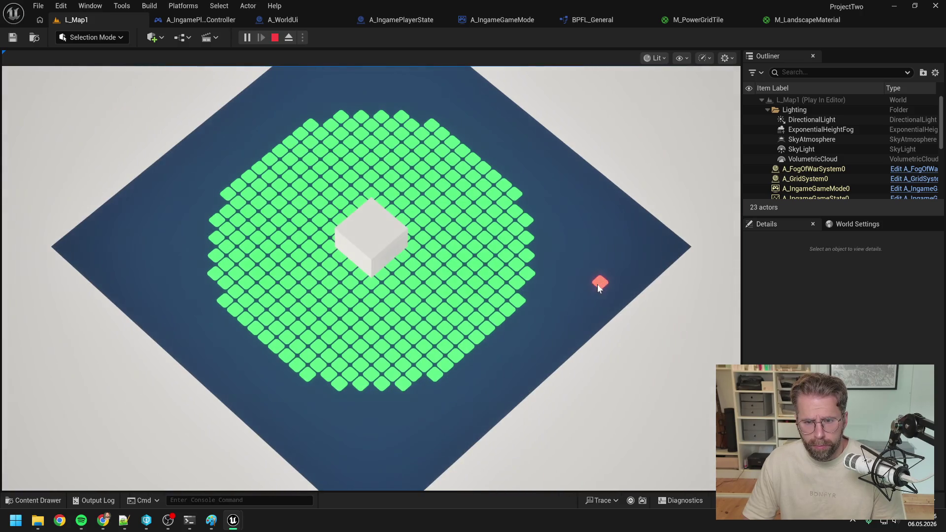
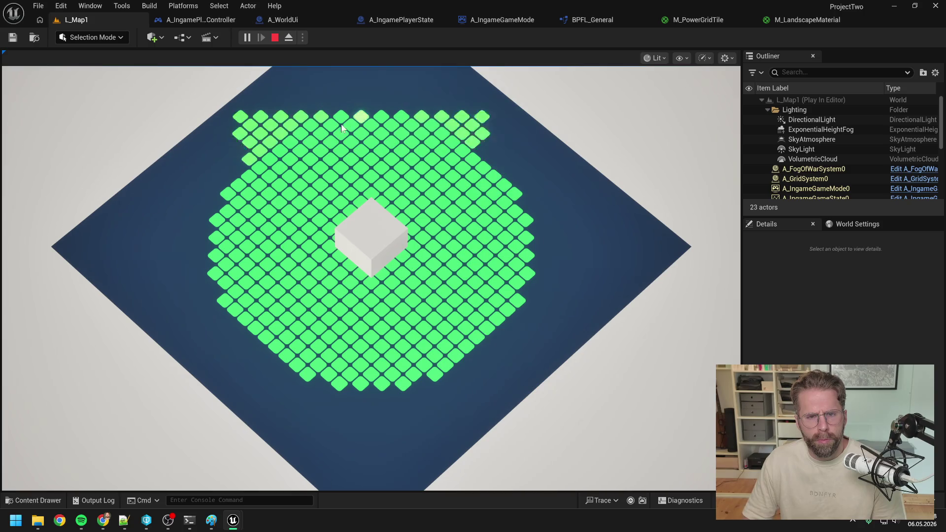
Step: Stop the L_Map1 play session and switch to the A_WorldUi blueprint
{"action": "right_click", "coordinate": [331, 152]}
{"action": "key", "text": "Escape"}
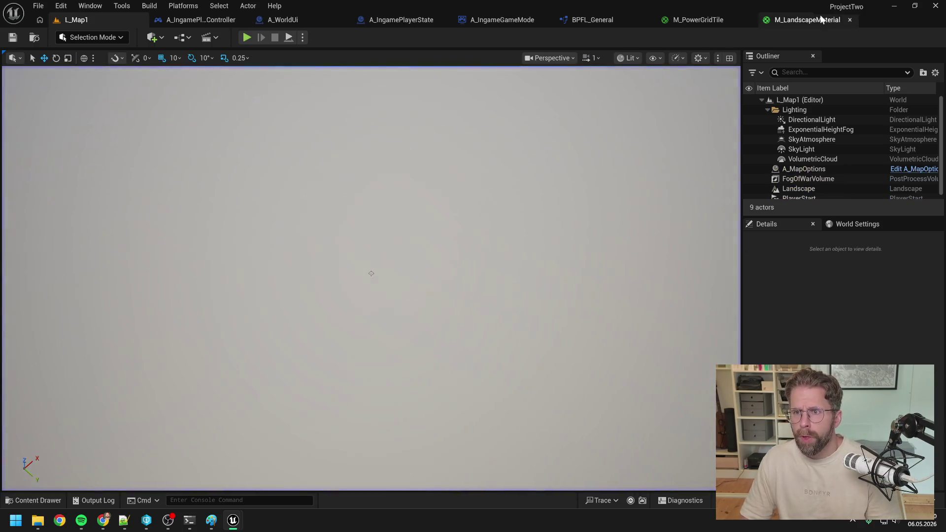
{"action": "left_click", "coordinate": [282, 19]}
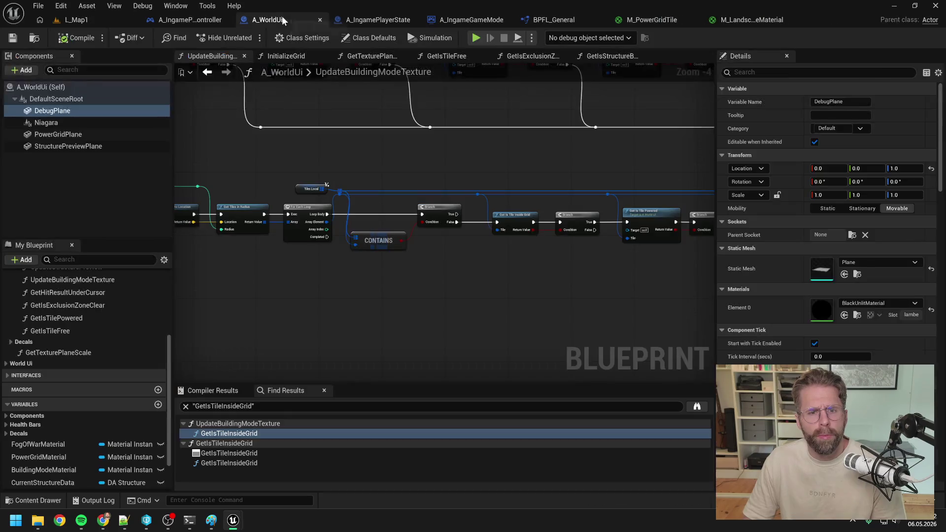
Step: Browse DebugPlane's Element 0 materials without changing them, then bring up the Content Drawer's new-asset menu
{"action": "left_click", "coordinate": [861, 303]}
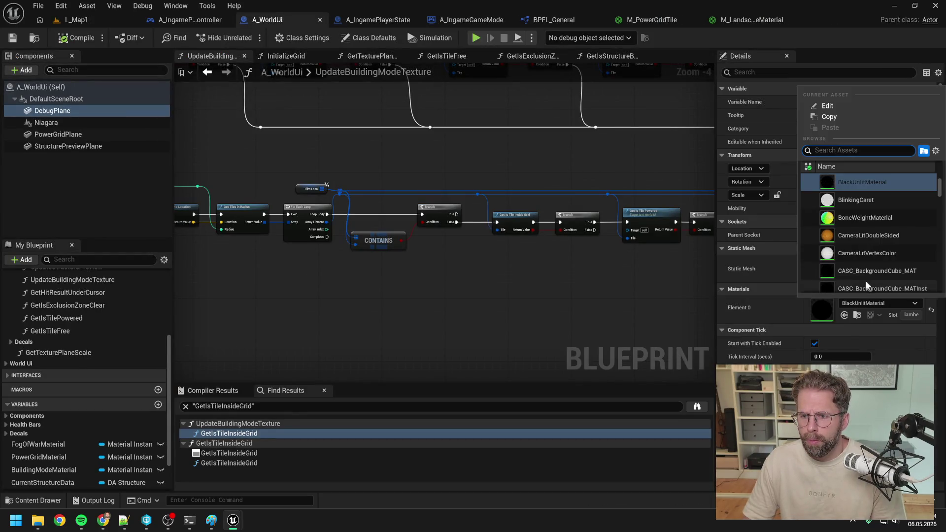
{"action": "scroll", "coordinate": [881, 235], "scroll_direction": "down", "scroll_amount": 5}
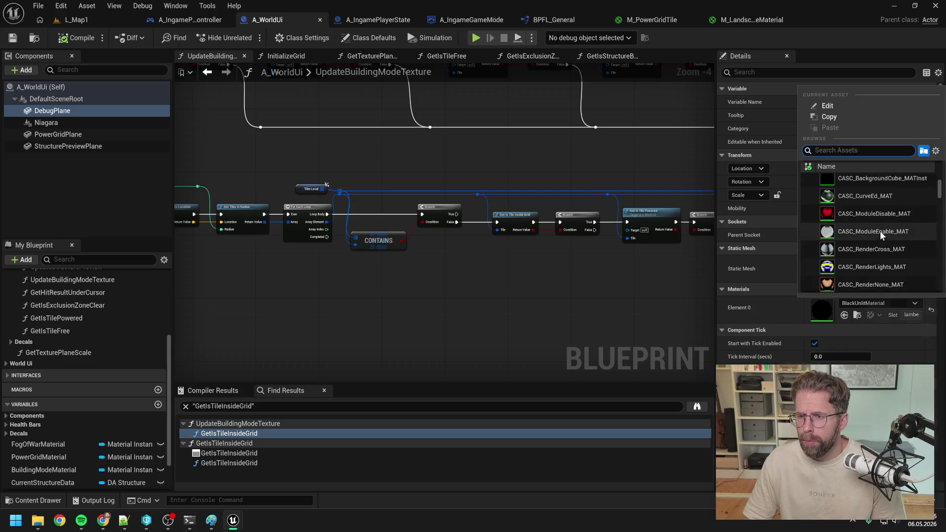
{"action": "scroll", "coordinate": [879, 230], "scroll_direction": "down", "scroll_amount": 3}
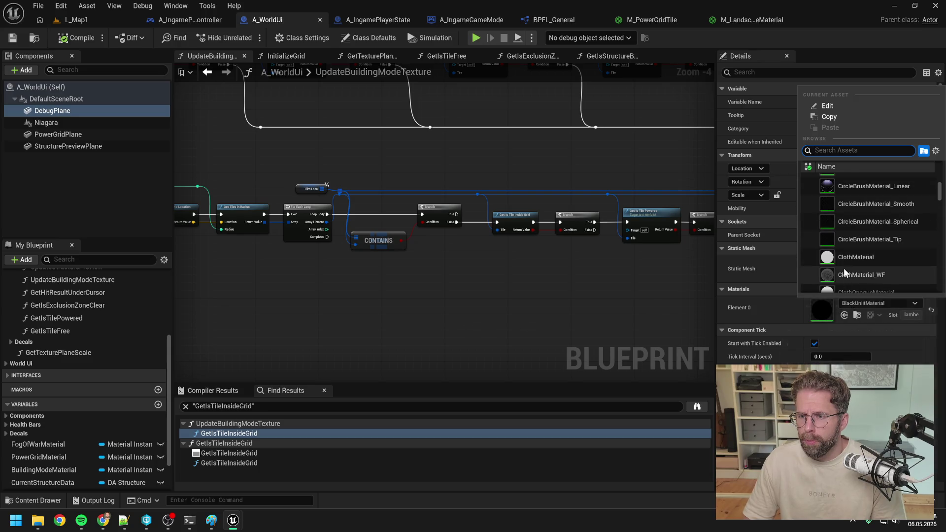
{"action": "scroll", "coordinate": [859, 257], "scroll_direction": "down", "scroll_amount": 2}
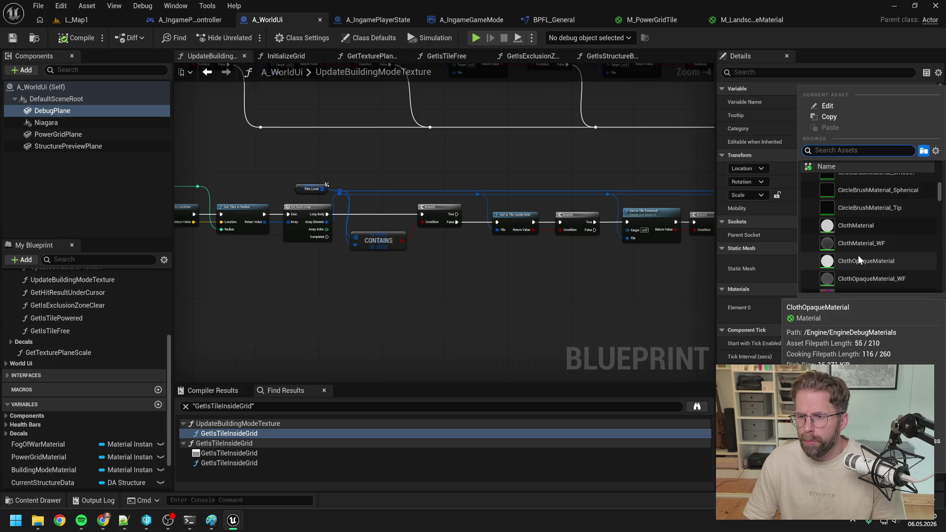
{"action": "scroll", "coordinate": [863, 250], "scroll_direction": "down", "scroll_amount": 4}
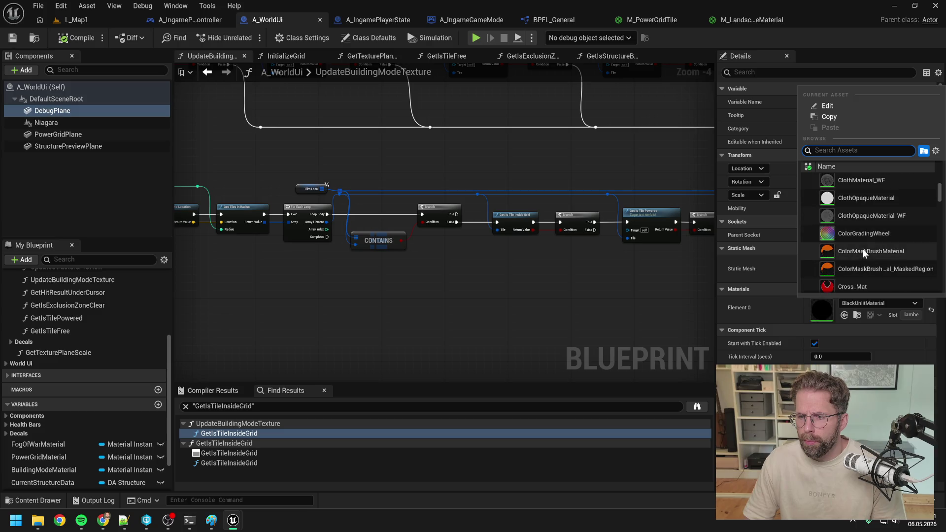
{"action": "left_click", "coordinate": [576, 316]}
{"action": "key", "text": "ctrl+space"}
{"action": "right_click", "coordinate": [368, 382]}
Step: Create a new Material asset named M_Debug from the Content Drawer
{"action": "mouse_move", "coordinate": [370, 382]}
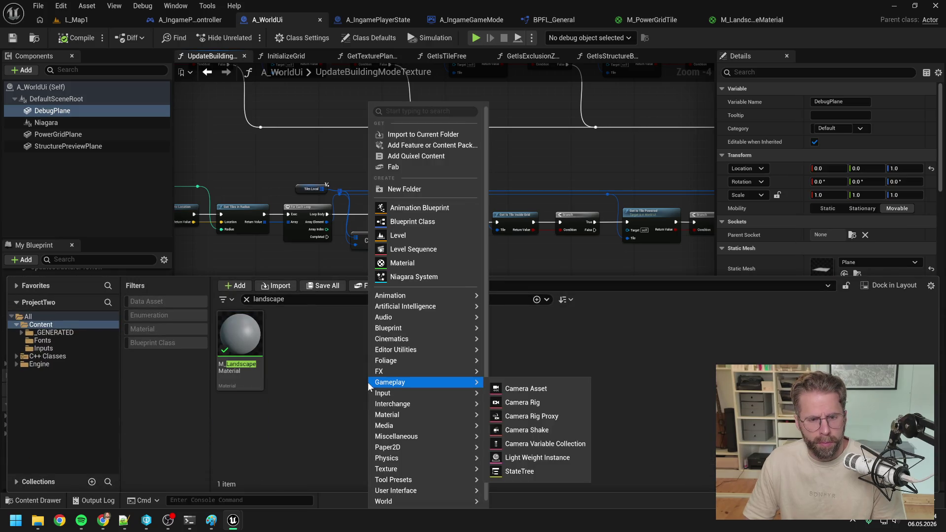
{"action": "type", "text": "materi"}
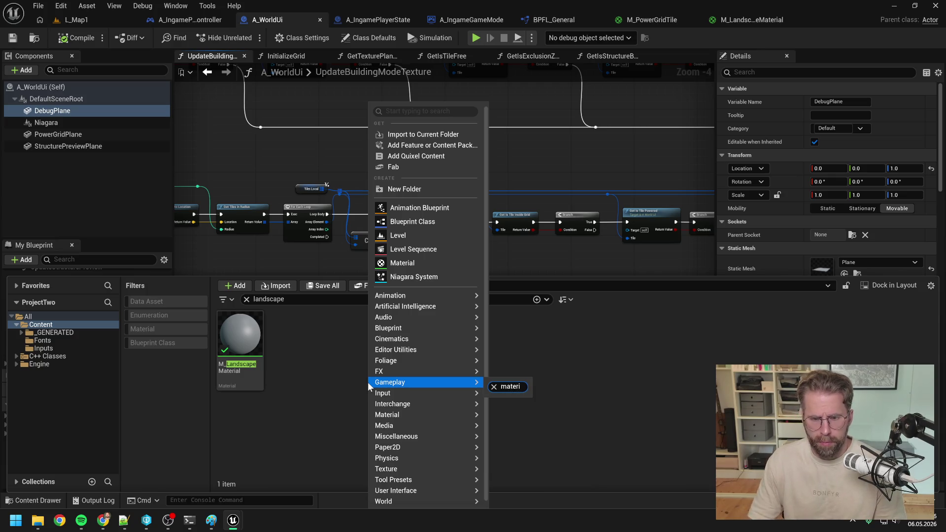
{"action": "mouse_move", "coordinate": [399, 416]}
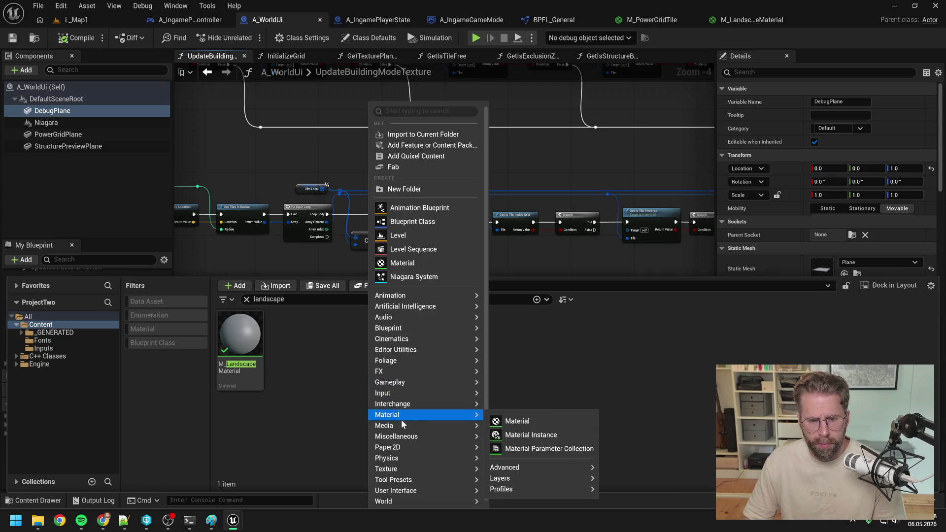
{"action": "left_click", "coordinate": [530, 421]}
{"action": "type", "text": "M_Debug"}
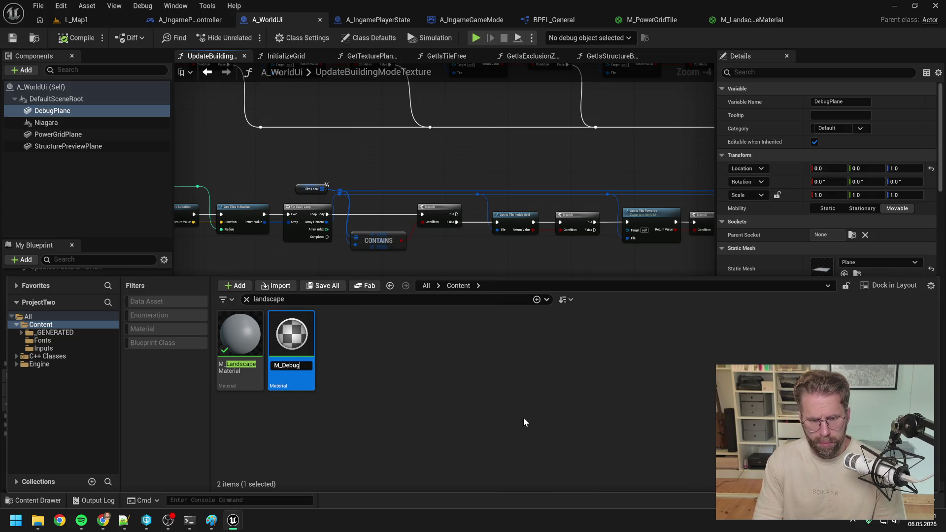
{"action": "key", "text": "Return"}
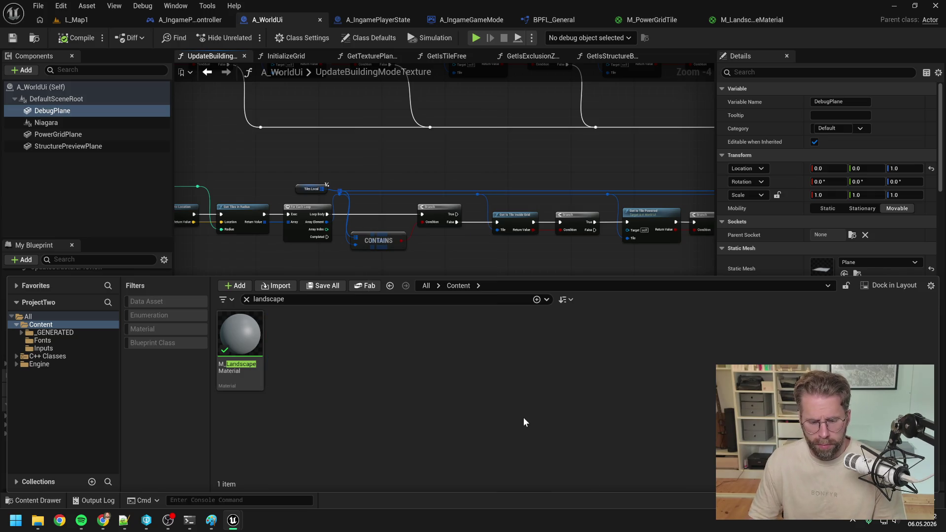
Step: Search the content for 'deb' and open M_Debug in the material editor
{"action": "key", "text": "ctrl+a"}
{"action": "type", "text": "deb"}
{"action": "double_click", "coordinate": [232, 328]}
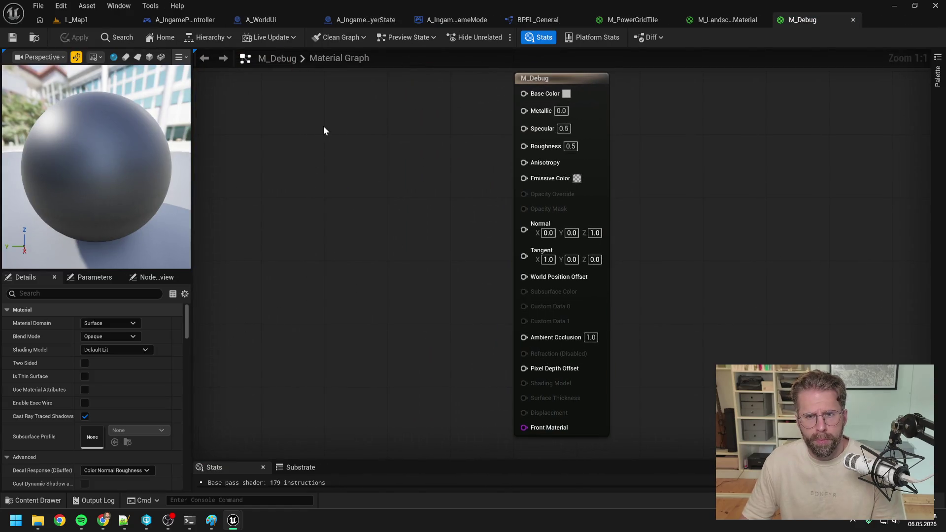
Step: Add a Constant3Vector of 0.1, 0.1, 0.1 wired into Base Color
{"action": "key", "text": "ctrl+v"}
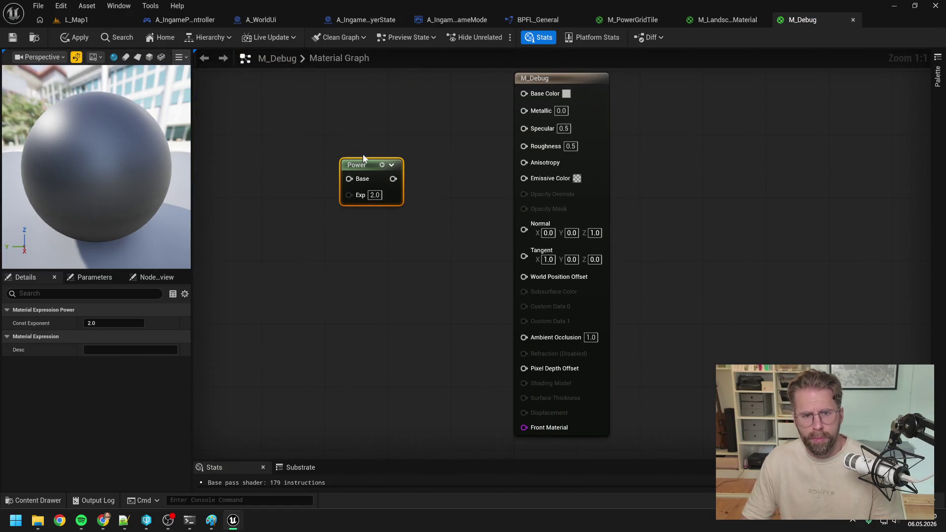
{"action": "key", "text": "Delete"}
{"action": "left_click", "coordinate": [362, 154]}
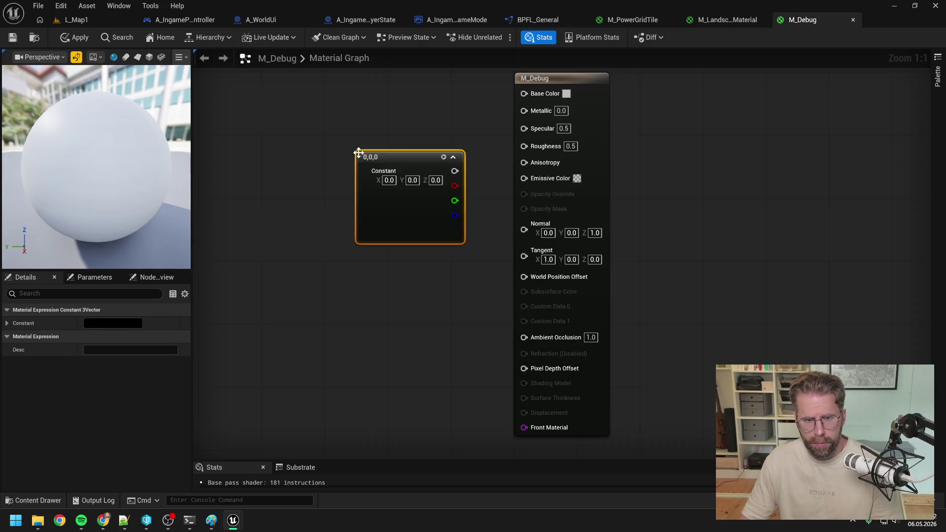
{"action": "mouse_move", "coordinate": [454, 171]}
{"action": "left_mouse_down"}
{"action": "mouse_move", "coordinate": [523, 112]}
{"action": "mouse_move", "coordinate": [523, 93]}
{"action": "left_mouse_up"}
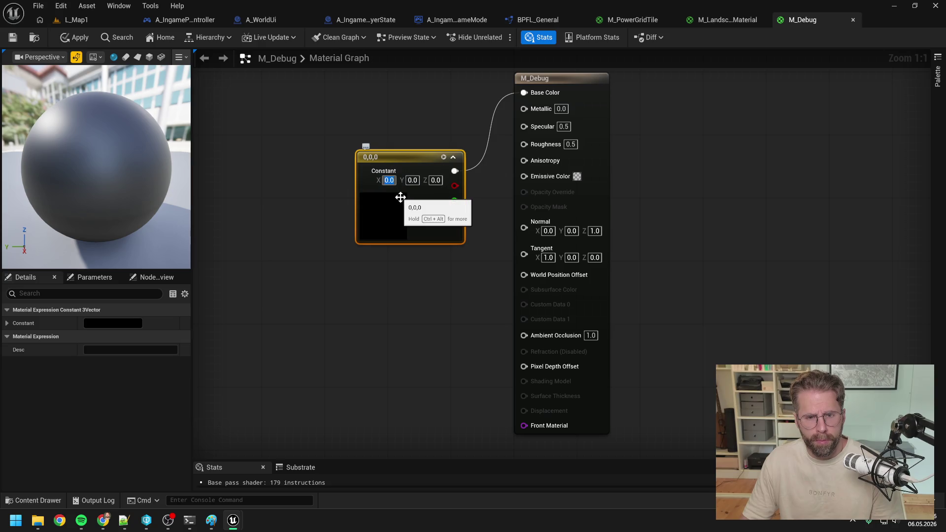
{"action": "type", "text": "0.1"}
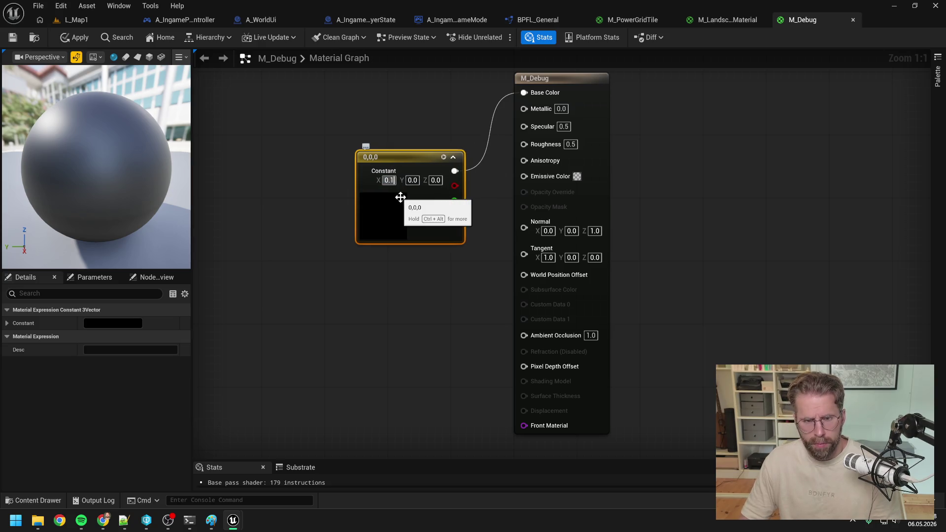
{"action": "key", "text": "Tab"}
{"action": "type", "text": "0.1"}
{"action": "key", "text": "Tab"}
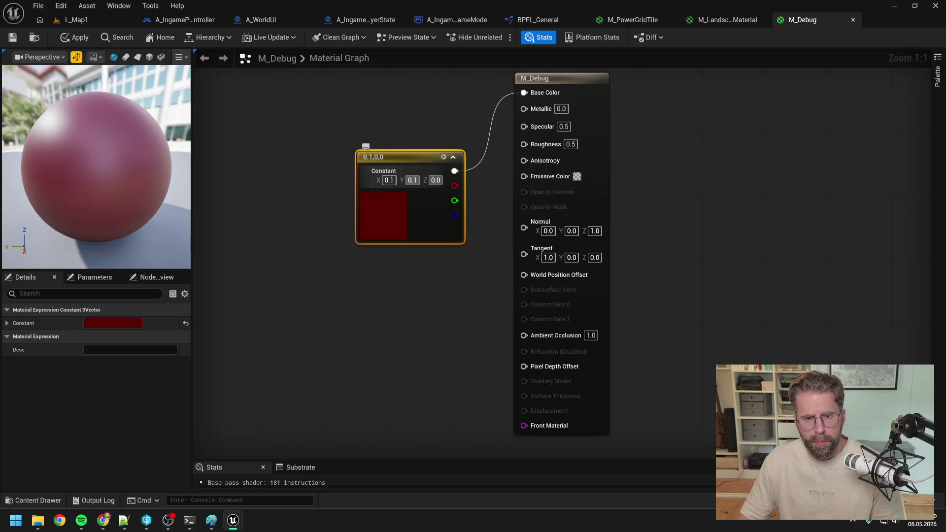
{"action": "type", "text": "0.1"}
{"action": "left_click", "coordinate": [262, 262]}
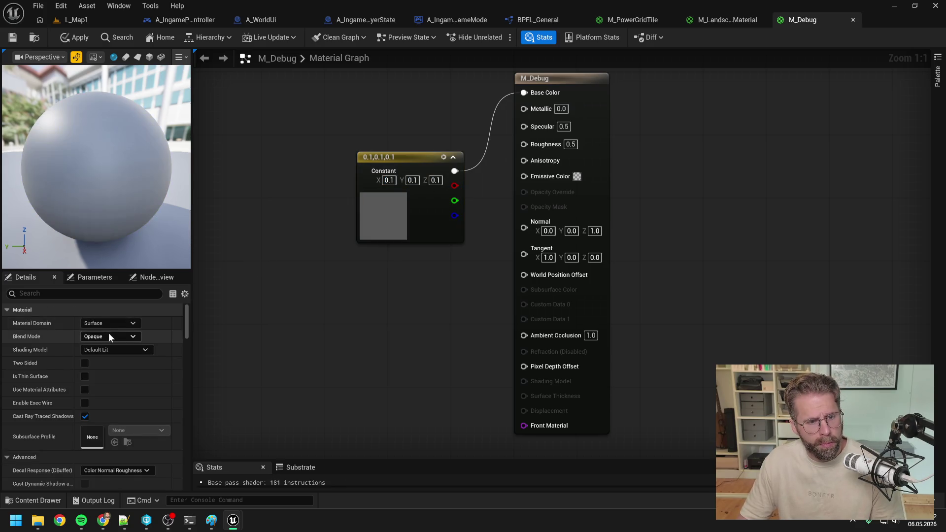
Step: Set the Shading Model to Unlit, wire the constant to Emissive Color, and return to L_Map1
{"action": "left_click", "coordinate": [109, 338]}
{"action": "left_click", "coordinate": [110, 346]}
{"action": "left_click", "coordinate": [109, 350]}
{"action": "left_click", "coordinate": [107, 358]}
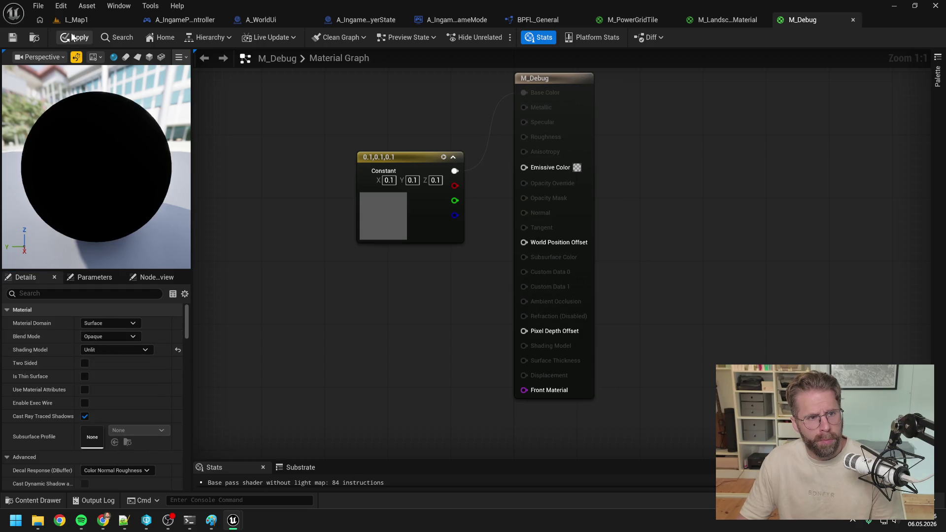
{"action": "left_click_drag", "start_coordinate": [454, 170], "coordinate": [524, 167]}
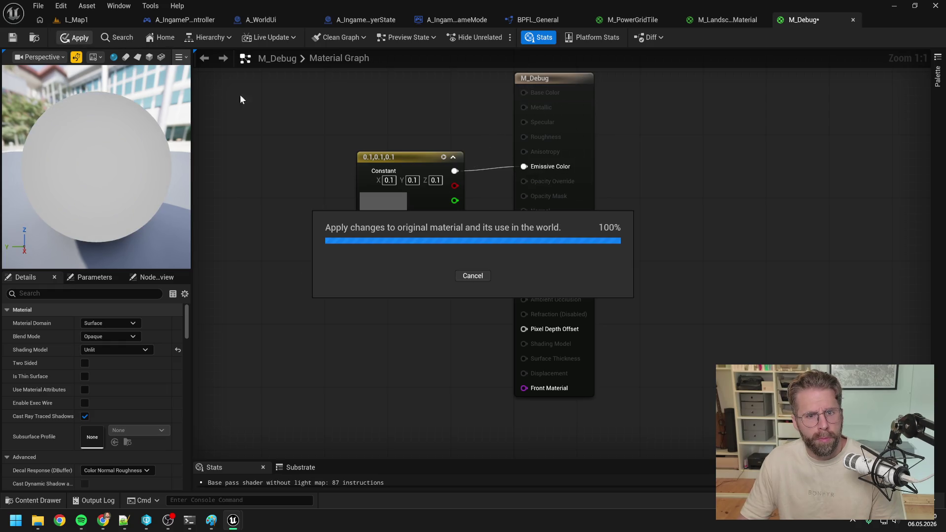
{"action": "left_click", "coordinate": [73, 20]}
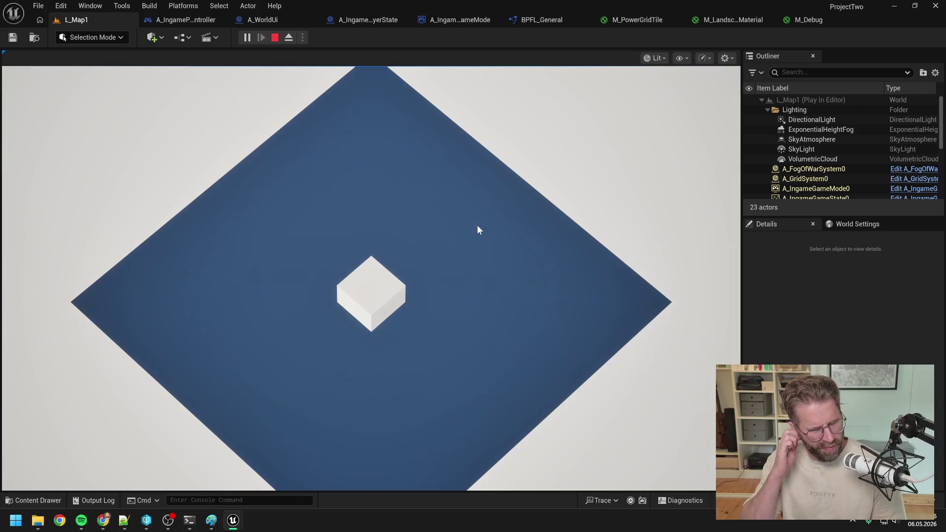
Step: Inspect the running map, toggle the tile grid overlay with B, then stop play and return to M_Debug
{"action": "scroll", "coordinate": [477, 225], "scroll_direction": "down", "scroll_amount": 3}
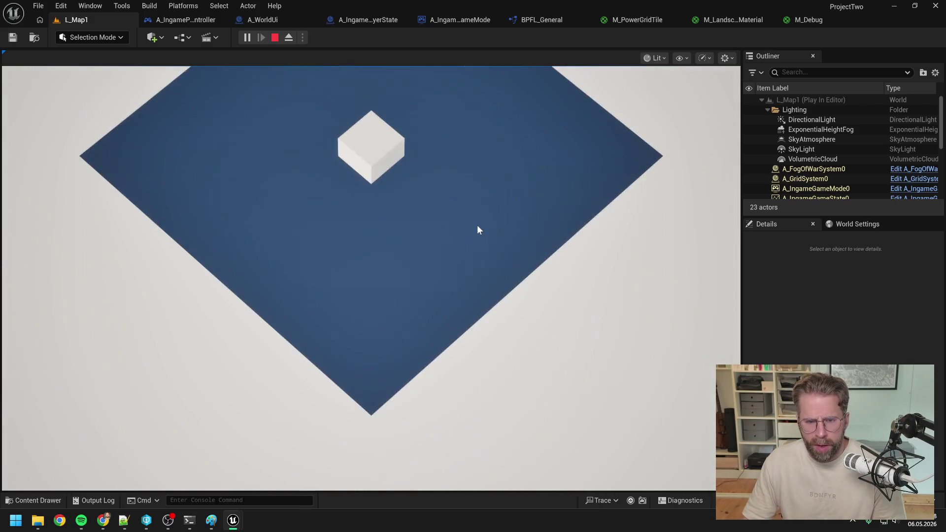
{"action": "scroll", "coordinate": [475, 227], "scroll_direction": "up", "scroll_amount": 3}
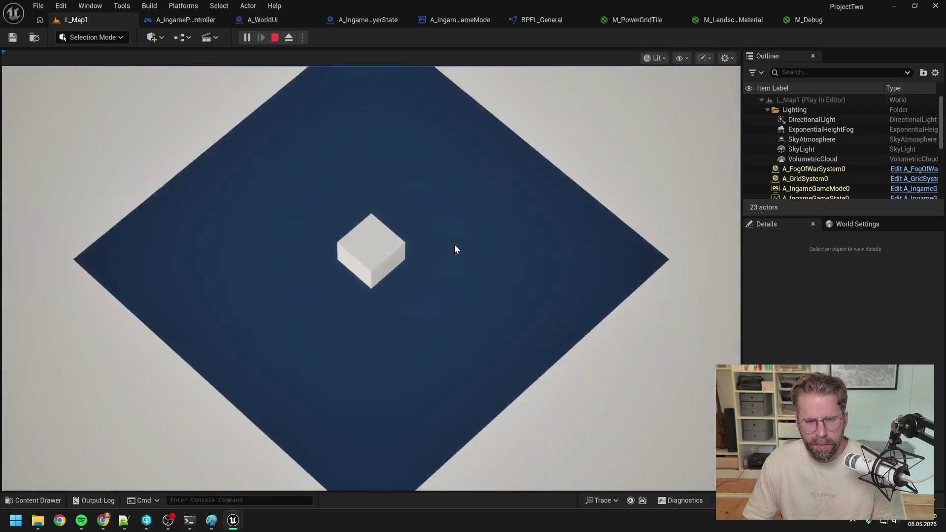
{"action": "scroll", "coordinate": [455, 249], "scroll_direction": "up", "scroll_amount": 1}
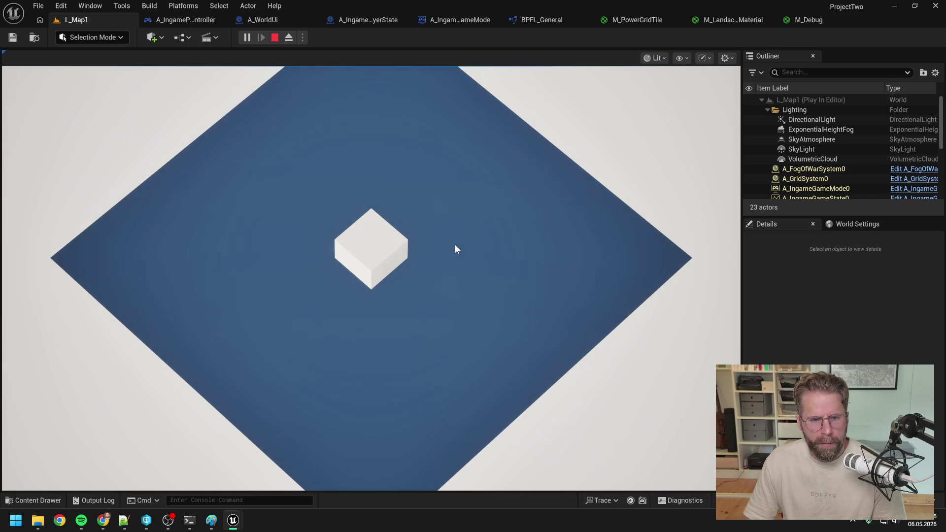
{"action": "key", "text": "b"}
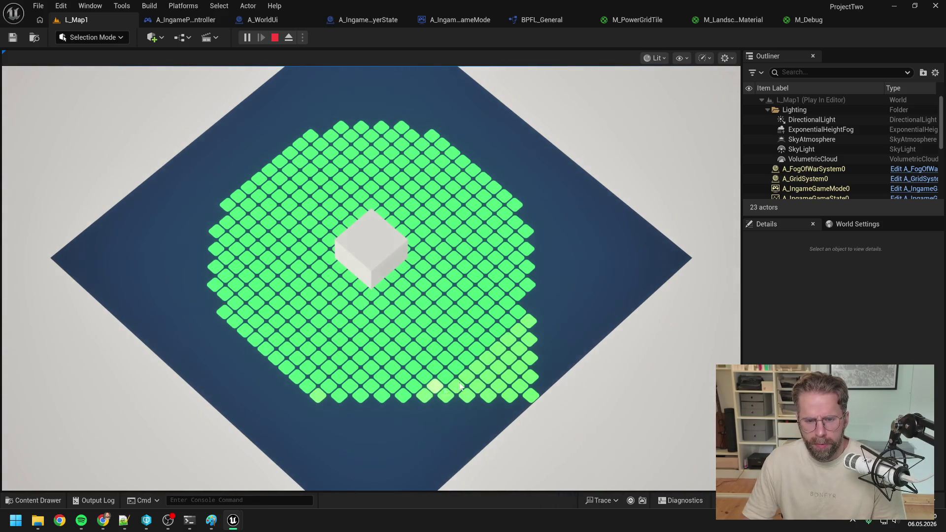
{"action": "key", "text": "b"}
{"action": "key", "text": "Escape"}
{"action": "left_click", "coordinate": [803, 20]}
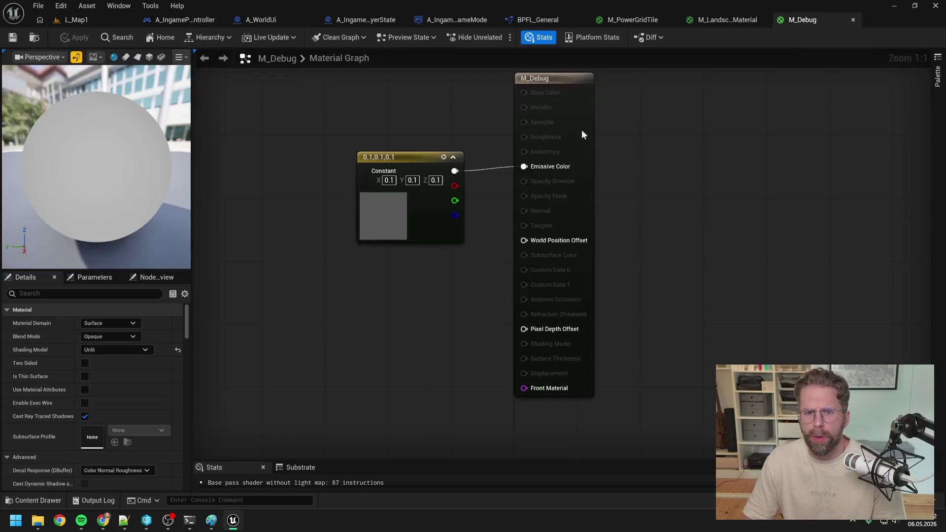
Step: Revert M_Debug to lit shading with the grey constant on Base Color, and apply
{"action": "left_click", "coordinate": [123, 351]}
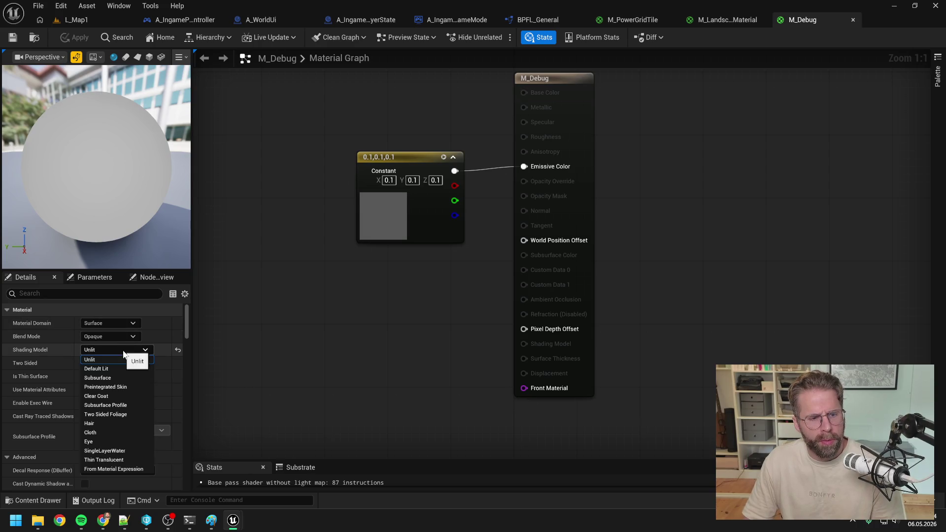
{"action": "left_click", "coordinate": [120, 365]}
{"action": "left_click", "coordinate": [68, 38]}
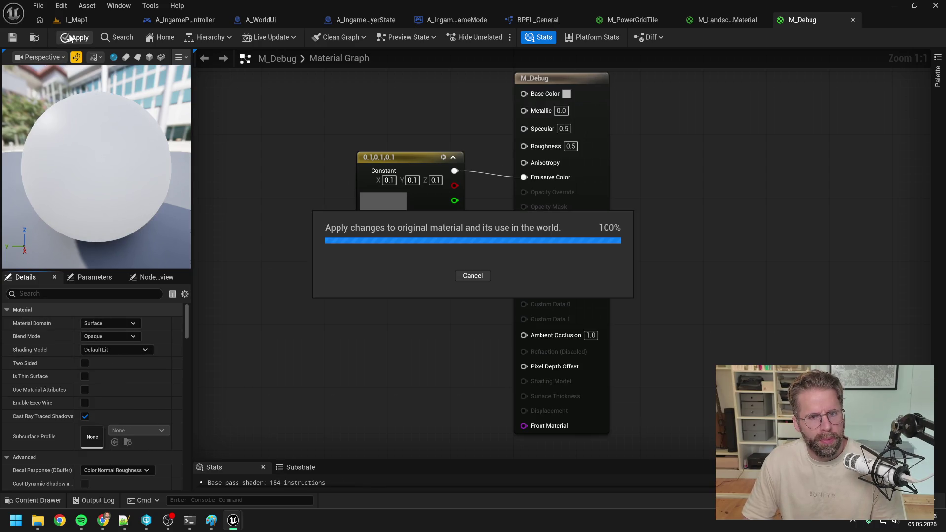
{"action": "left_click", "coordinate": [78, 20]}
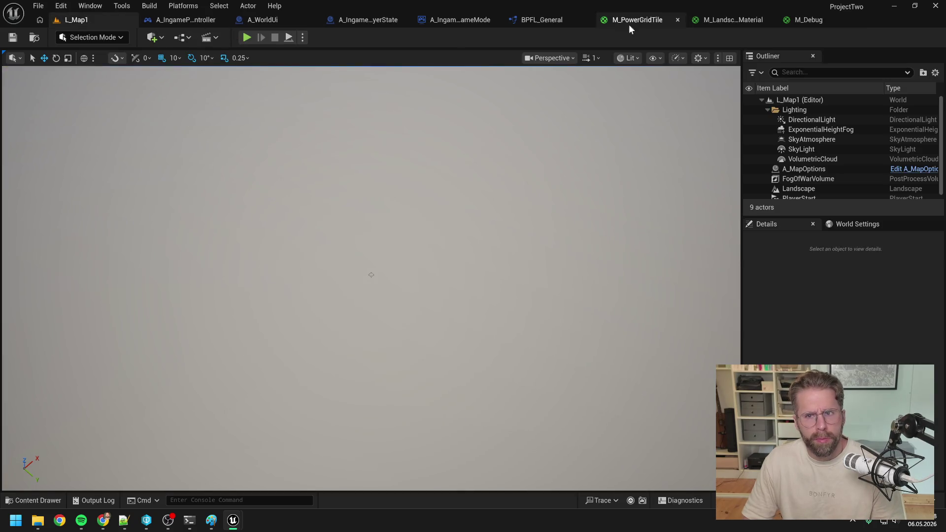
{"action": "left_click", "coordinate": [792, 19]}
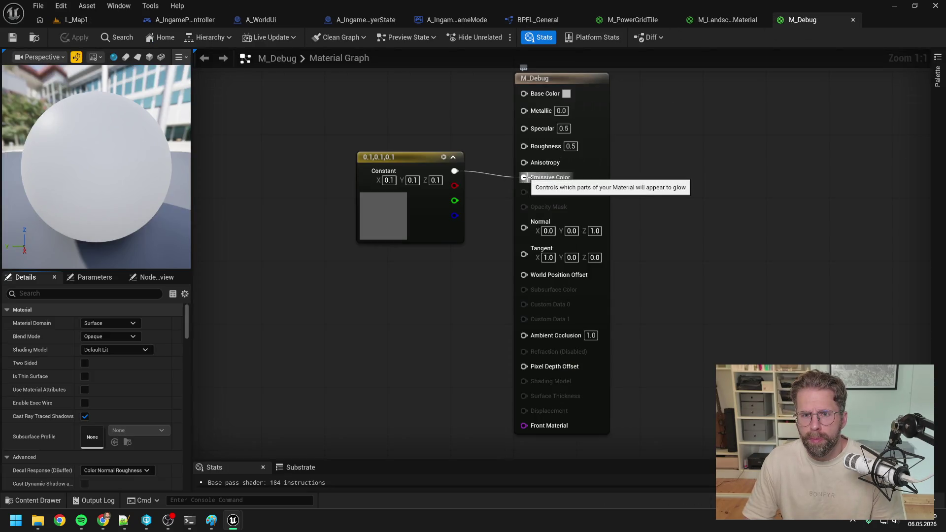
{"action": "mouse_move", "coordinate": [523, 177]}
{"action": "left_mouse_down"}
{"action": "mouse_move", "coordinate": [477, 143]}
{"action": "mouse_move", "coordinate": [524, 94]}
{"action": "left_mouse_up"}
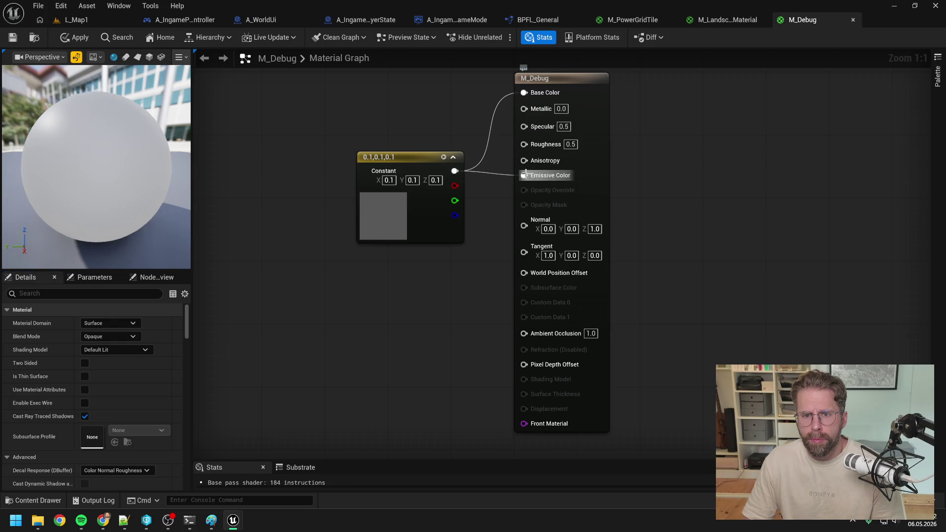
{"action": "left_click", "coordinate": [68, 38]}
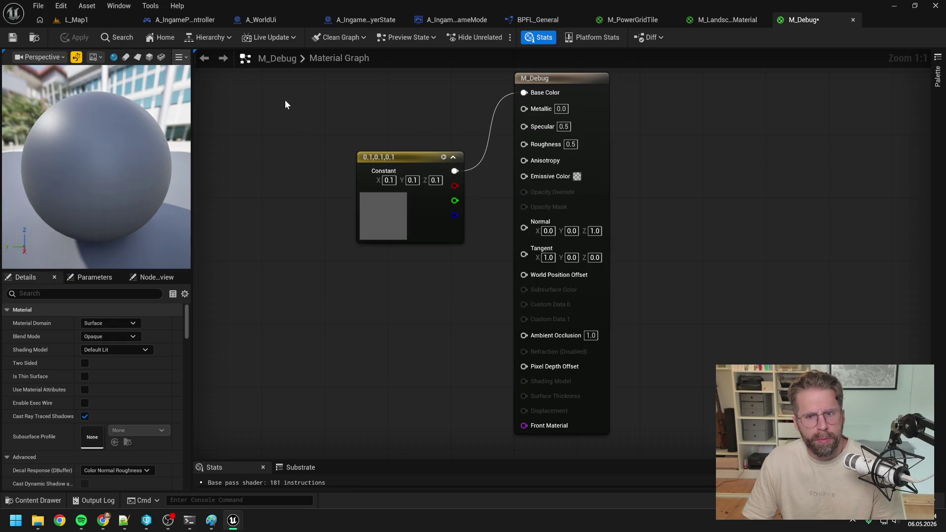
Step: Play-test L_Map1 briefly and stop
{"action": "left_click", "coordinate": [77, 19]}
{"action": "left_click", "coordinate": [247, 38]}
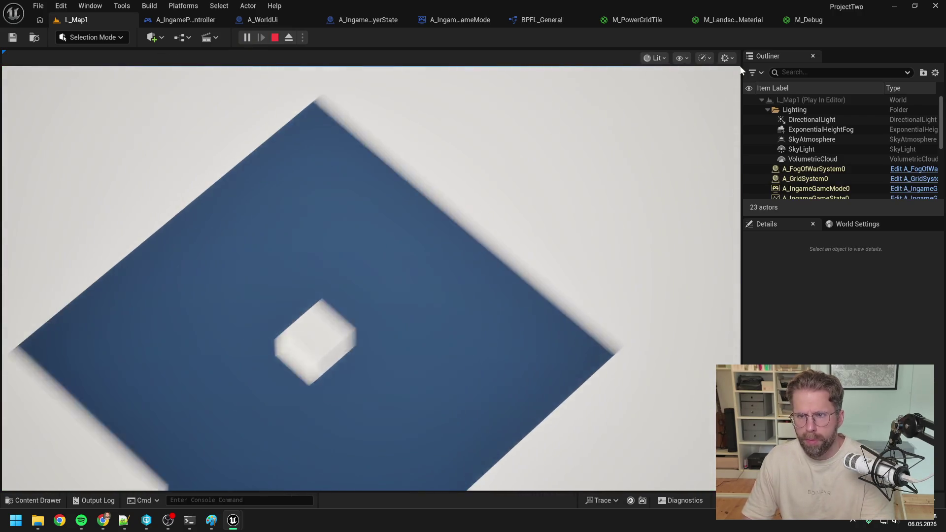
{"action": "key", "text": "Escape"}
Step: Also wire the grey constant to Emissive Color, apply, and play-test the map again
{"action": "left_click", "coordinate": [808, 20]}
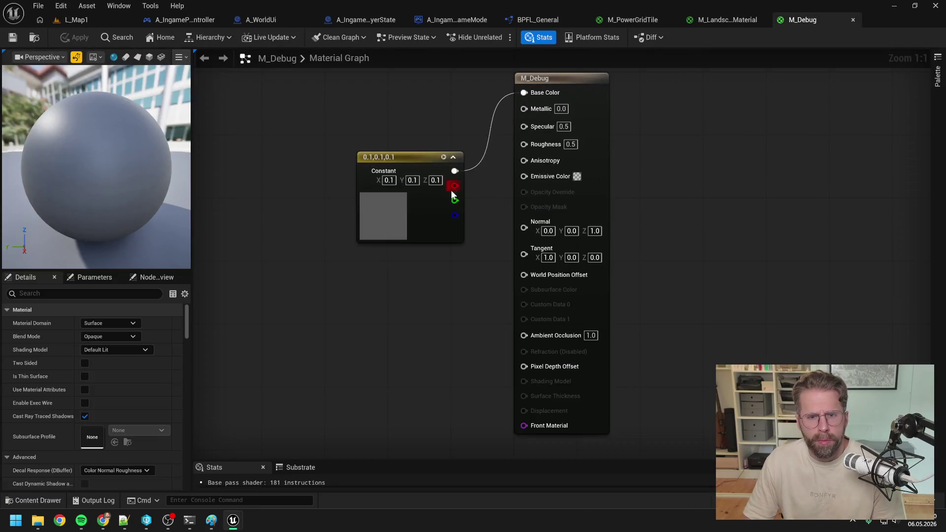
{"action": "mouse_move", "coordinate": [455, 172]}
{"action": "left_mouse_down"}
{"action": "mouse_move", "coordinate": [537, 180]}
{"action": "mouse_move", "coordinate": [527, 176]}
{"action": "left_mouse_up"}
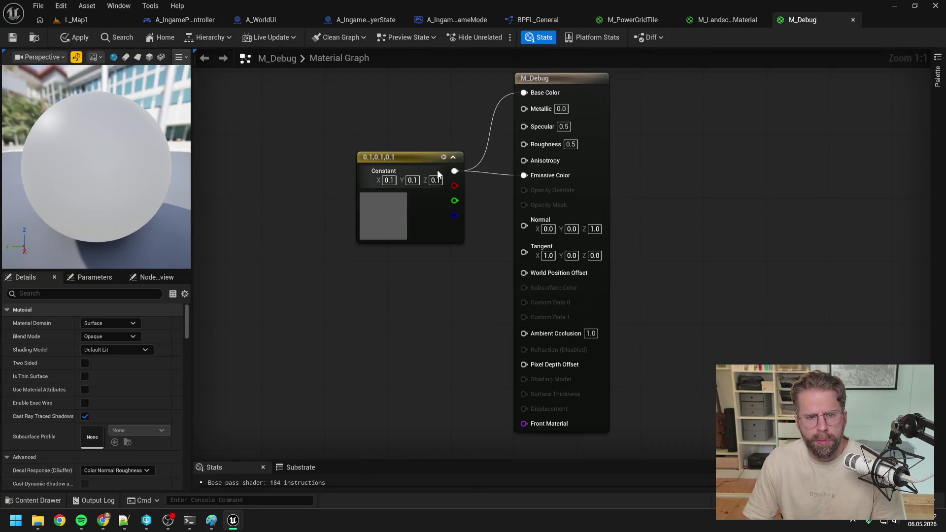
{"action": "left_click", "coordinate": [72, 37]}
{"action": "left_click", "coordinate": [84, 19]}
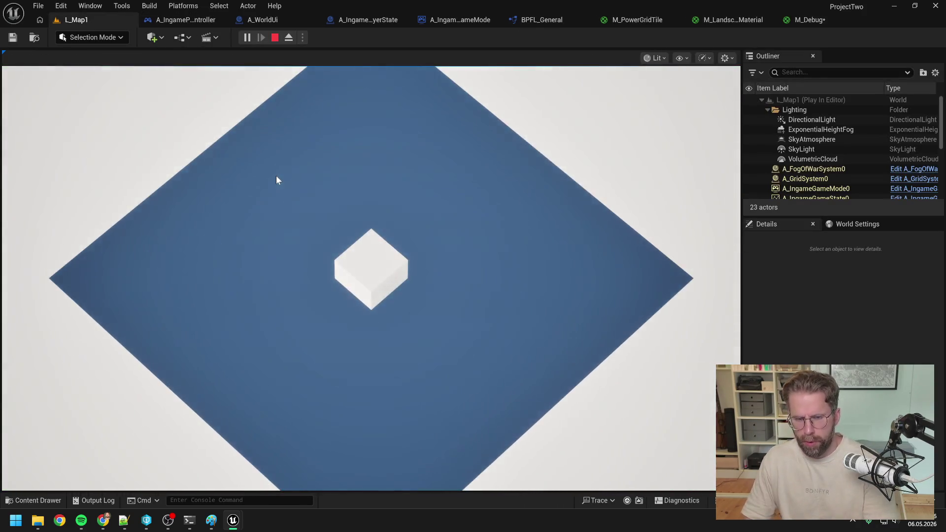
{"action": "key", "text": "Escape"}
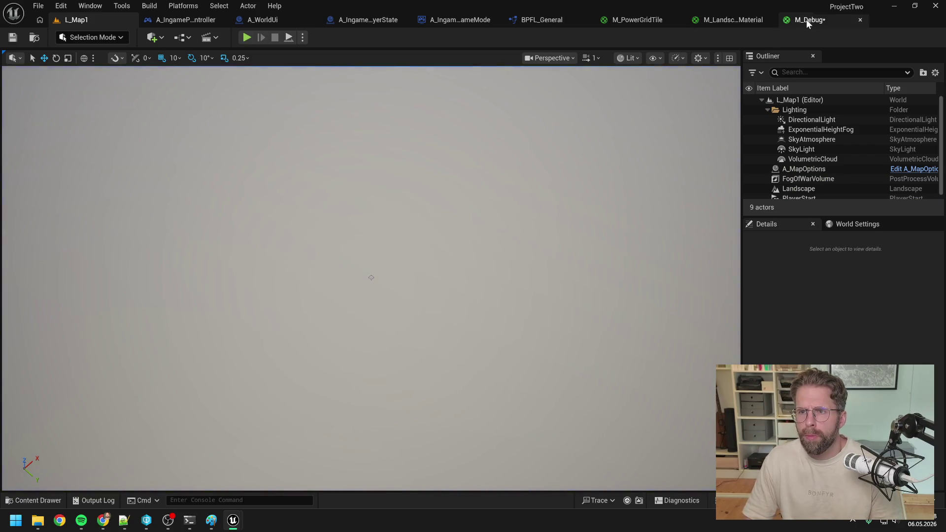
Step: Force-delete the M_Debug material from the Content Drawer
{"action": "left_click", "coordinate": [806, 19]}
{"action": "key", "text": "ctrl+space"}
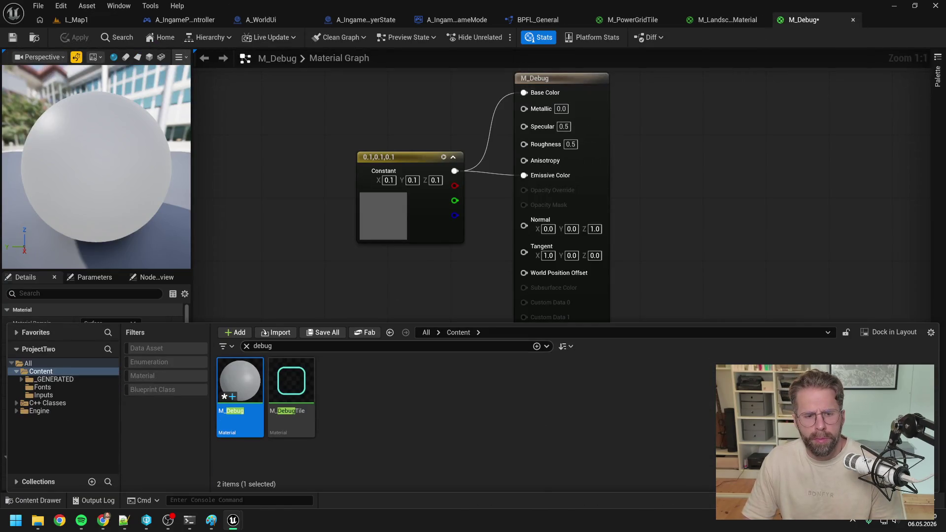
{"action": "key", "text": "Delete"}
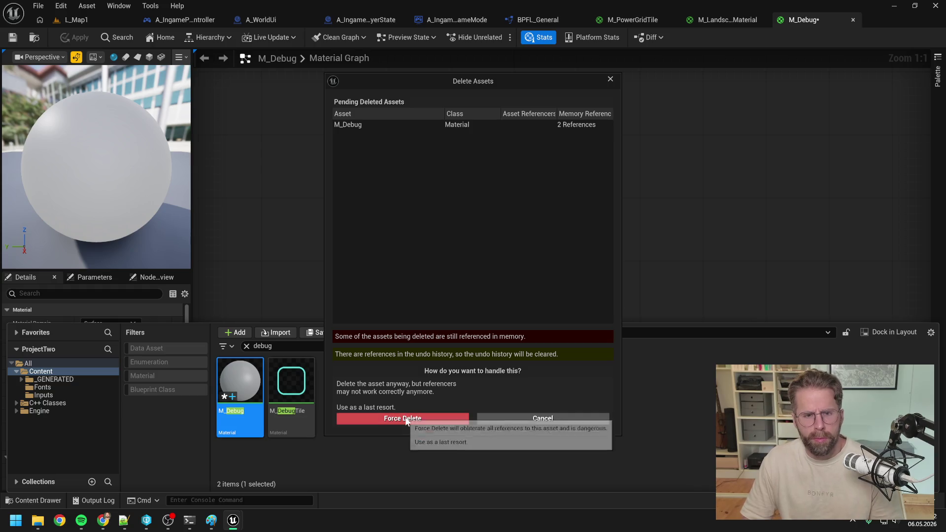
{"action": "left_click", "coordinate": [406, 419]}
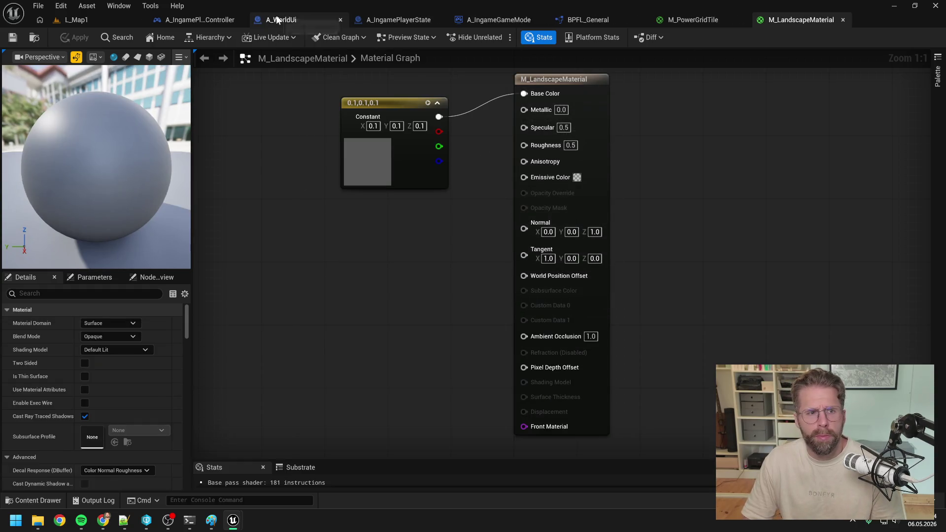
Step: Reset A_WorldUi's DebugPlane material to WorldGridMaterial and save the blueprint
{"action": "left_click", "coordinate": [279, 20]}
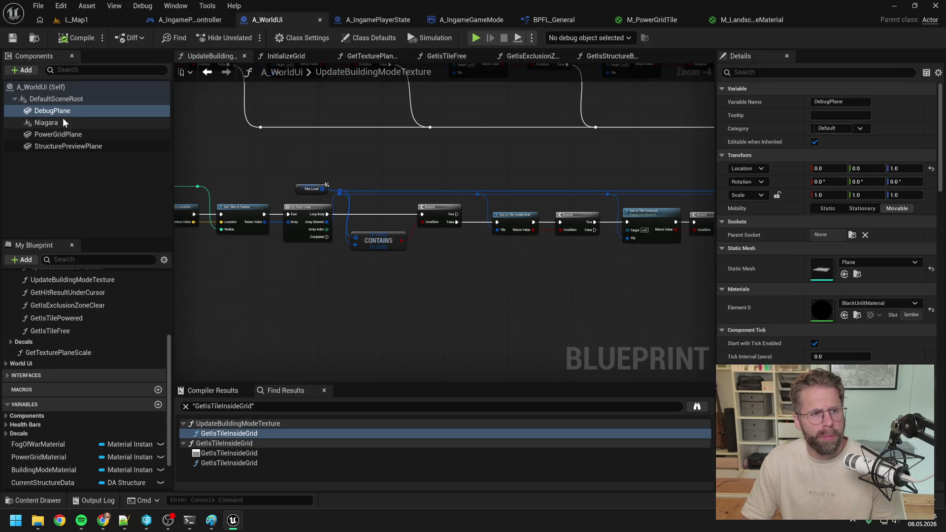
{"action": "left_click", "coordinate": [931, 311]}
{"action": "key", "text": "ctrl+s"}
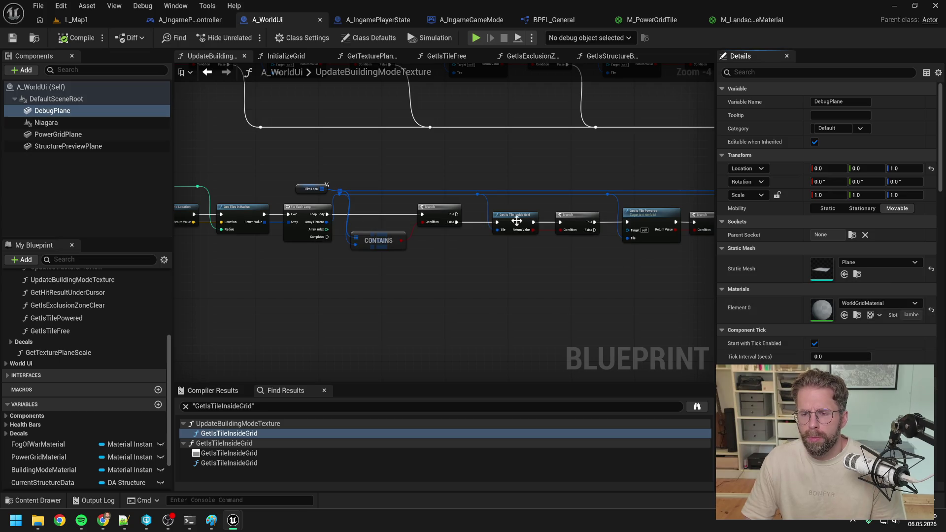
Step: Check the plane's material list, then bring up the Content Drawer's new-asset menu
{"action": "left_click", "coordinate": [879, 303]}
{"action": "left_click", "coordinate": [569, 284]}
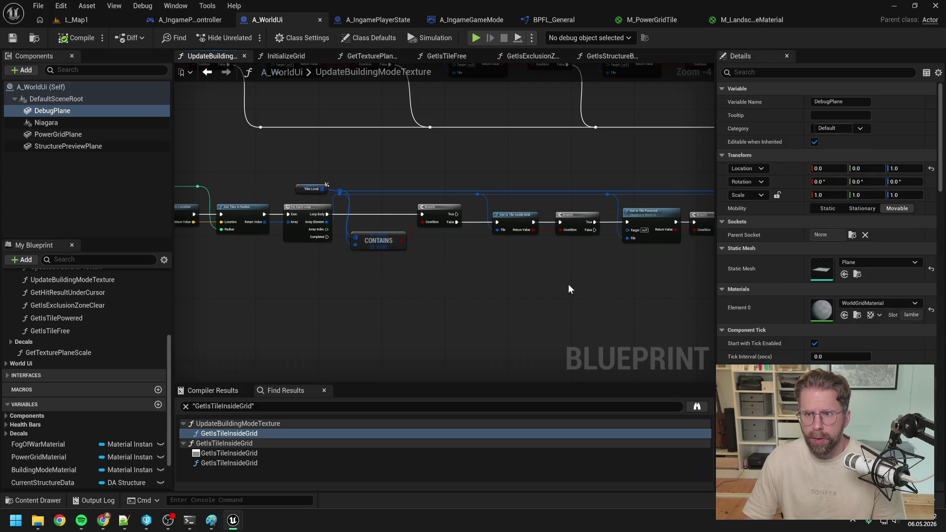
{"action": "key", "text": "ctrl+space"}
{"action": "right_click", "coordinate": [324, 358]}
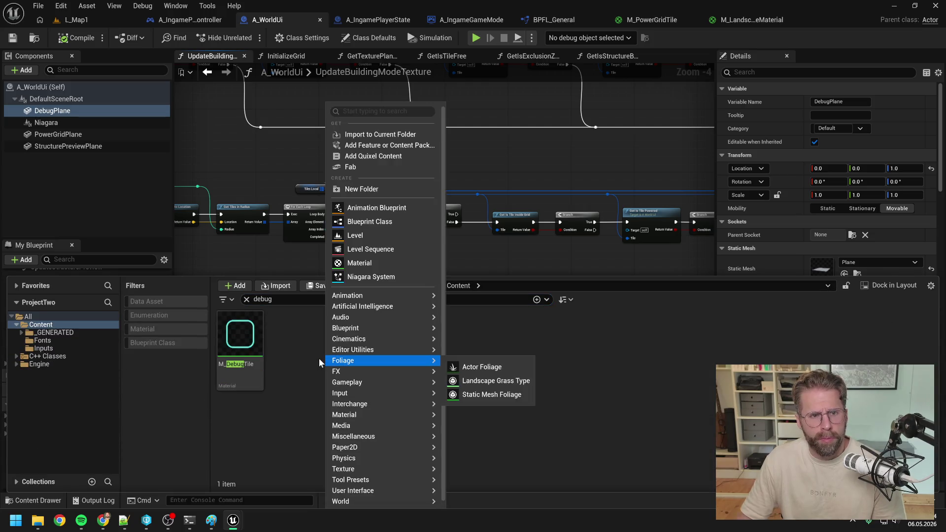
Step: Create a fresh Material named M_Debug and open it for editing
{"action": "mouse_move", "coordinate": [364, 416]}
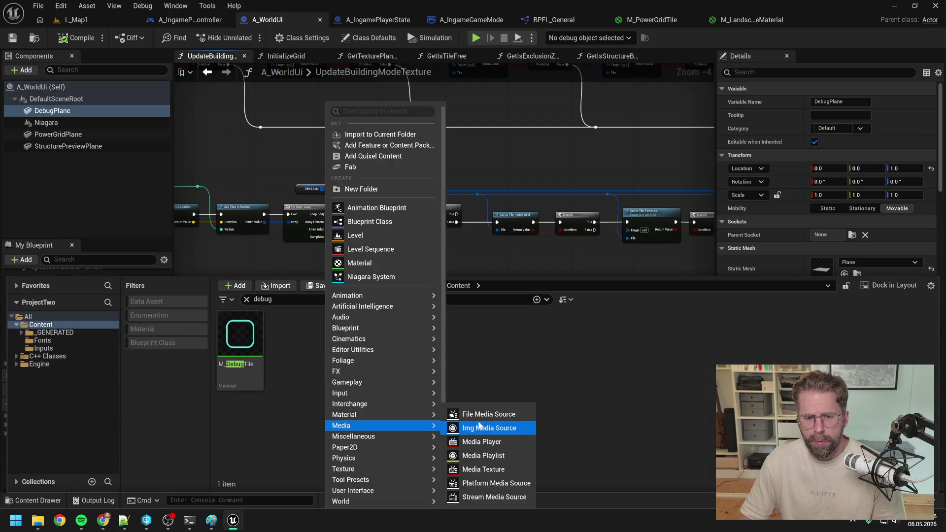
{"action": "left_click", "coordinate": [474, 422]}
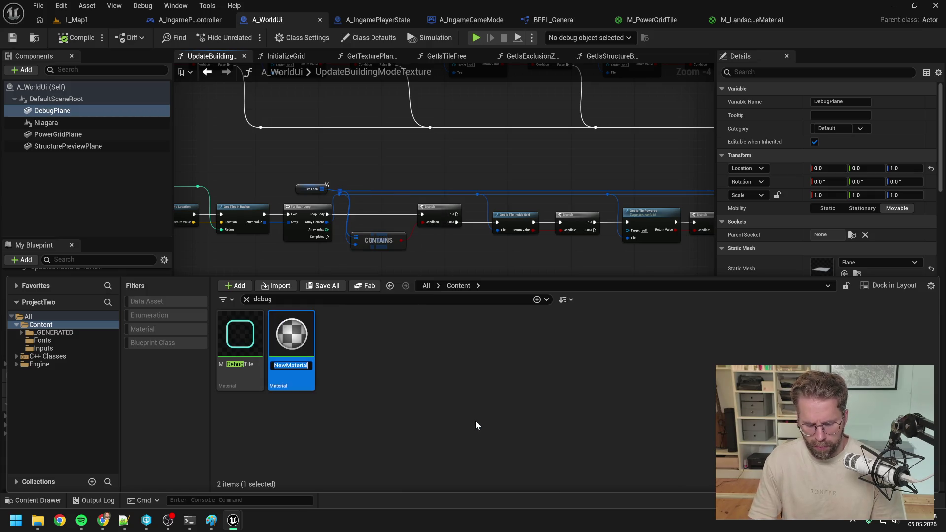
{"action": "type", "text": "M_Debug"}
{"action": "key", "text": "Return"}
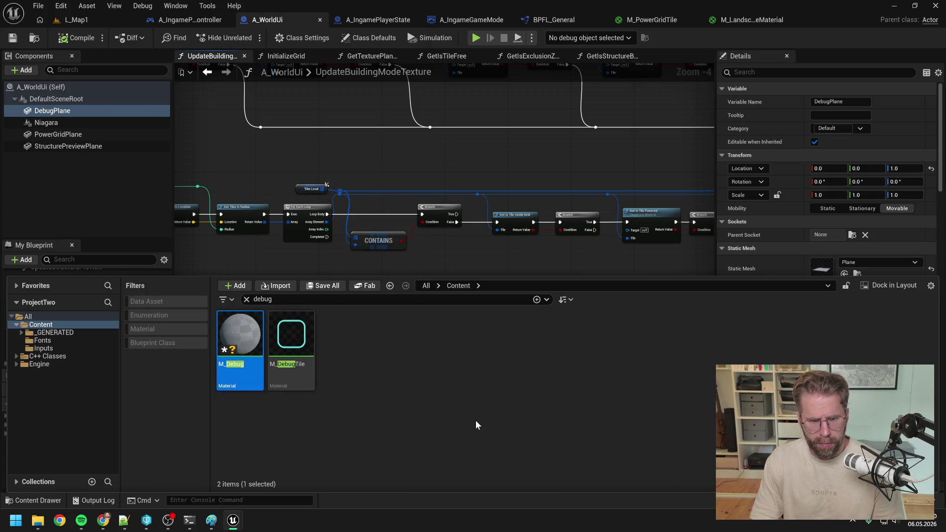
{"action": "key", "text": "Return"}
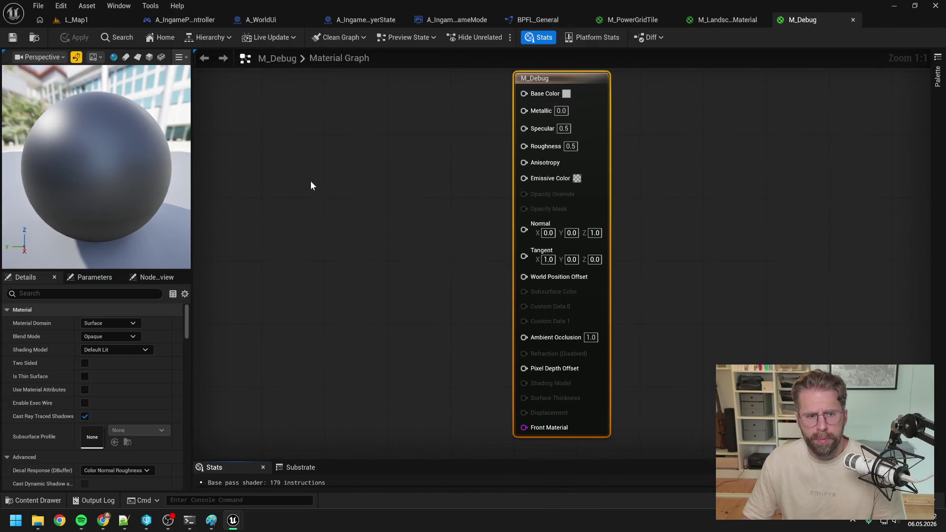
Step: Wire a black 0,0,0 constant into Base Color, apply, and return to A_WorldUi
{"action": "left_click", "coordinate": [328, 155]}
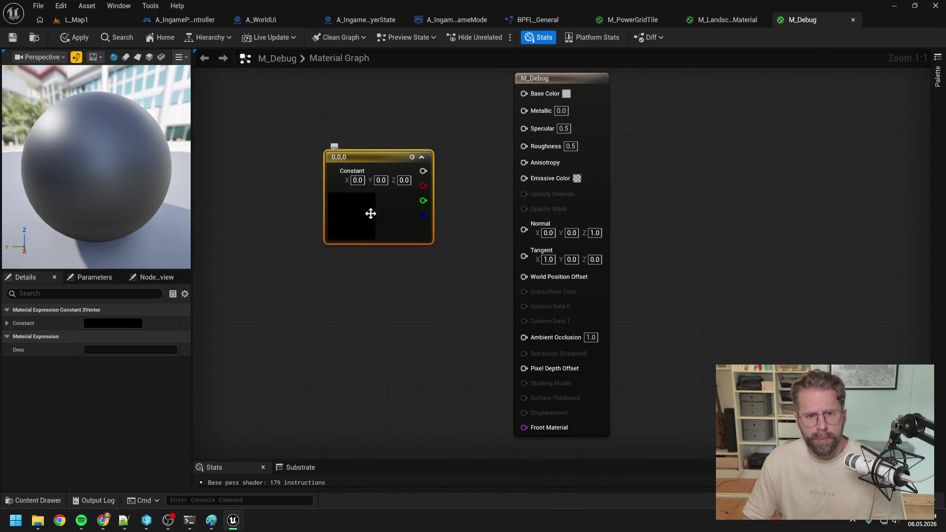
{"action": "mouse_move", "coordinate": [422, 172]}
{"action": "left_mouse_down"}
{"action": "mouse_move", "coordinate": [518, 109]}
{"action": "mouse_move", "coordinate": [524, 93]}
{"action": "left_mouse_up"}
{"action": "left_click", "coordinate": [474, 102]}
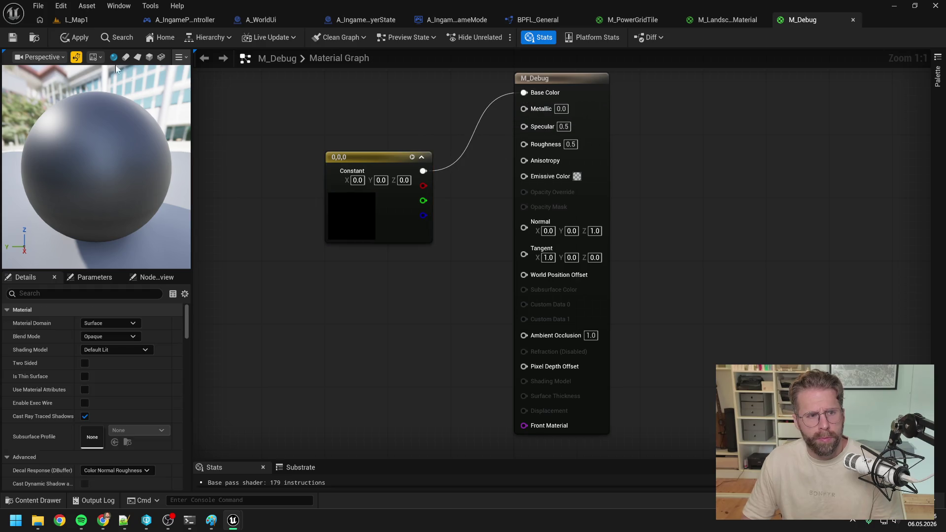
{"action": "left_click", "coordinate": [59, 40]}
{"action": "left_click", "coordinate": [259, 21]}
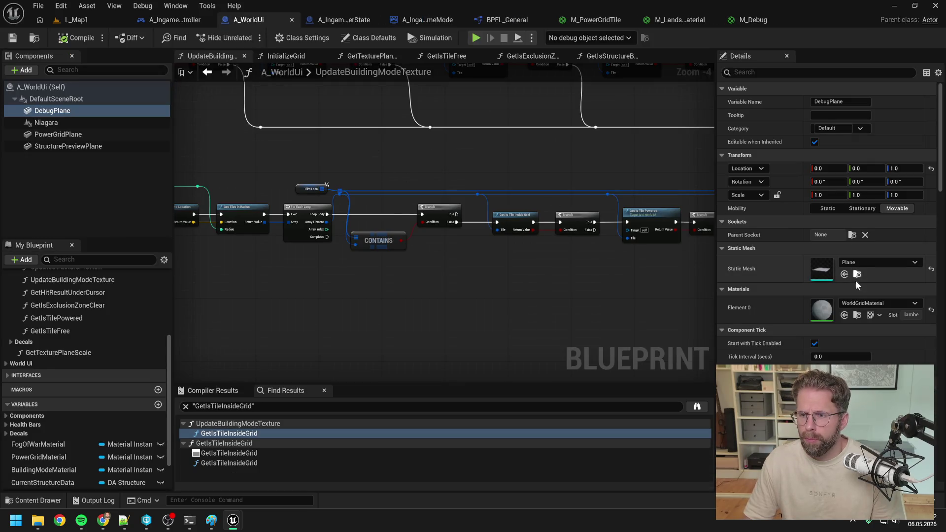
Step: Assign M_Debug to DebugPlane's Element 0 and play-test L_Map1
{"action": "left_click", "coordinate": [858, 304]}
{"action": "type", "text": "debug"}
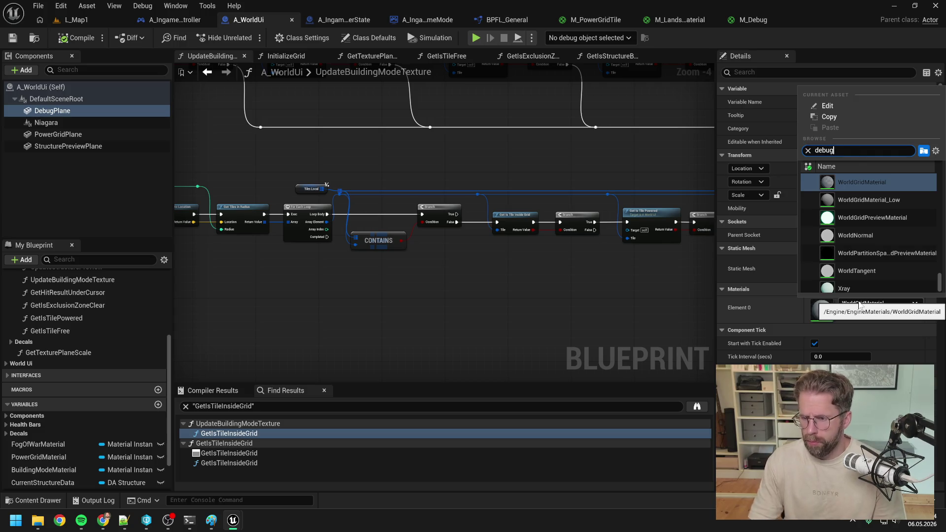
{"action": "type", "text": "M_debug"}
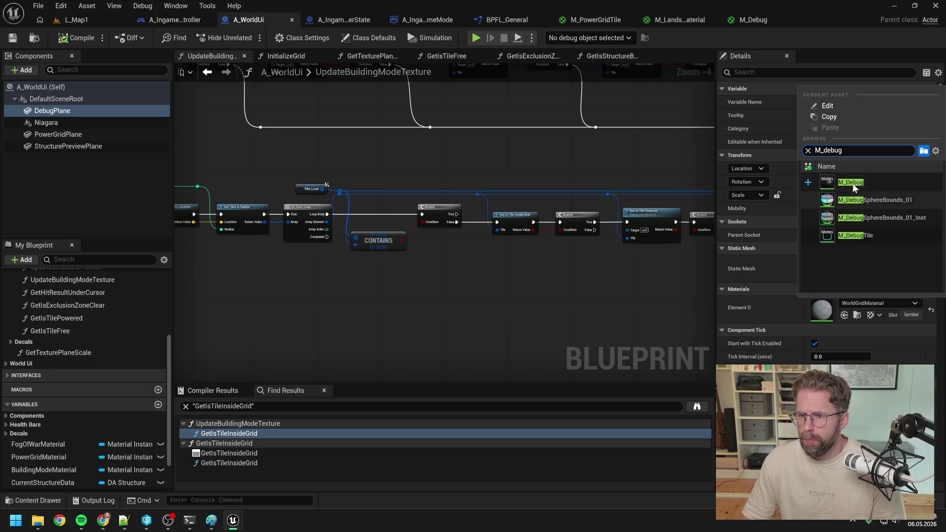
{"action": "left_click", "coordinate": [851, 183]}
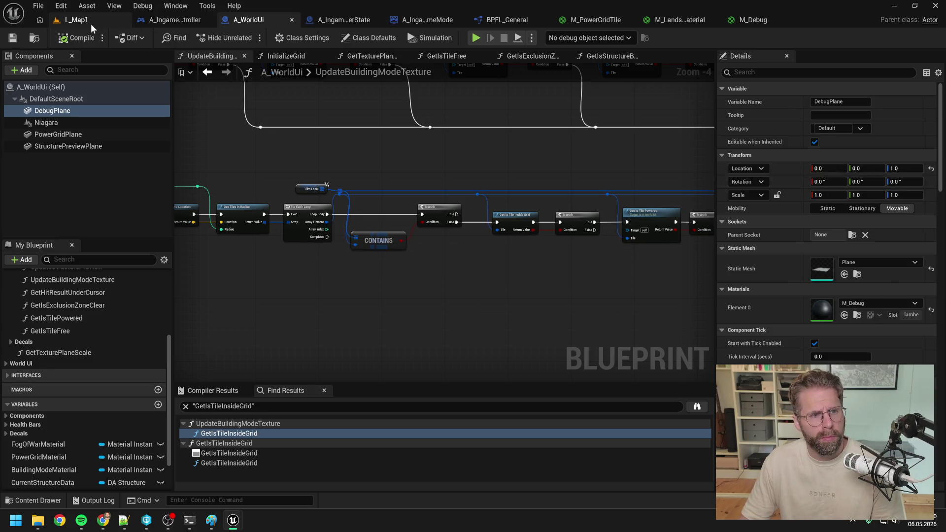
{"action": "left_click", "coordinate": [91, 23]}
{"action": "key", "text": "alt+p"}
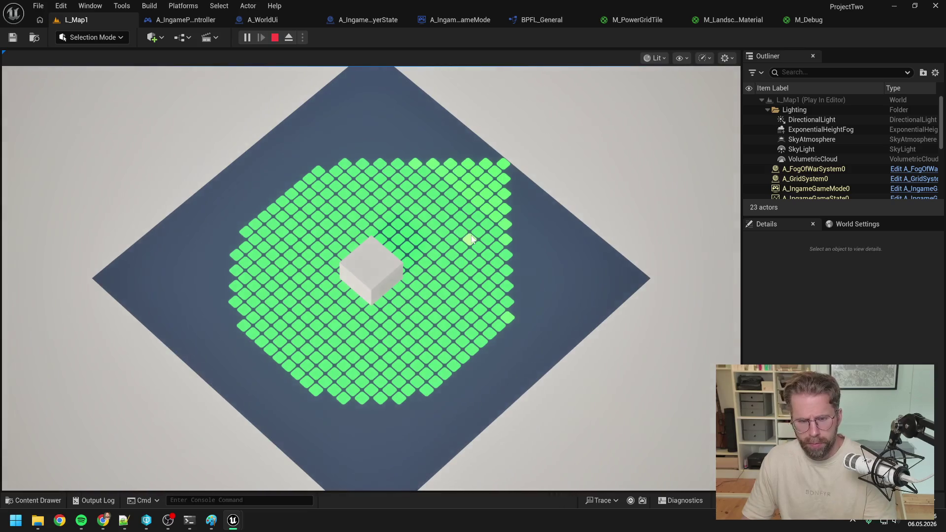
{"action": "key", "text": "Escape"}
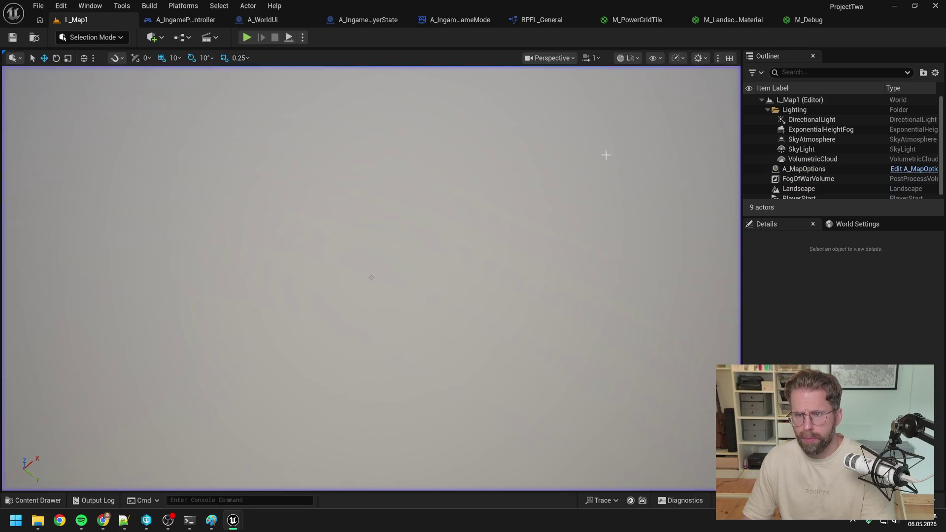
Step: Move the black constant to Emissive Color, set Shading Model to Unlit, and apply
{"action": "left_click", "coordinate": [801, 19]}
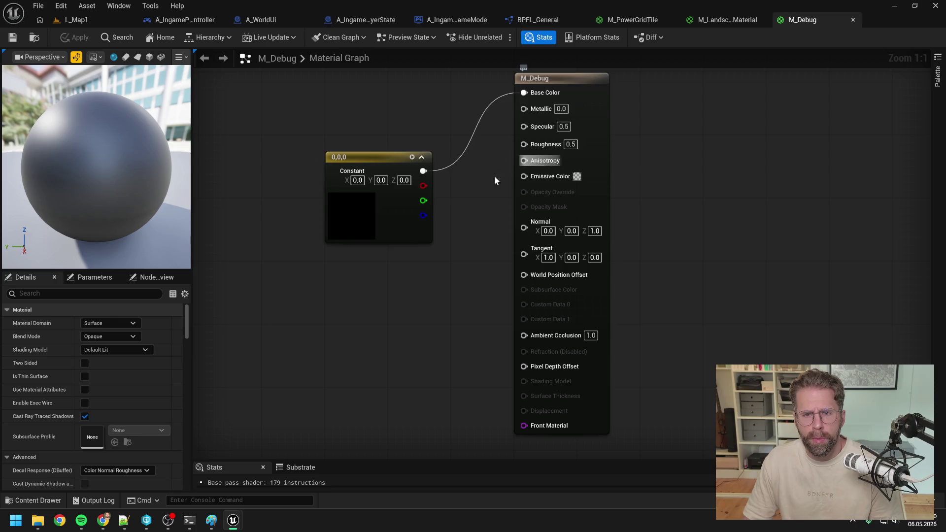
{"action": "left_click", "coordinate": [423, 179], "text": "alt"}
{"action": "mouse_move", "coordinate": [423, 174]}
{"action": "left_mouse_down"}
{"action": "mouse_move", "coordinate": [514, 187]}
{"action": "mouse_move", "coordinate": [522, 178]}
{"action": "left_mouse_up"}
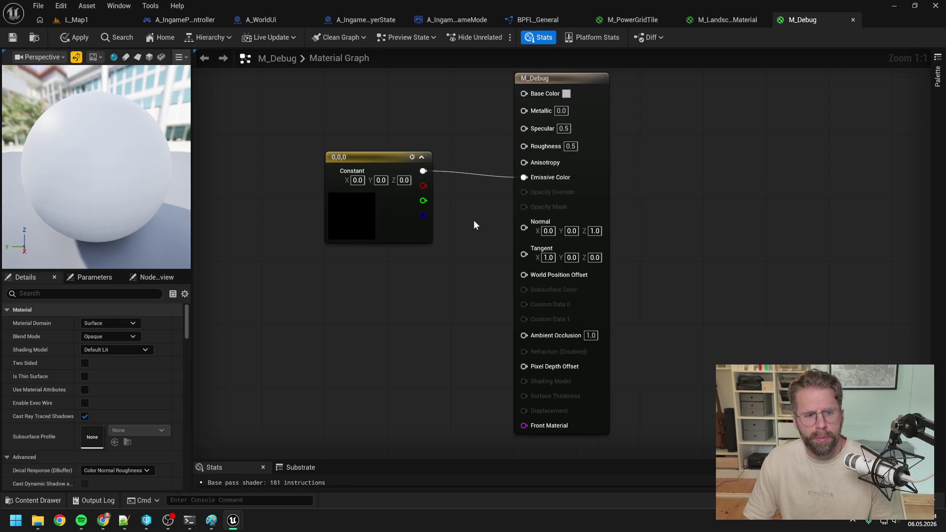
{"action": "left_click", "coordinate": [126, 350]}
{"action": "left_click", "coordinate": [115, 359]}
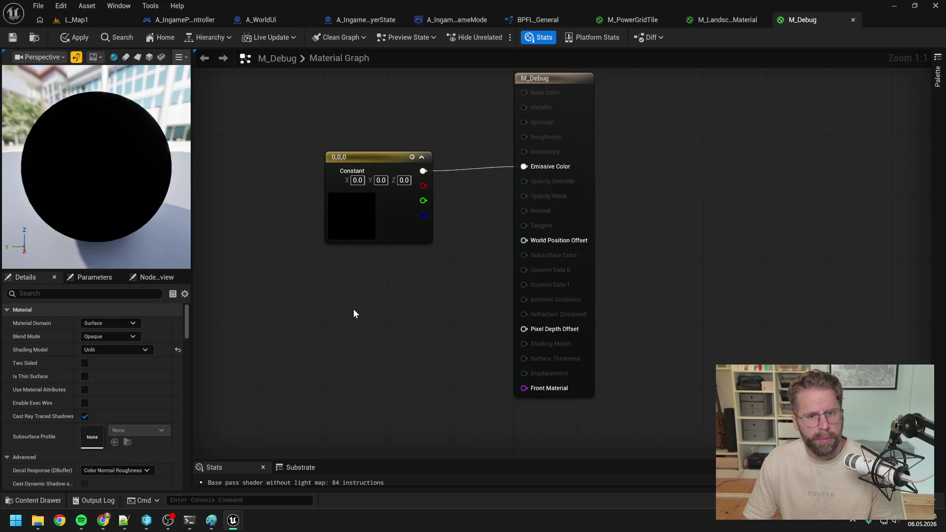
{"action": "left_click", "coordinate": [70, 38]}
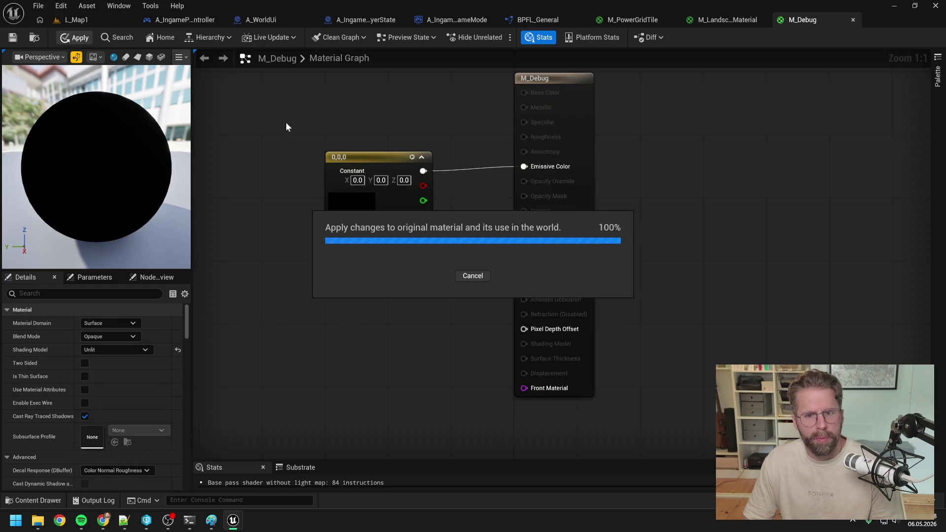
Step: Play-test L_Map1 again with the unlit M_Debug
{"action": "left_click", "coordinate": [76, 19]}
{"action": "left_click", "coordinate": [246, 38]}
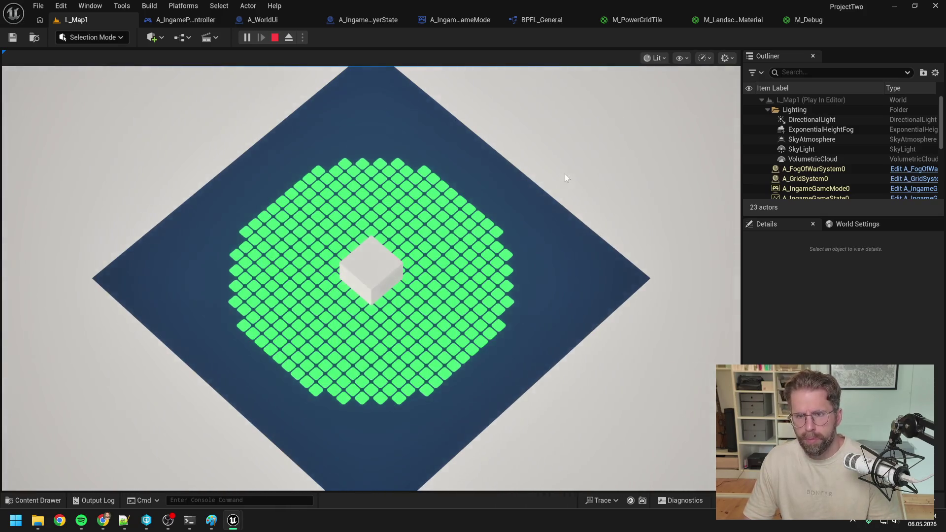
{"action": "left_click", "coordinate": [523, 293]}
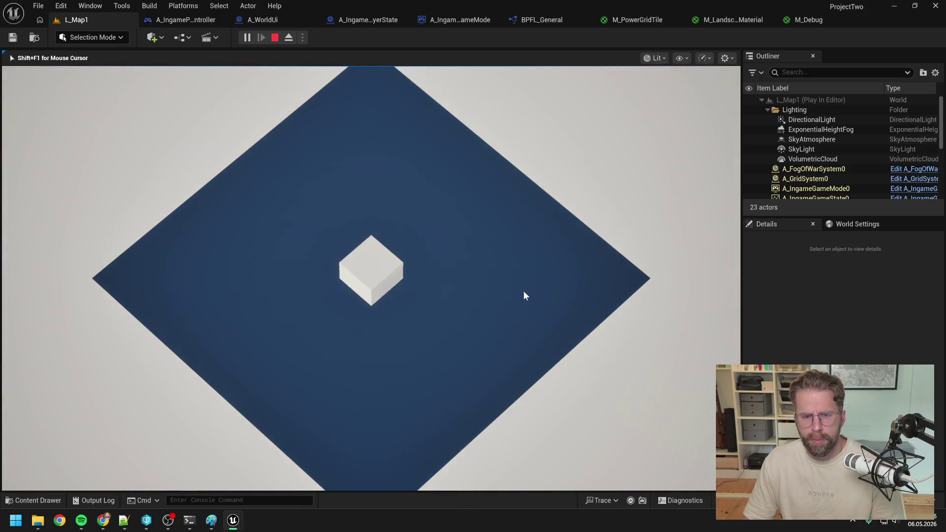
{"action": "key", "text": "Escape"}
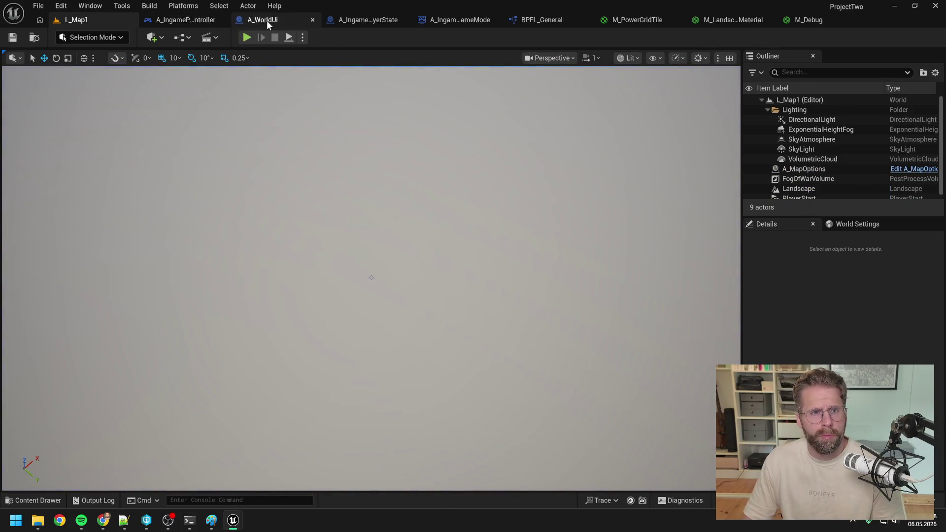
Step: Reset DebugPlane's material to WorldGridMaterial and check the building grid in play mode
{"action": "left_click", "coordinate": [267, 19]}
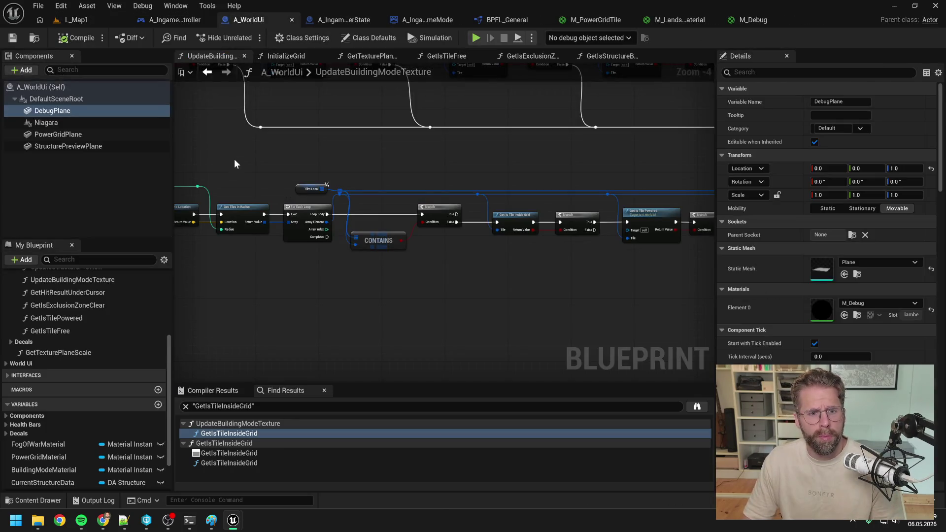
{"action": "left_click", "coordinate": [931, 310]}
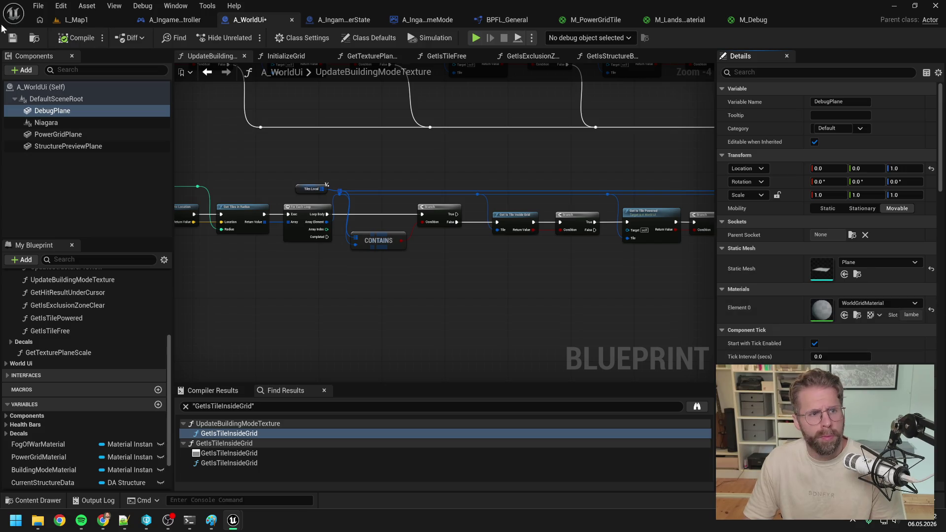
{"action": "left_click", "coordinate": [76, 20]}
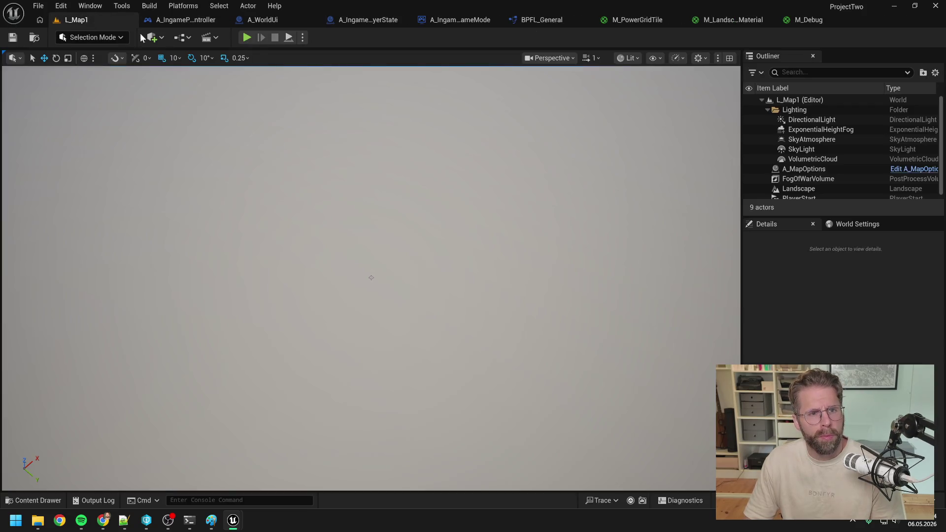
{"action": "key", "text": "alt+p"}
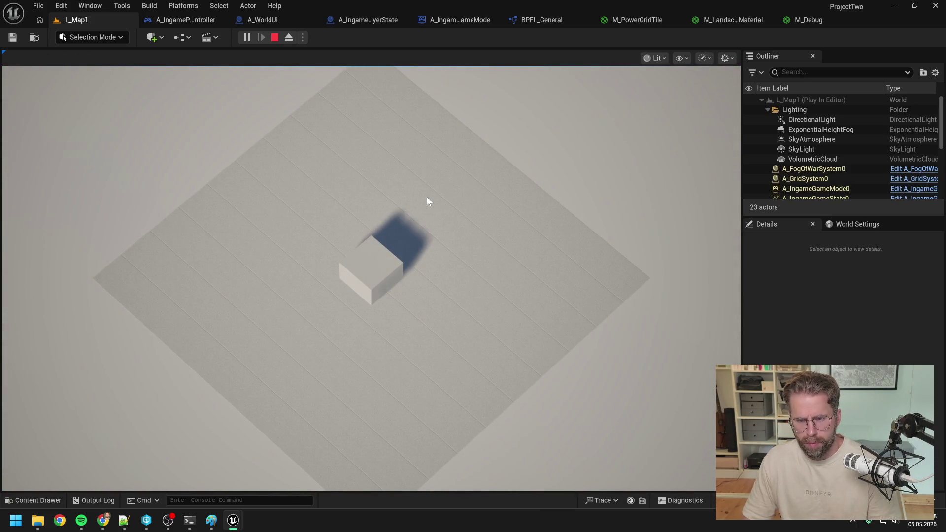
{"action": "key", "text": "s"}
{"action": "key", "text": "w"}
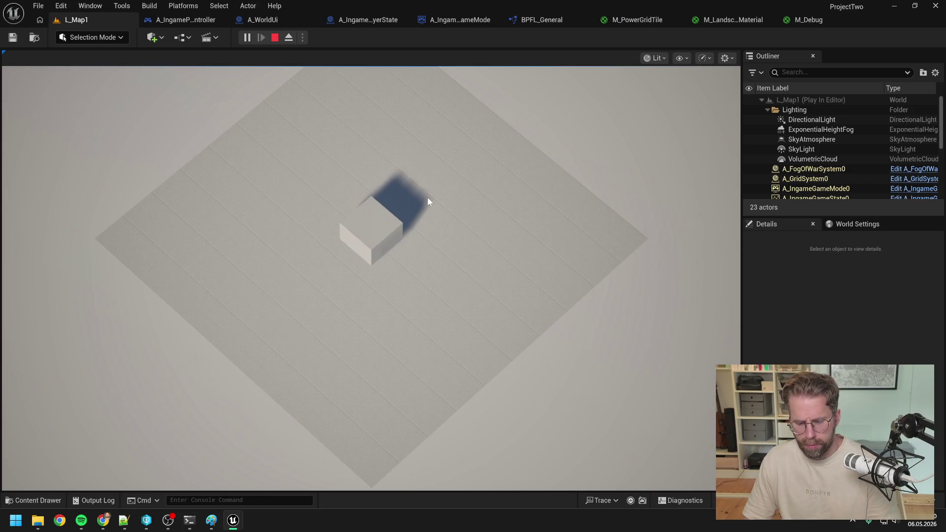
{"action": "left_click", "coordinate": [427, 197]}
{"action": "key", "text": "w"}
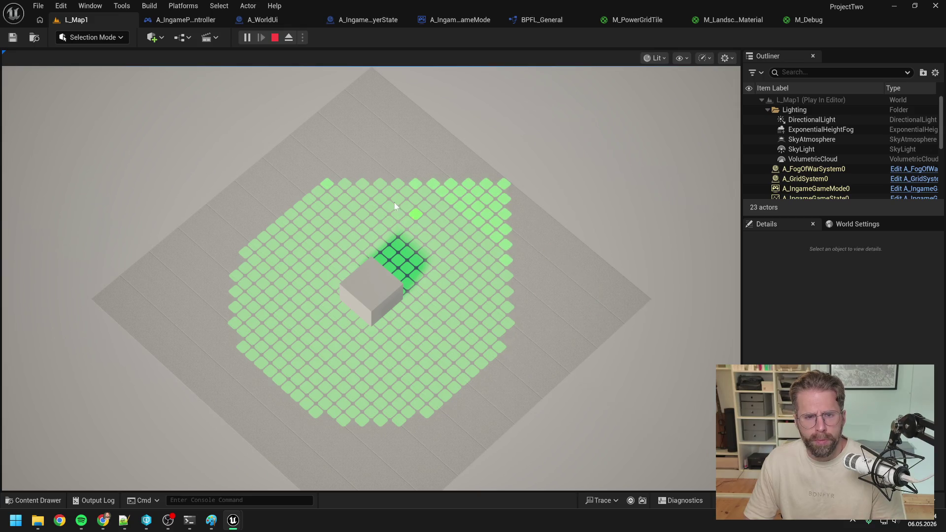
{"action": "key", "text": "Escape"}
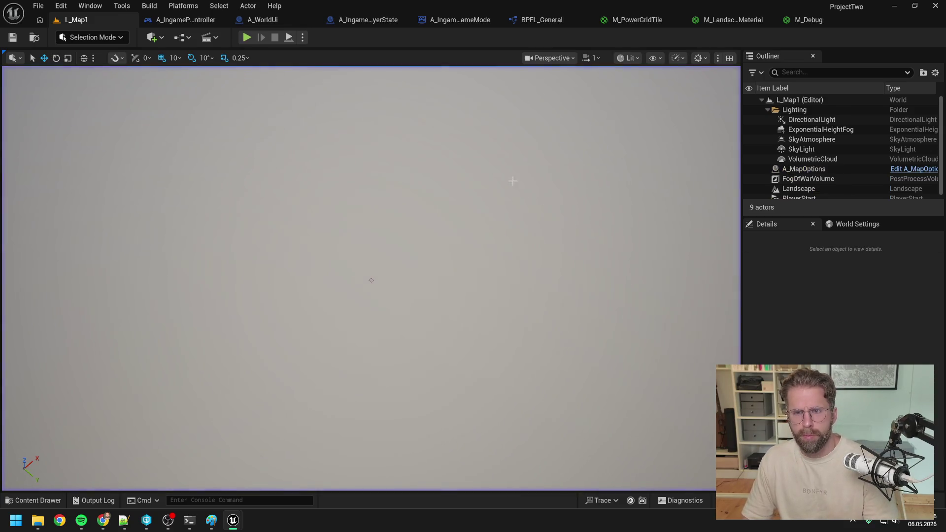
Step: Set DebugPlane's material to WorldGridMaterial_Low in A_WorldUi
{"action": "left_click", "coordinate": [268, 20]}
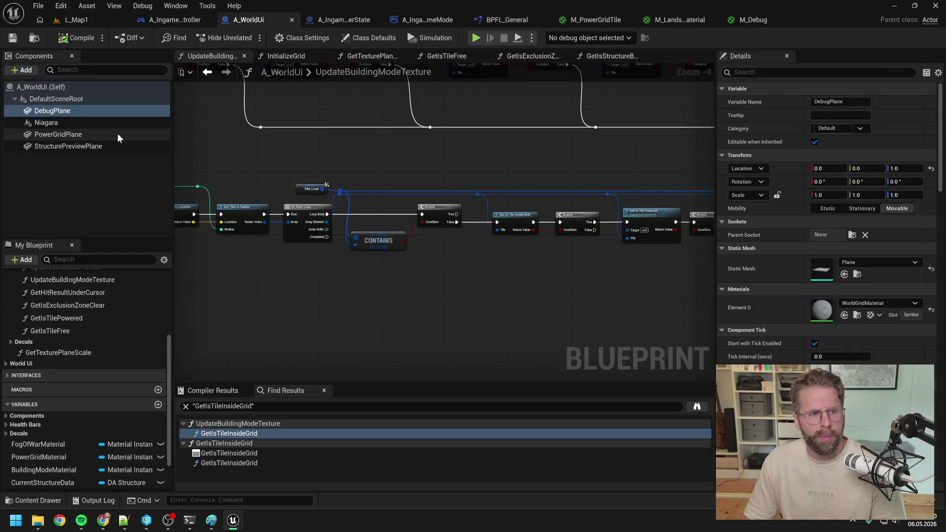
{"action": "left_click", "coordinate": [895, 301]}
{"action": "scroll", "coordinate": [887, 249], "scroll_direction": "up", "scroll_amount": 5}
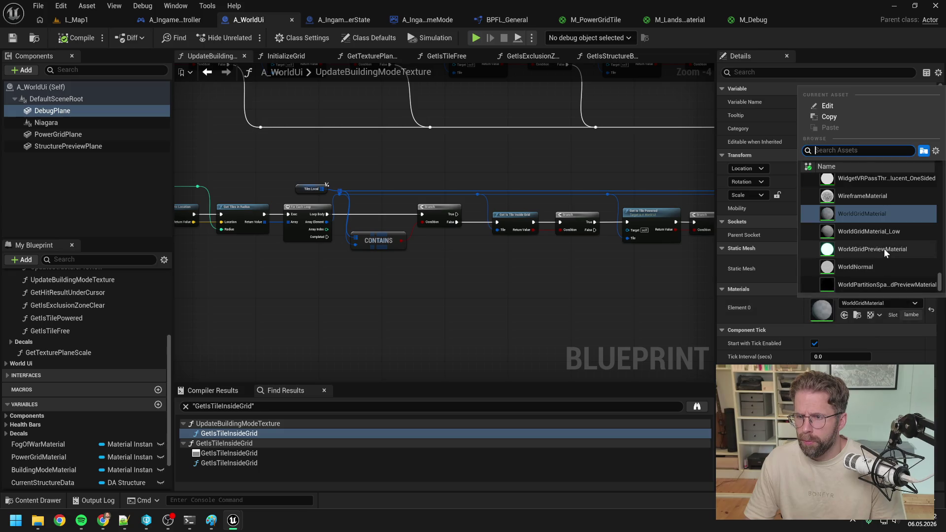
{"action": "scroll", "coordinate": [890, 242], "scroll_direction": "down", "scroll_amount": 2}
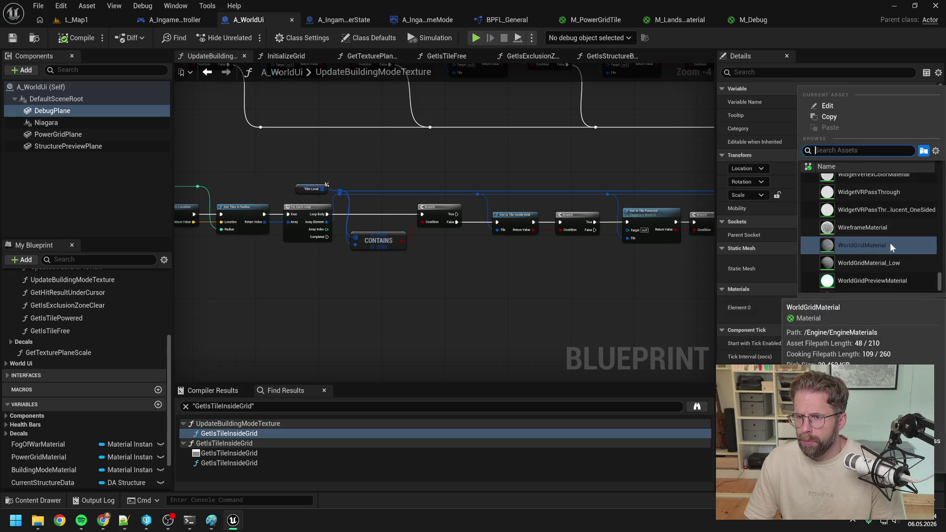
{"action": "left_click", "coordinate": [877, 261]}
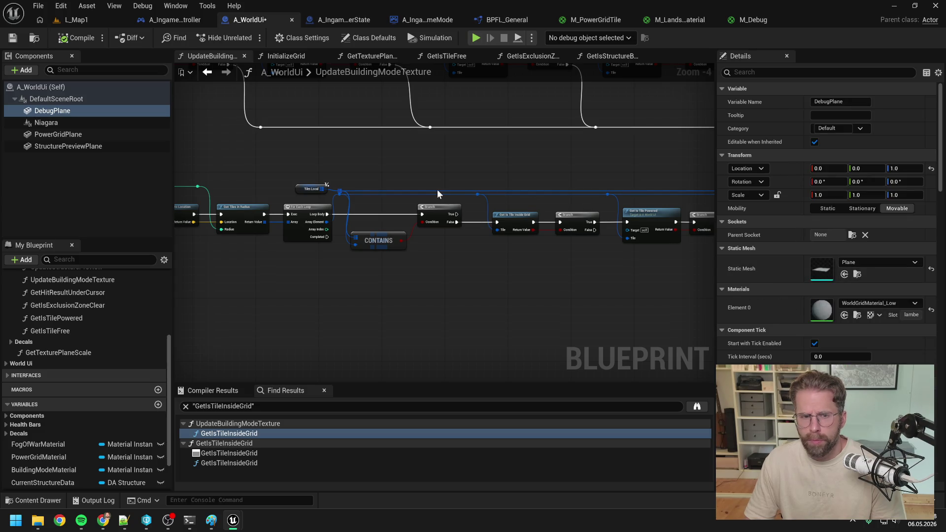
Step: Play-test L_Map1 again to check the building placement grid
{"action": "left_click", "coordinate": [77, 20]}
{"action": "left_click", "coordinate": [244, 37]}
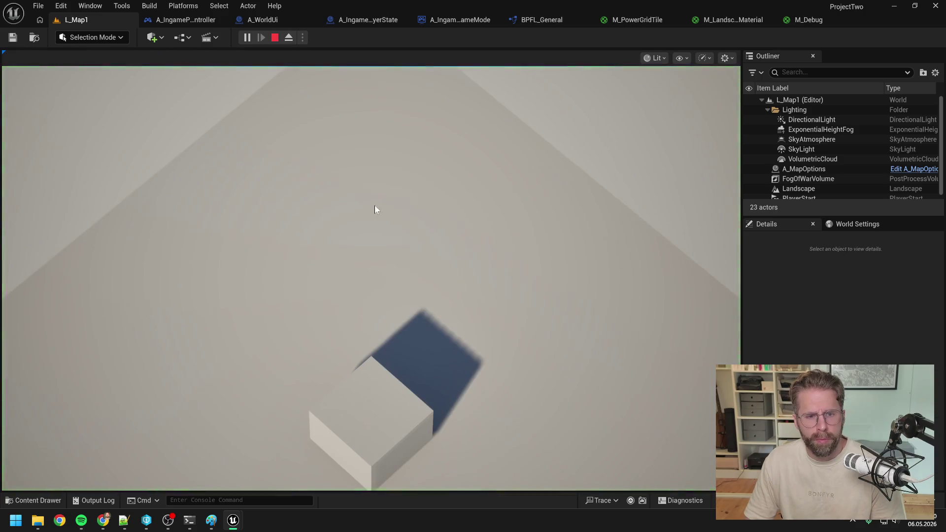
{"action": "left_click", "coordinate": [388, 241]}
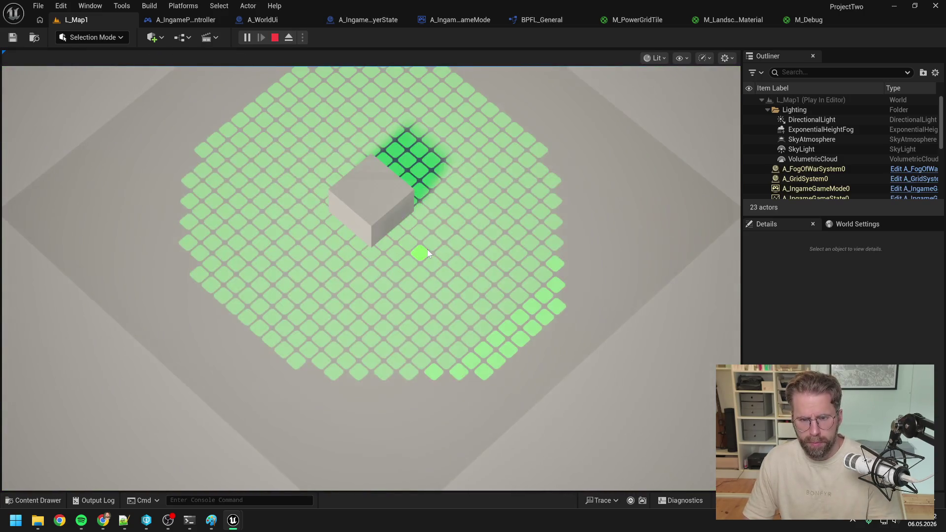
{"action": "key", "text": "w"}
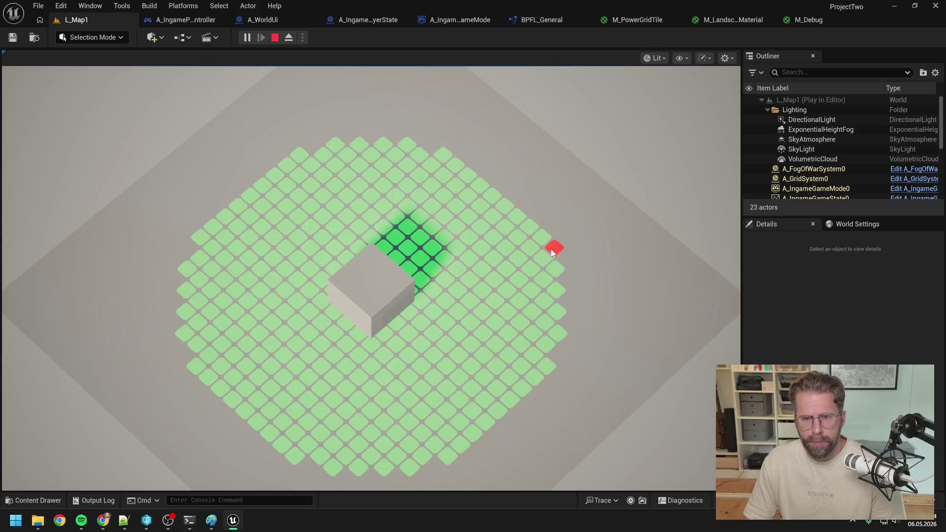
{"action": "key", "text": "Escape"}
Step: Close the M_Debug material editor and reopen the Content Drawer's debug search results
{"action": "key", "text": "ctrl+space"}
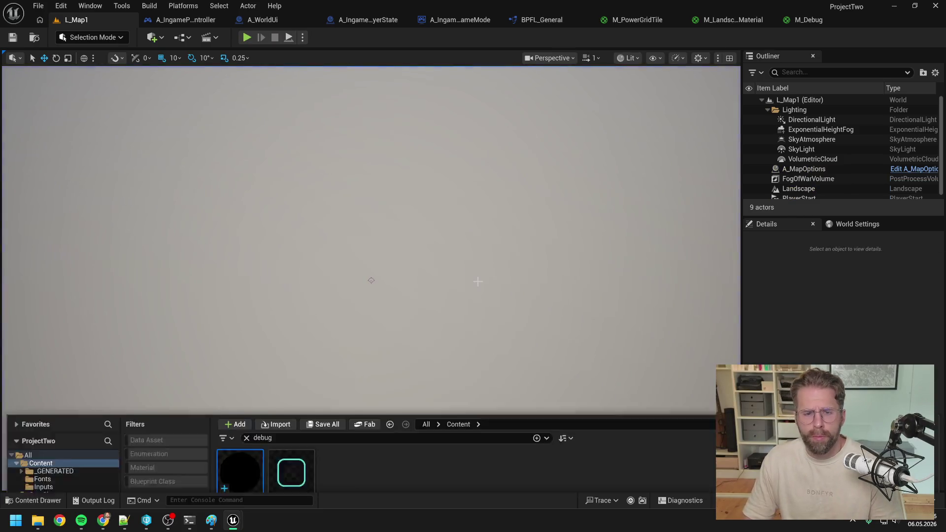
{"action": "left_click", "coordinate": [879, 19]}
{"action": "key", "text": "ctrl+space"}
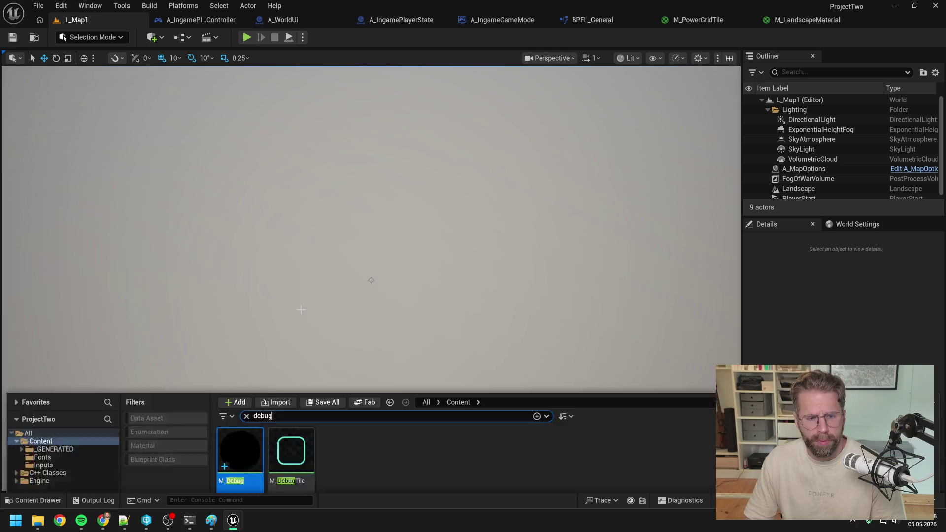
Step: Delete the M_Debug material from the Content Drawer
{"action": "right_click", "coordinate": [240, 303]}
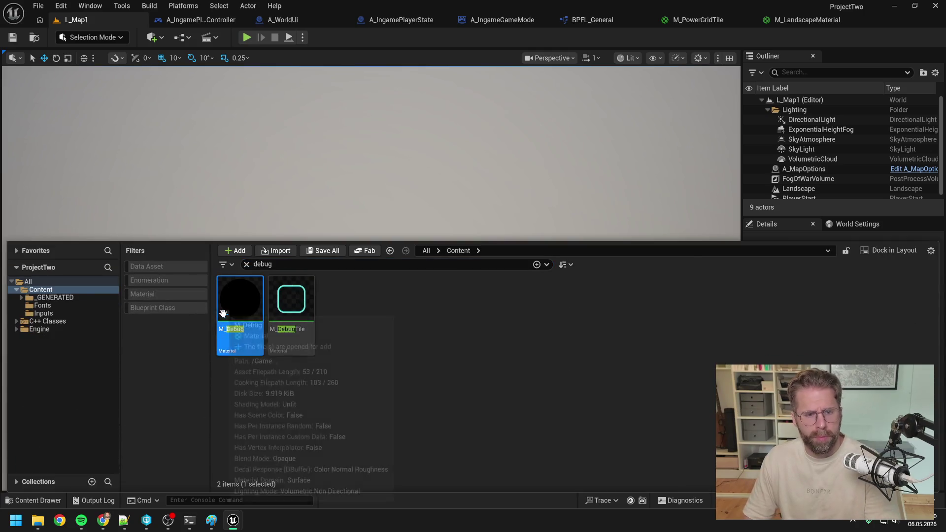
{"action": "left_click", "coordinate": [341, 362]}
{"action": "left_click", "coordinate": [365, 419]}
Step: Play L_Map1, place six buildings around the grid, then exit placement and stop
{"action": "left_click", "coordinate": [246, 36]}
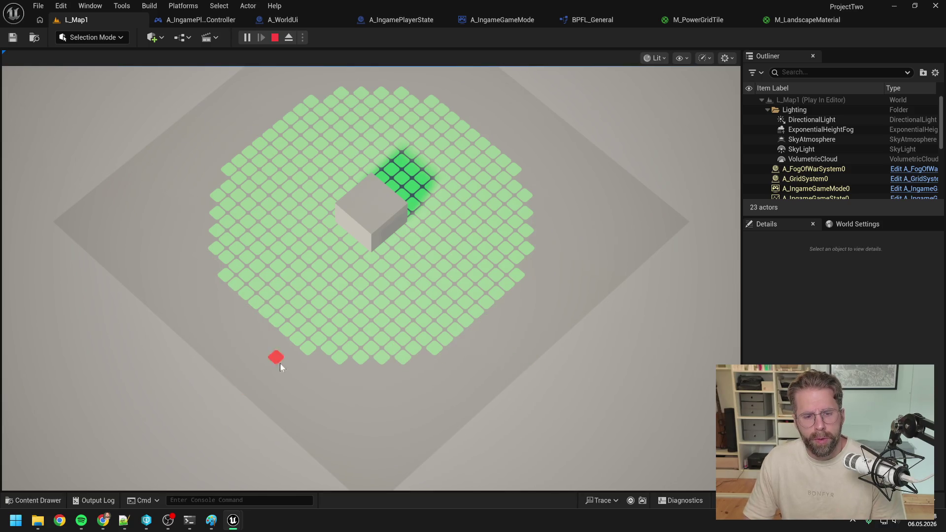
{"action": "left_click", "coordinate": [436, 347]}
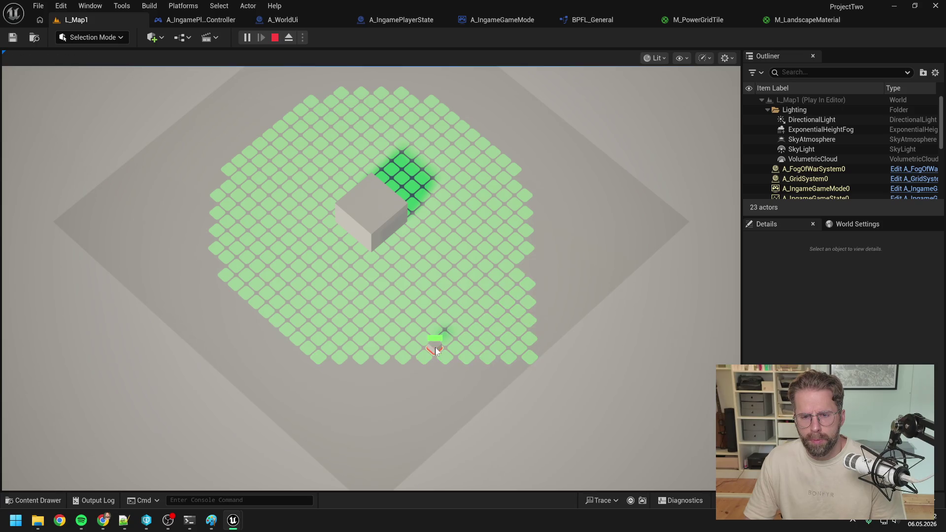
{"action": "left_click", "coordinate": [527, 249]}
{"action": "key", "text": "w"}
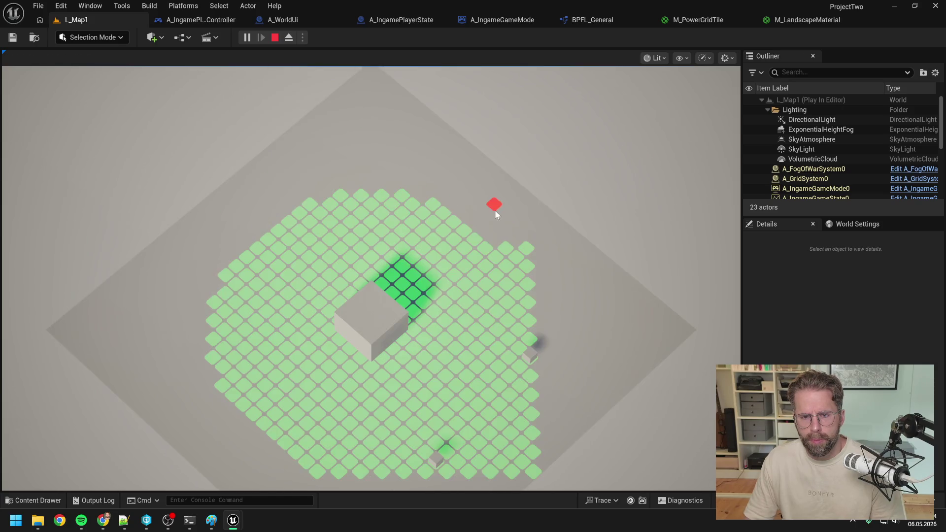
{"action": "left_click", "coordinate": [479, 238]}
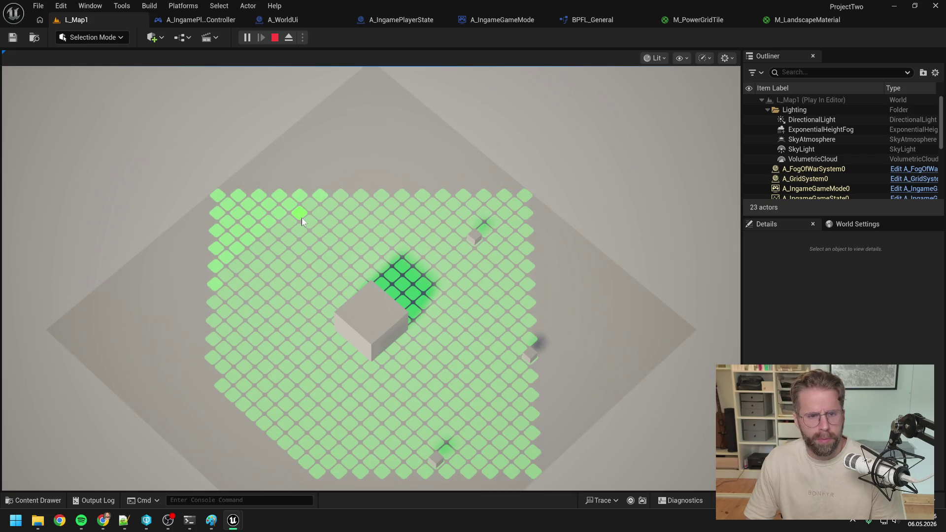
{"action": "left_click", "coordinate": [302, 218]}
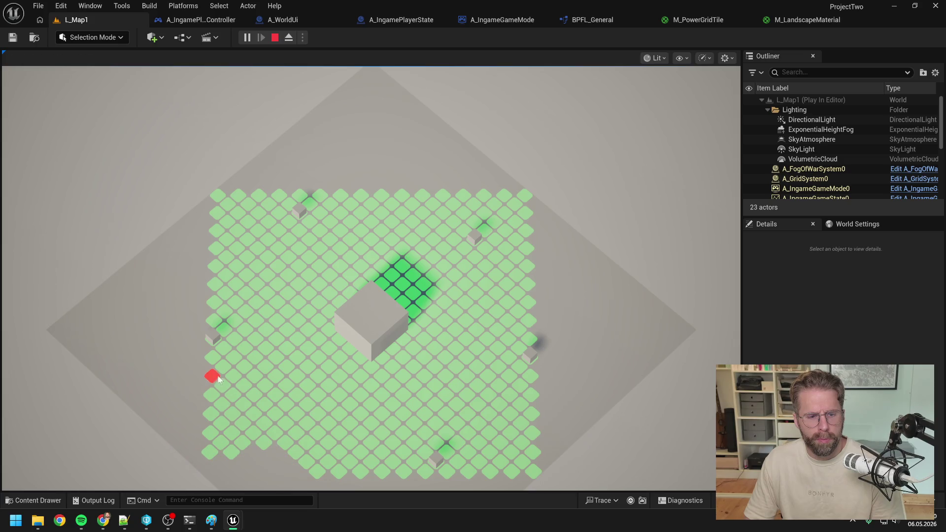
{"action": "left_click", "coordinate": [231, 448]}
{"action": "key", "text": "s"}
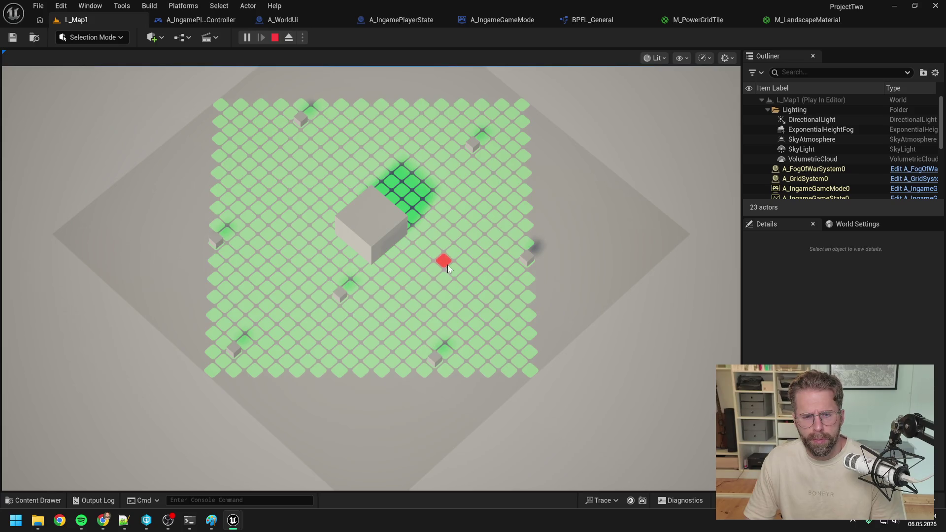
{"action": "left_click", "coordinate": [382, 173]}
{"action": "scroll", "coordinate": [591, 315], "scroll_direction": "down", "scroll_amount": 3}
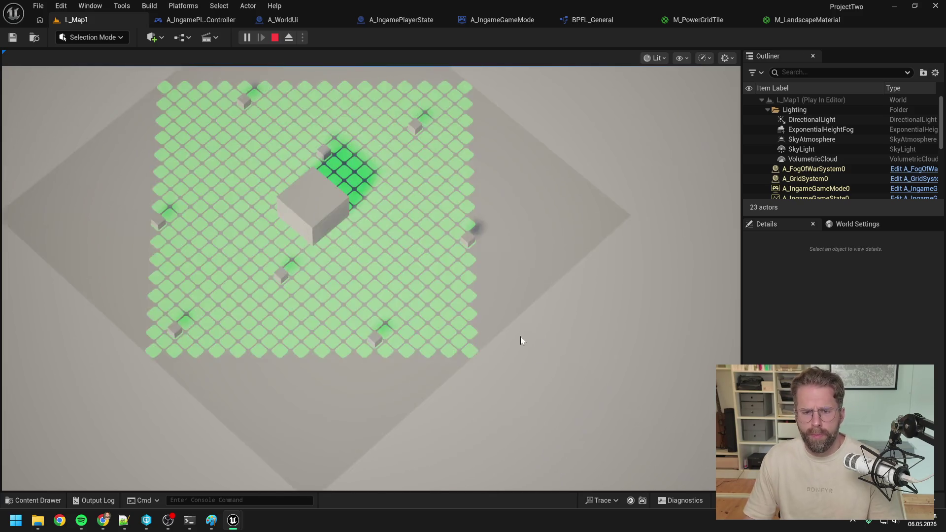
{"action": "right_click", "coordinate": [489, 320]}
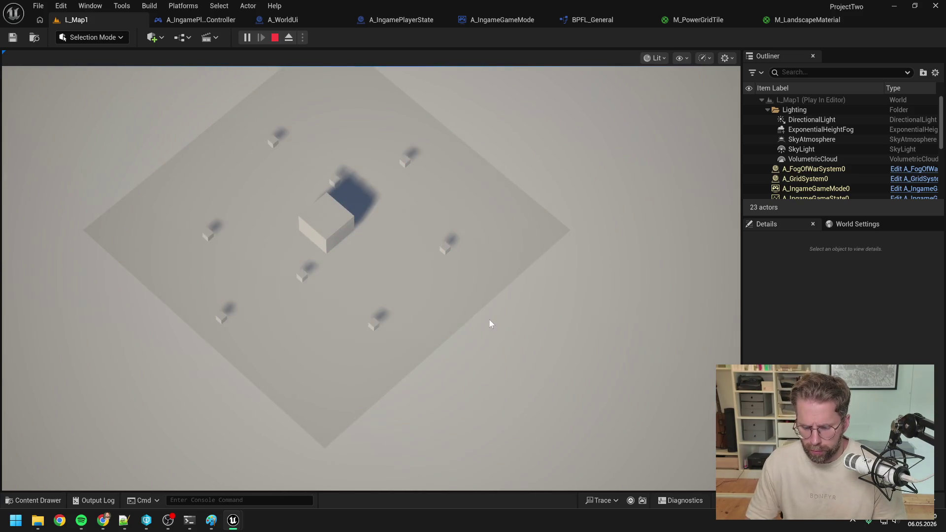
{"action": "key", "text": "Escape"}
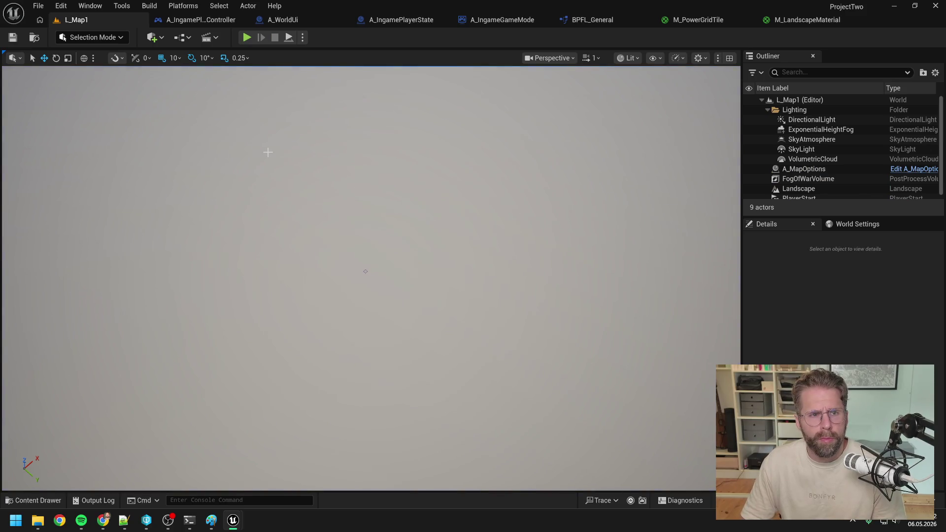
Step: Search the content for 'map op' and open the A_MapOptions blueprint
{"action": "key", "text": "ctrl+space"}
{"action": "type", "text": "map op"}
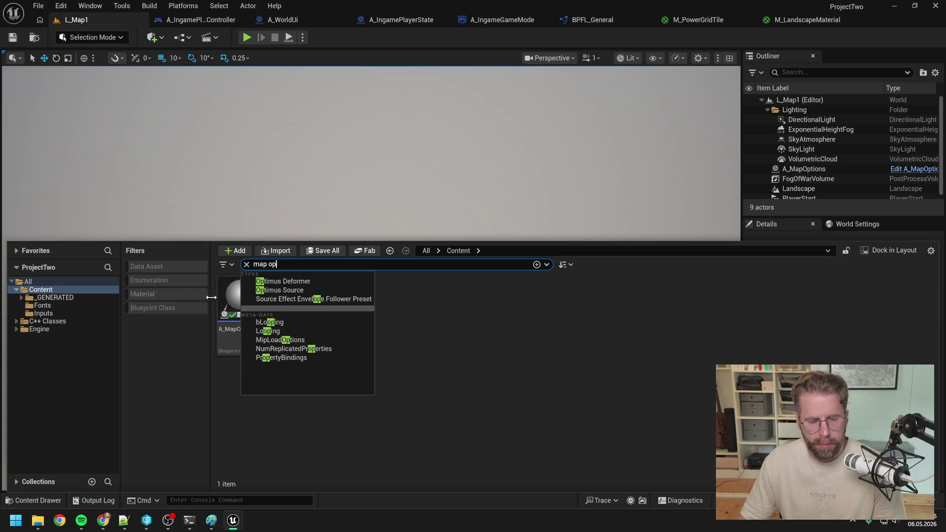
{"action": "double_click", "coordinate": [229, 298]}
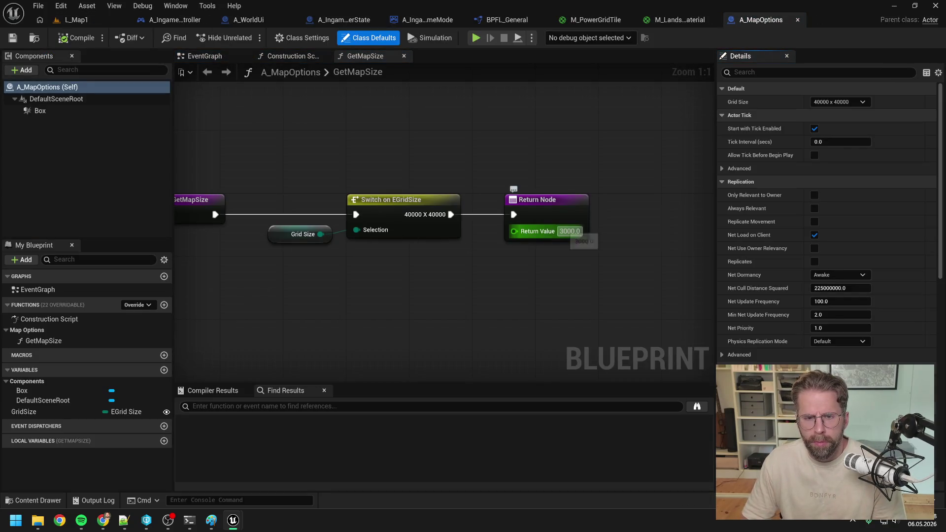
Step: Change GetMapSize's return value from 3000 to 40000, compile A_MapOptions, and play L_Map1
{"action": "left_click", "coordinate": [570, 231]}
{"action": "type", "text": "40000"}
{"action": "key", "text": "Return"}
{"action": "left_click", "coordinate": [76, 41]}
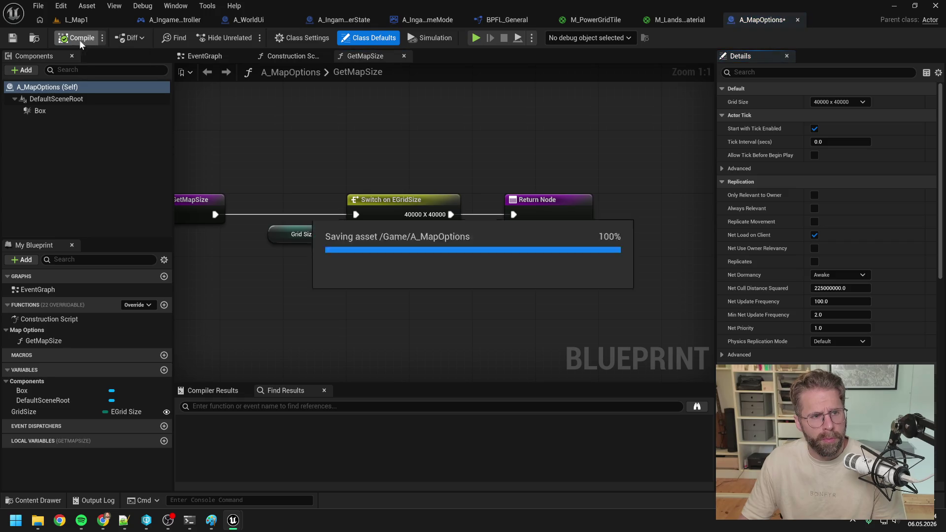
{"action": "left_click", "coordinate": [88, 19]}
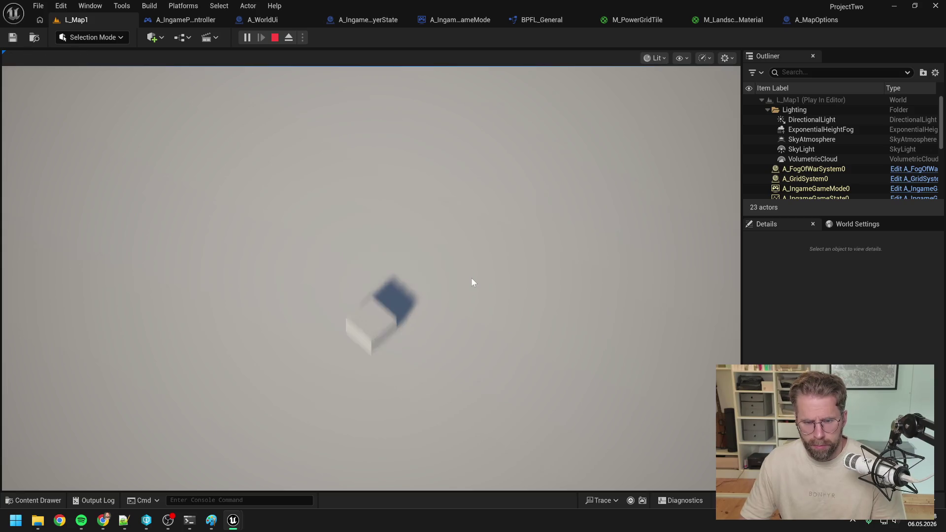
Step: Bring up the building grid and place five buildings to the right of the cube
{"action": "key", "text": "b"}
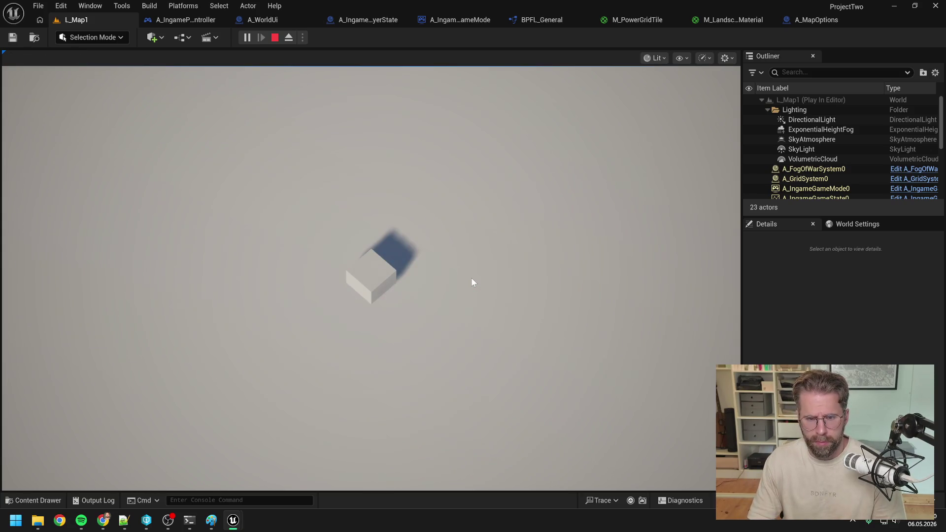
{"action": "left_click", "coordinate": [476, 289]}
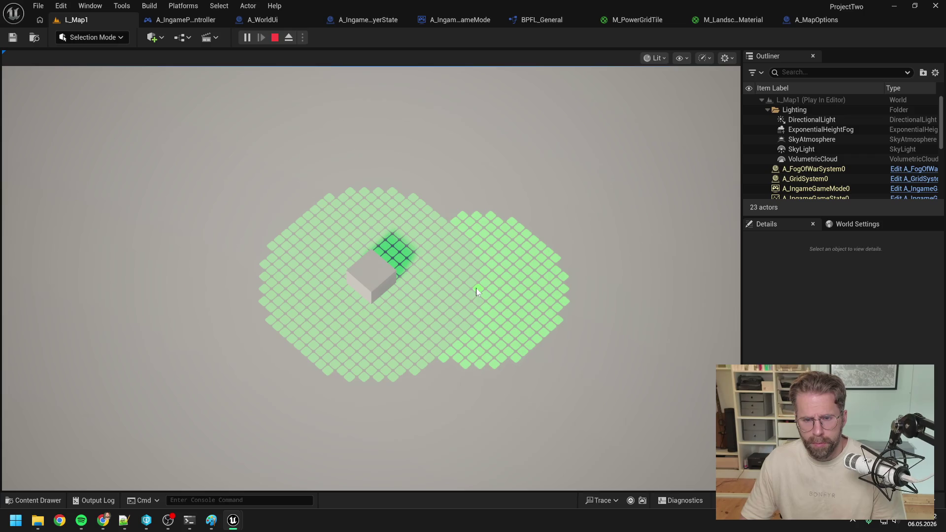
{"action": "left_click", "coordinate": [440, 286]}
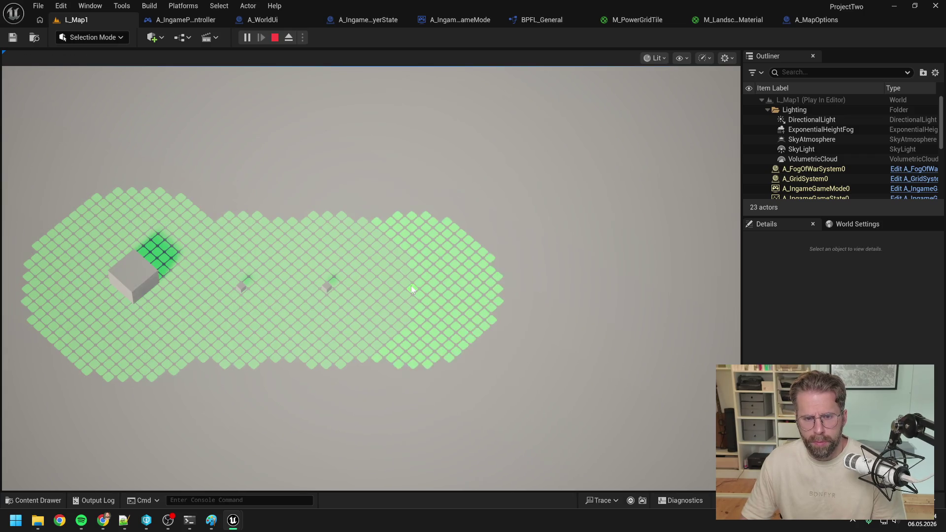
{"action": "left_click", "coordinate": [409, 285]}
{"action": "left_click", "coordinate": [486, 285]}
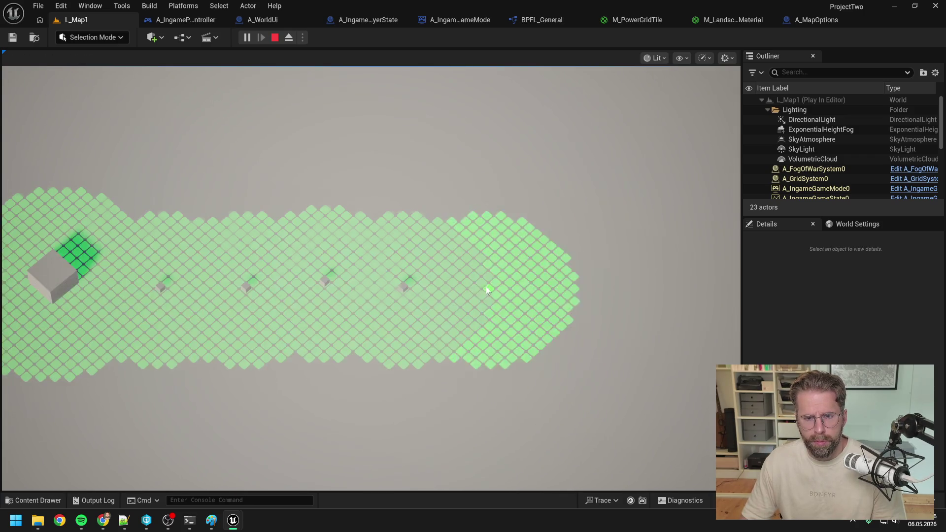
{"action": "left_click", "coordinate": [489, 289]}
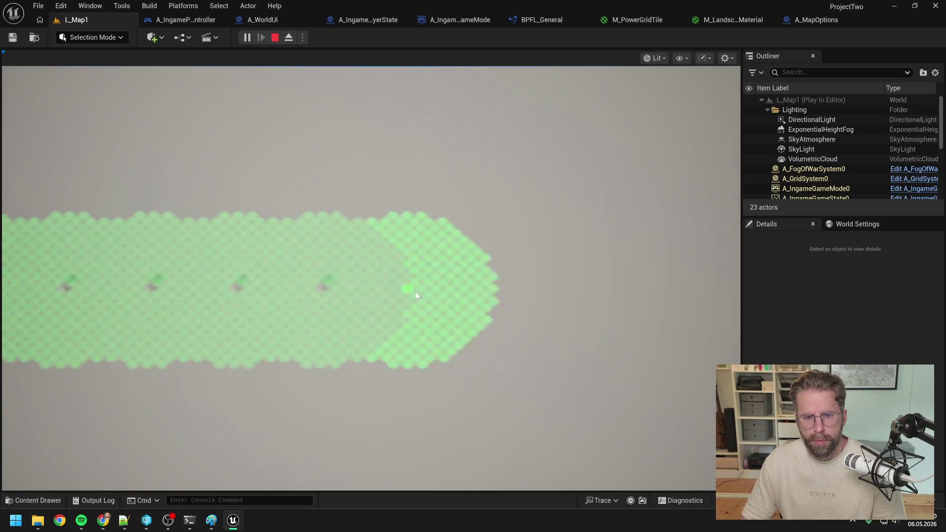
Step: Pan across the map and place buildings at the grid's right end and further up
{"action": "key", "text": "a"}
{"action": "key", "text": "d"}
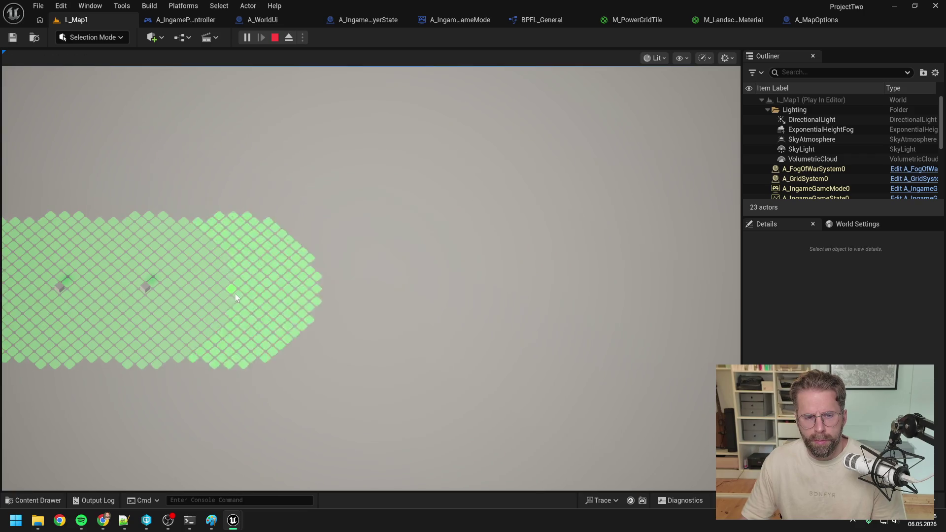
{"action": "left_click", "coordinate": [229, 294]}
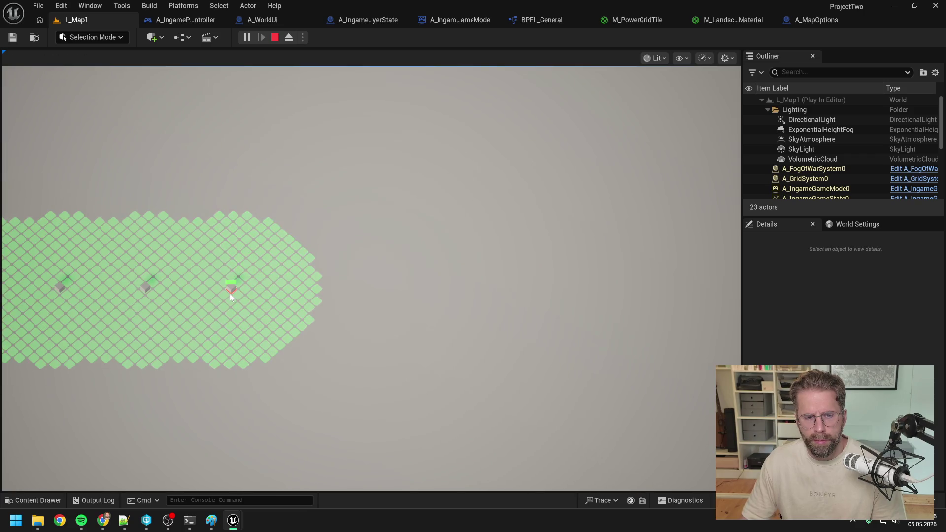
{"action": "left_click", "coordinate": [312, 294]}
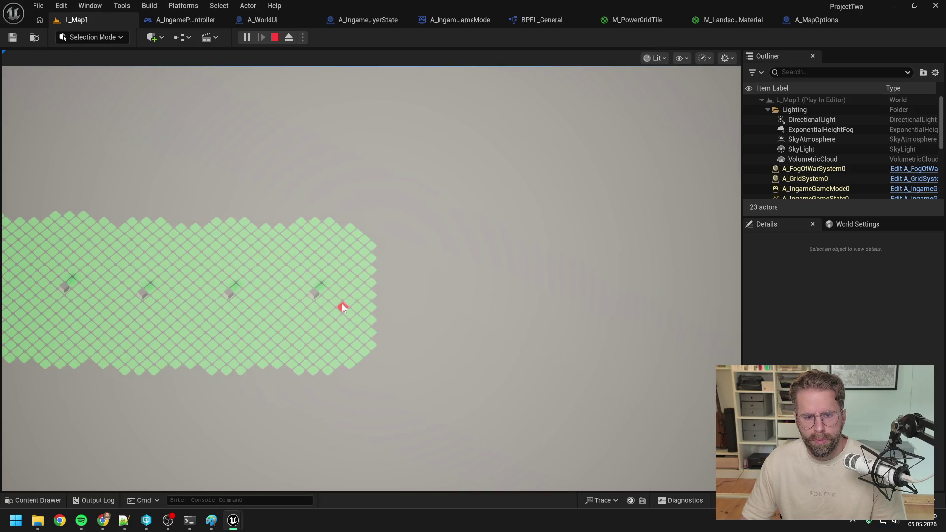
{"action": "key", "text": "s"}
{"action": "left_click", "coordinate": [342, 228]}
{"action": "key", "text": "s"}
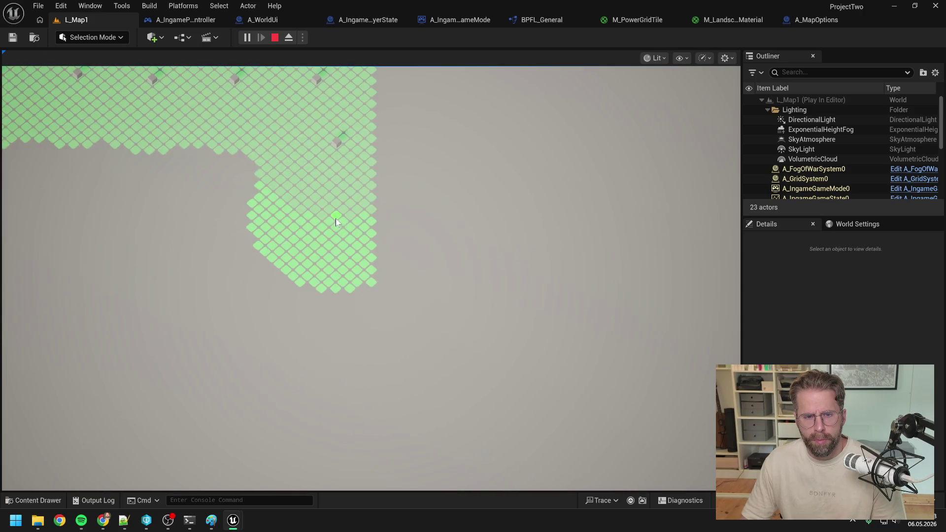
{"action": "key", "text": "s"}
{"action": "key", "text": "a"}
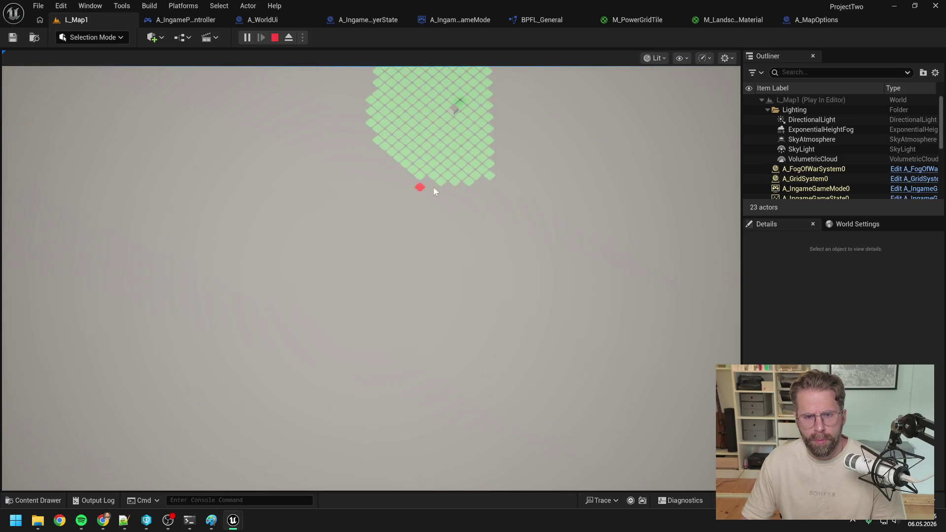
{"action": "key", "text": "w"}
{"action": "key", "text": "s"}
{"action": "key", "text": "w"}
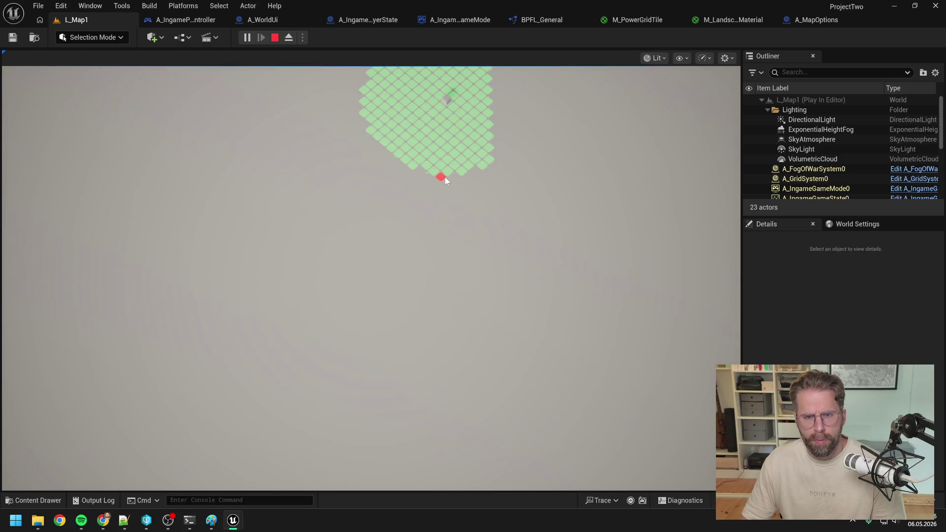
{"action": "left_click", "coordinate": [436, 180]}
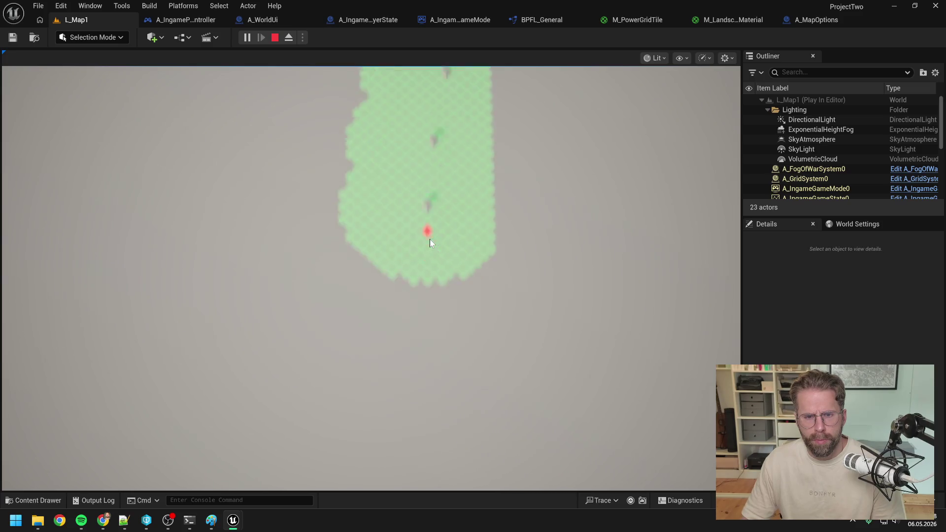
Step: Place buildings near the lower grid edge and left of the row, then stop playing
{"action": "key", "text": "w"}
{"action": "key", "text": "s"}
{"action": "key", "text": "w"}
{"action": "key", "text": "s"}
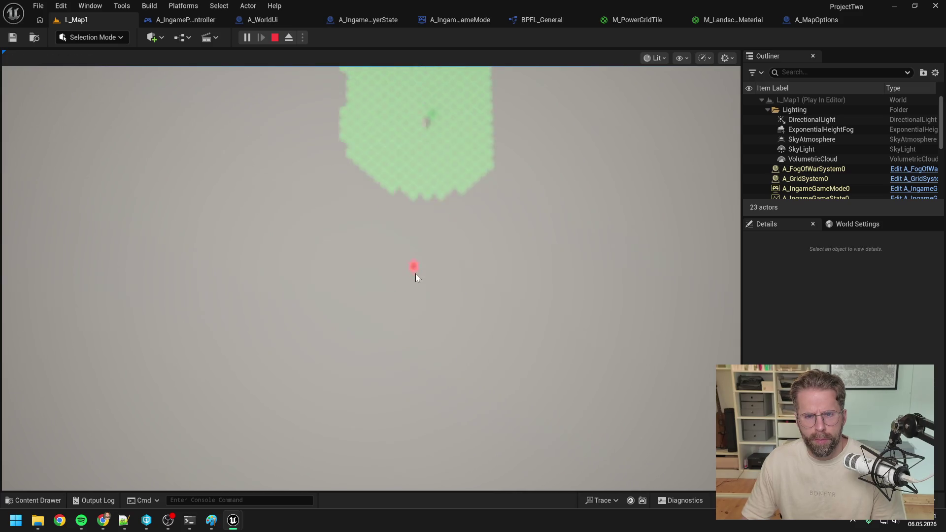
{"action": "key", "text": "w"}
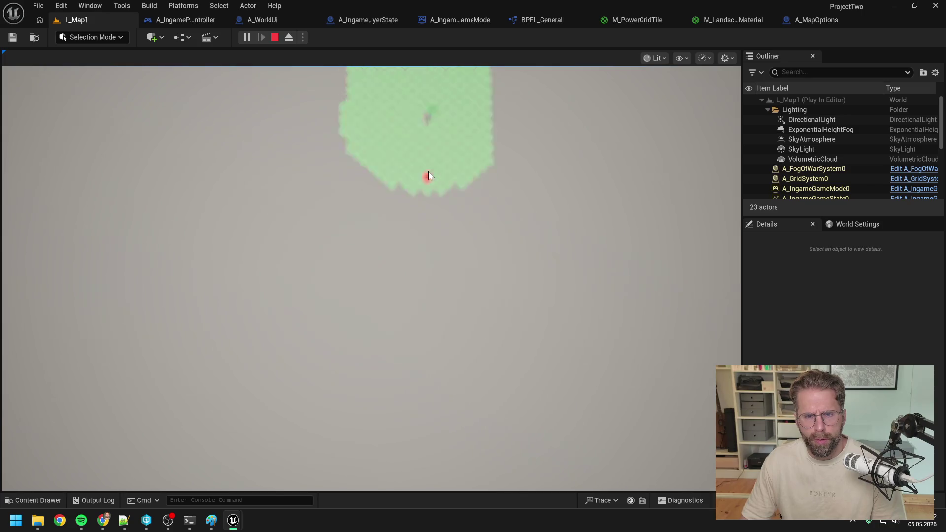
{"action": "key", "text": "w"}
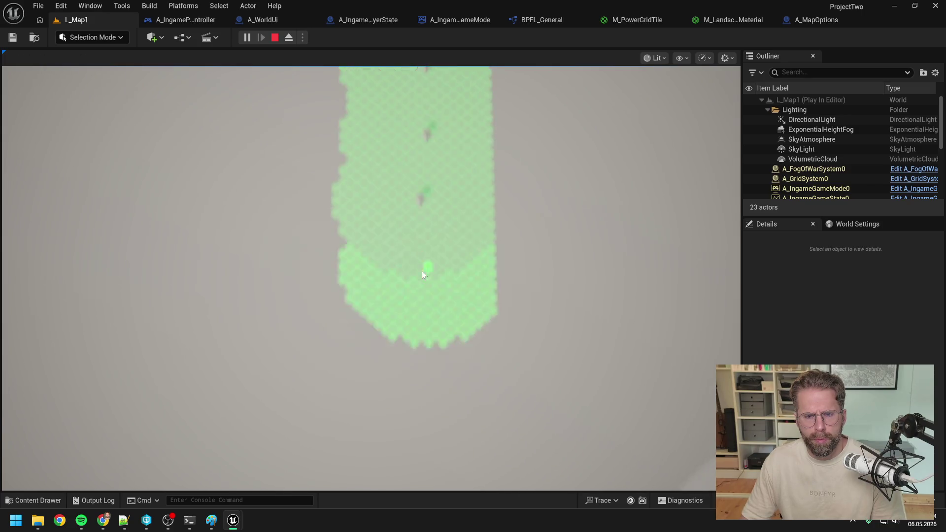
{"action": "key", "text": "s"}
{"action": "key", "text": "w"}
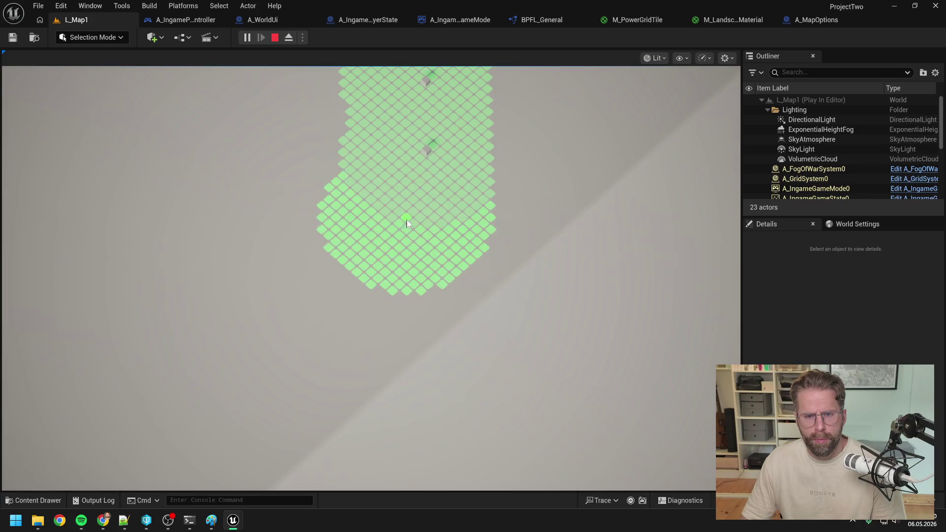
{"action": "left_click", "coordinate": [471, 209]}
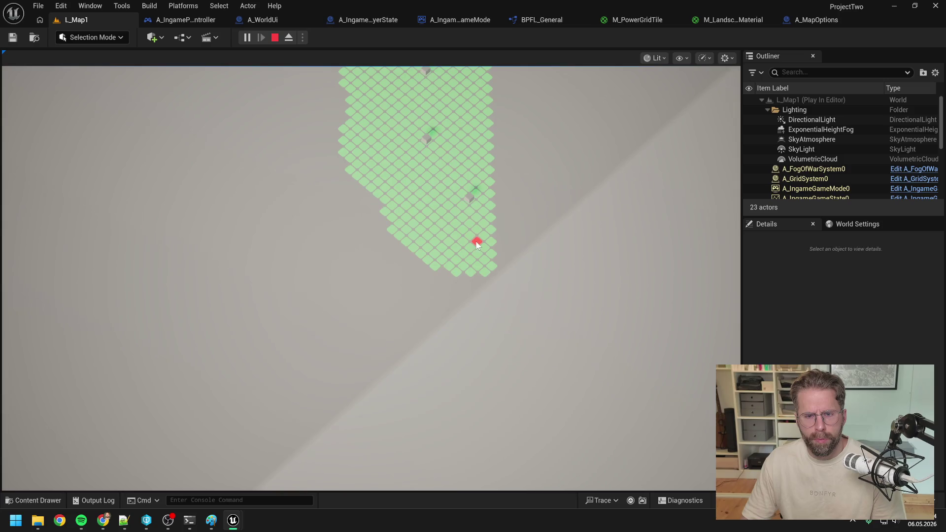
{"action": "key", "text": "a"}
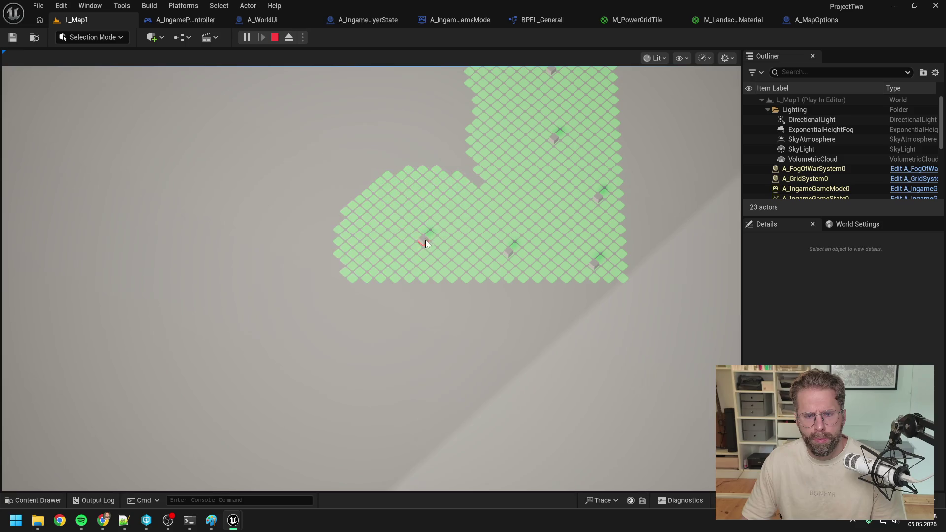
{"action": "key", "text": "a"}
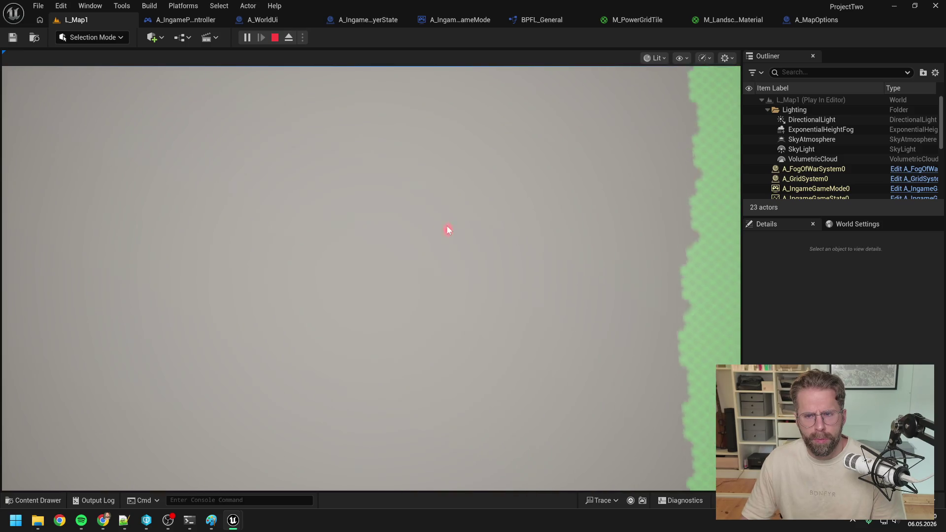
{"action": "key", "text": "w"}
{"action": "key", "text": "a"}
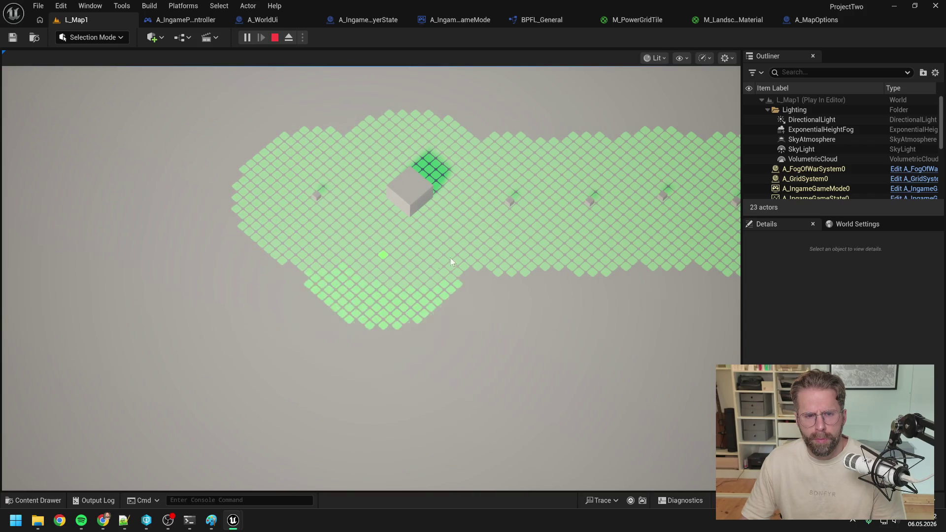
{"action": "left_click", "coordinate": [518, 265]}
{"action": "key", "text": "Escape"}
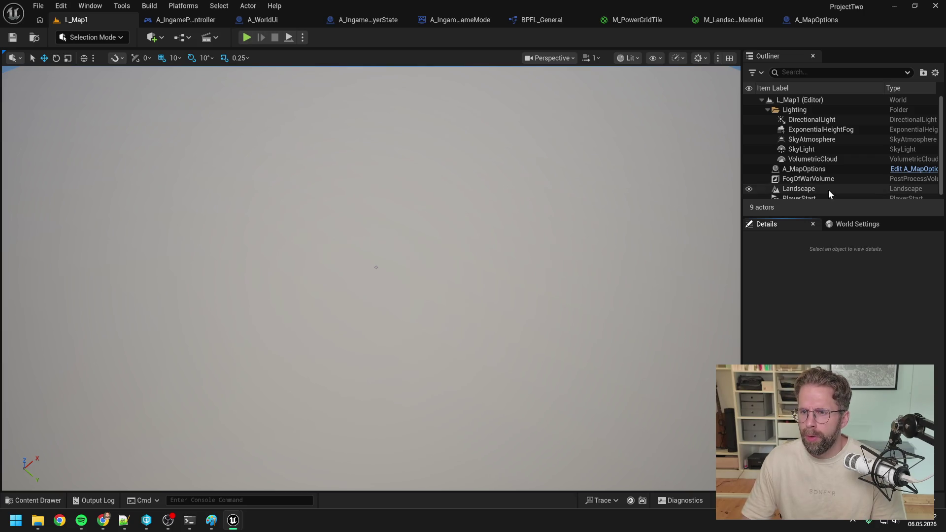
Step: Find the FogOfWarVolume's 'enab' property in Details to enable its fog rendering
{"action": "left_click", "coordinate": [822, 179]}
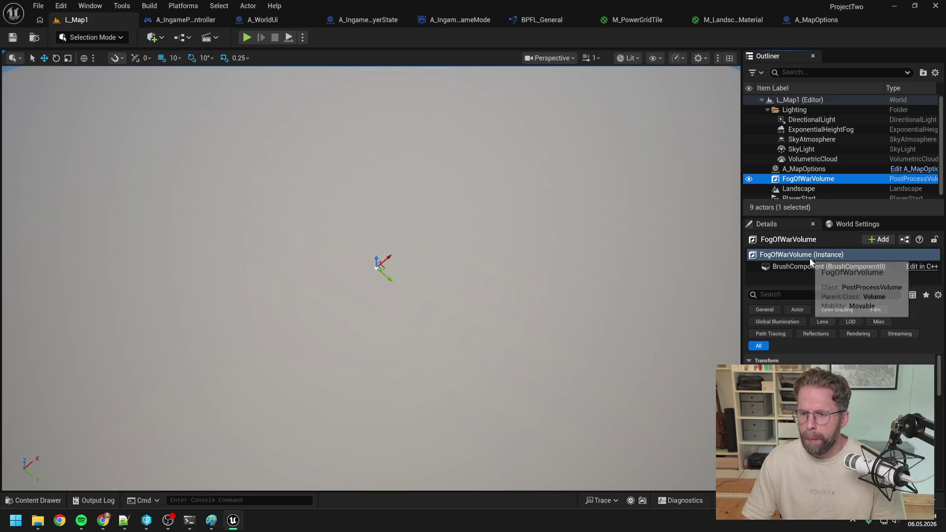
{"action": "left_click", "coordinate": [813, 295]}
{"action": "type", "text": "enab"}
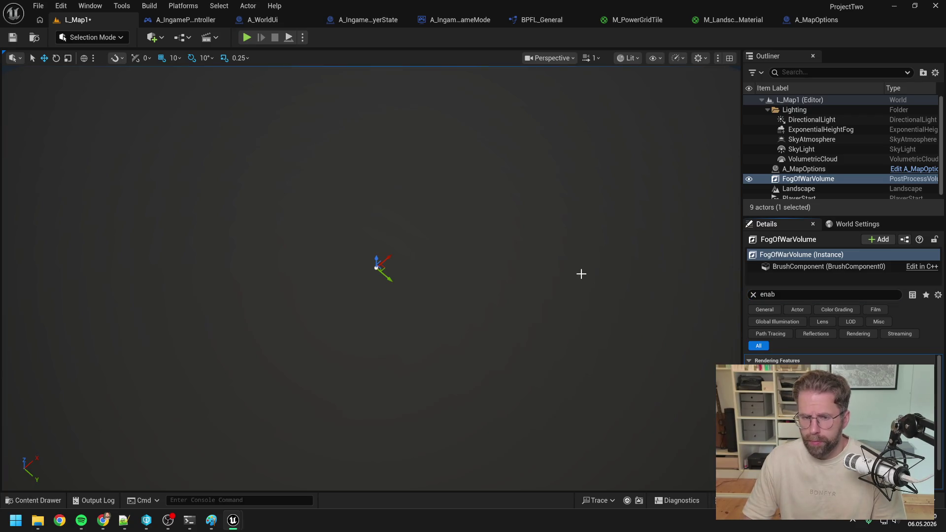
Step: Save L_Map1 and start play mode with the fog of war active
{"action": "key", "text": "ctrl+s"}
{"action": "left_click", "coordinate": [494, 371]}
{"action": "left_click", "coordinate": [248, 37]}
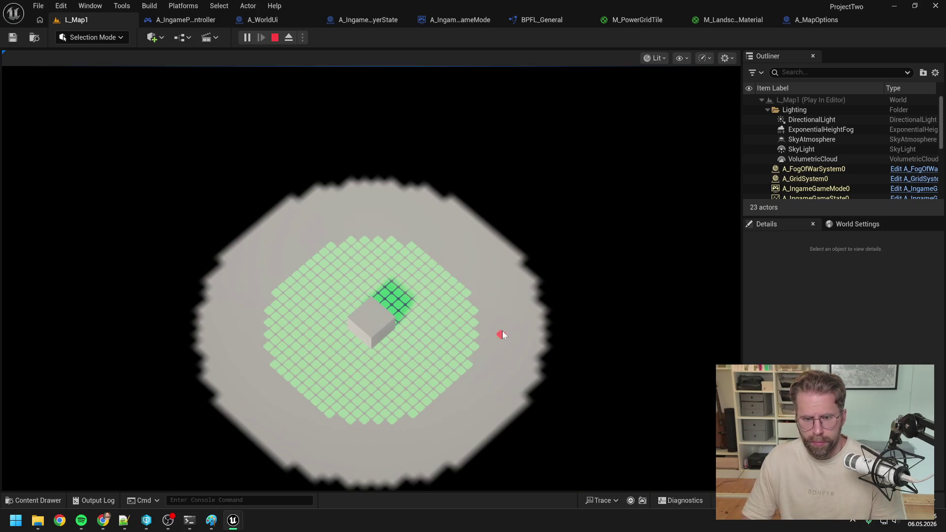
Step: Place eight buildings around the map, uncovering the black fog on each side
{"action": "left_click", "coordinate": [473, 322]}
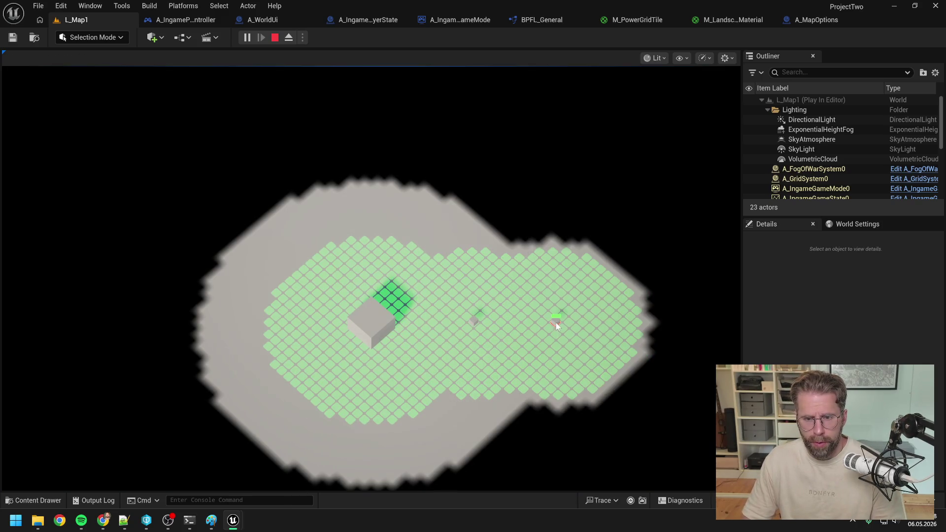
{"action": "left_click", "coordinate": [376, 241]}
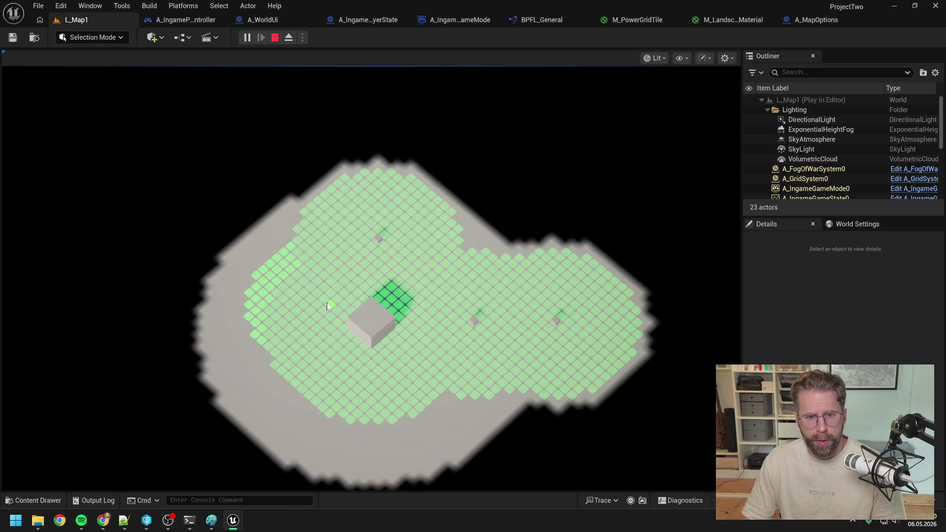
{"action": "left_click", "coordinate": [378, 172]}
{"action": "left_click", "coordinate": [274, 292]}
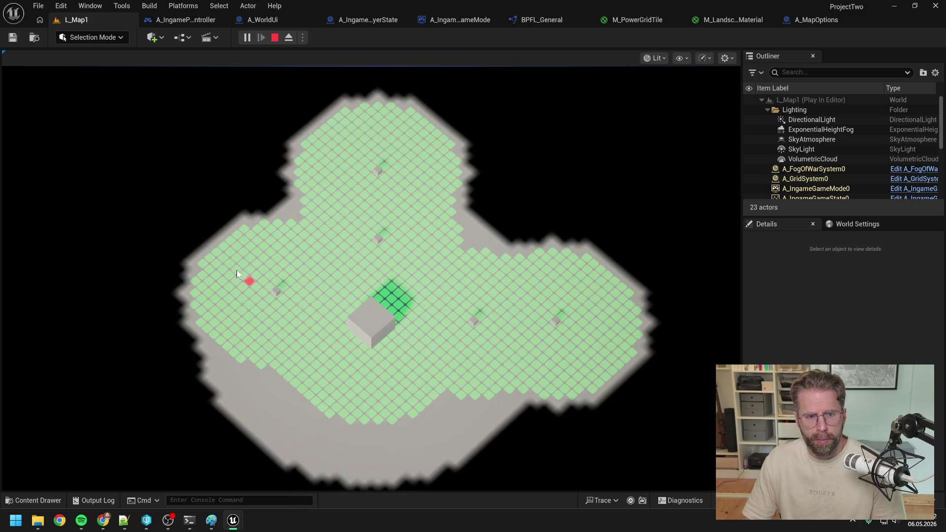
{"action": "left_click", "coordinate": [202, 263]}
{"action": "left_click", "coordinate": [310, 404]}
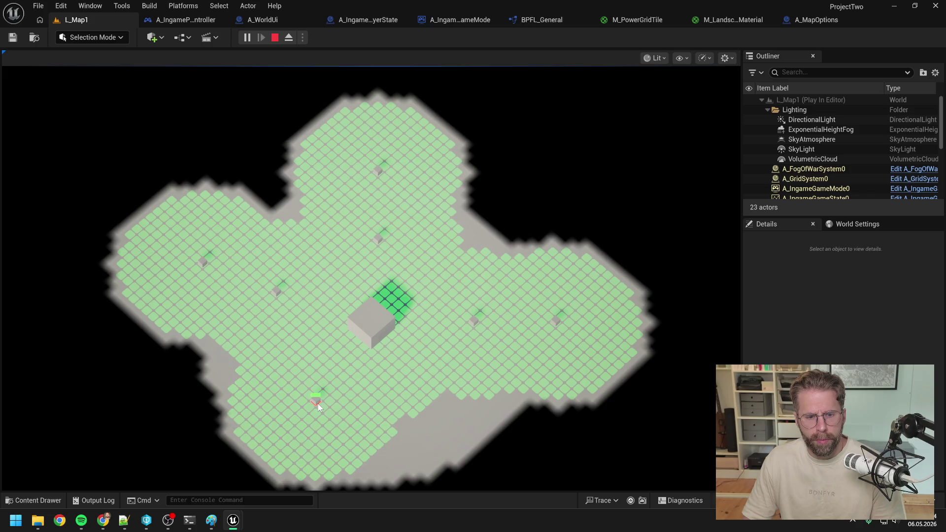
{"action": "key", "text": "s"}
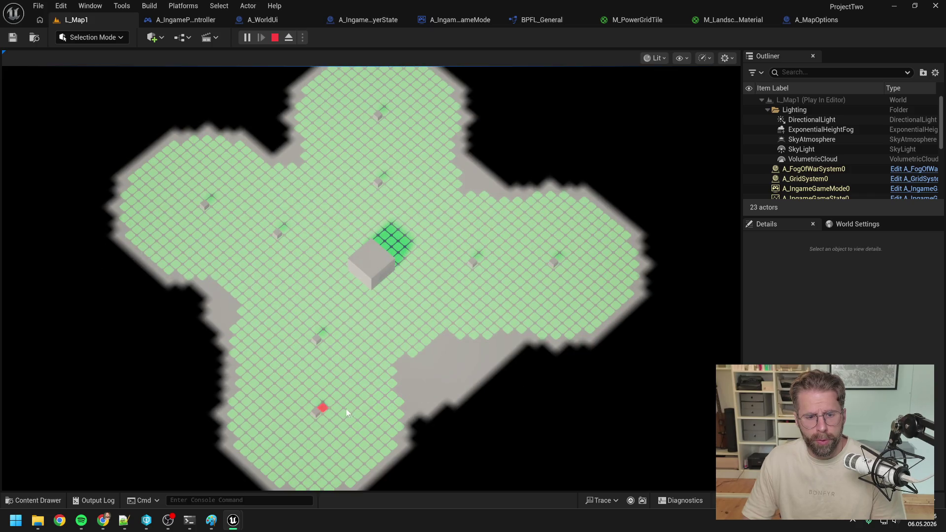
{"action": "key", "text": "d"}
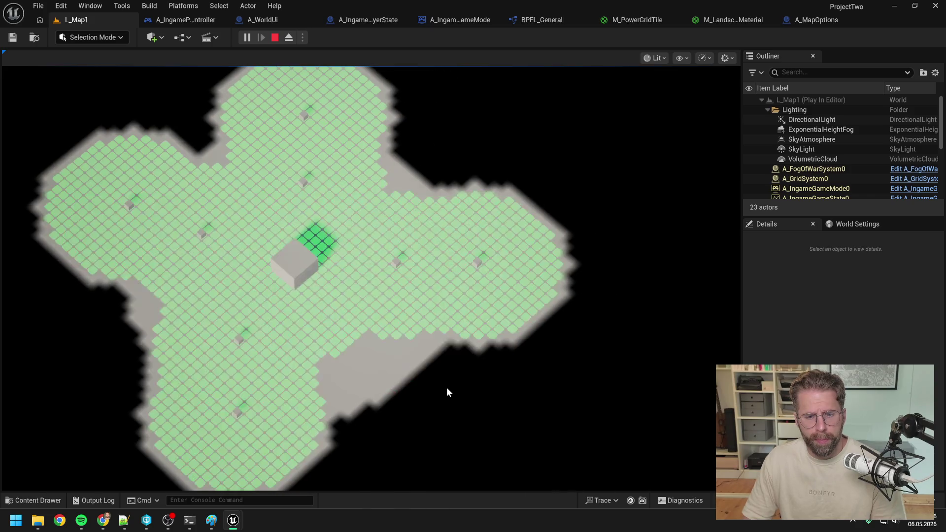
{"action": "left_click", "coordinate": [386, 335]}
{"action": "key", "text": "s"}
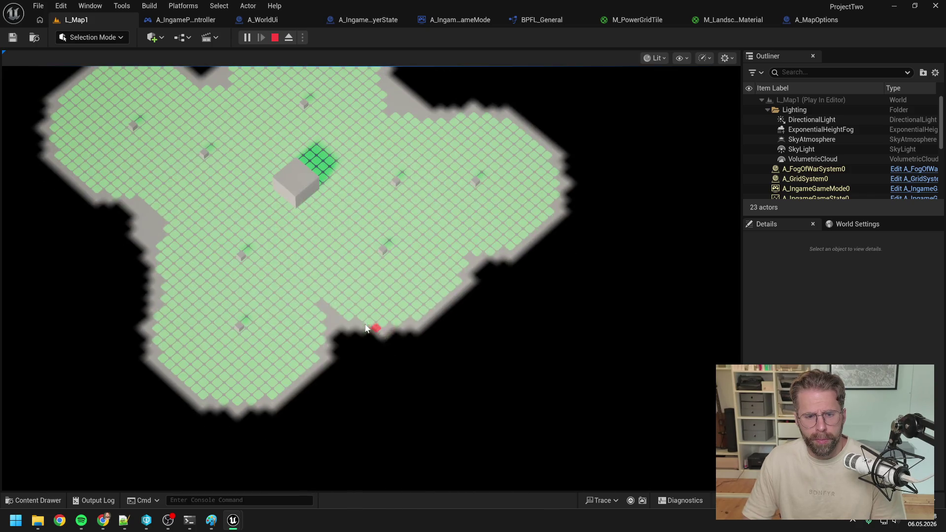
{"action": "left_click", "coordinate": [350, 316]}
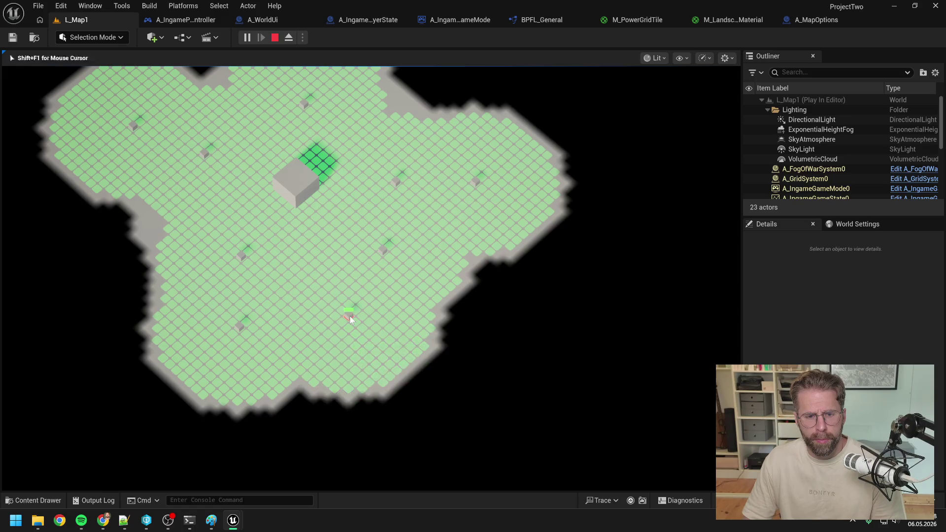
Step: Zoom out and pan over the revealed map, leave placement mode, then stop playing
{"action": "key", "text": "a"}
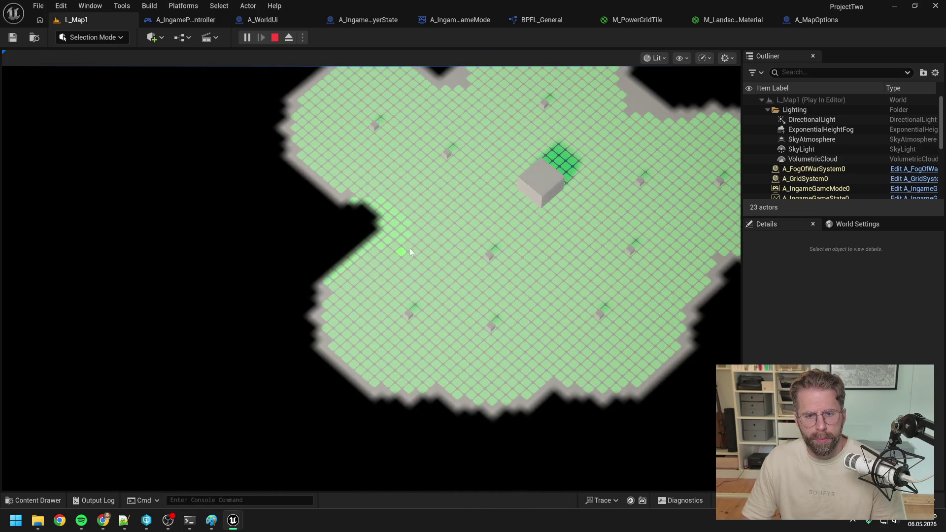
{"action": "key", "text": "d"}
{"action": "key", "text": "w"}
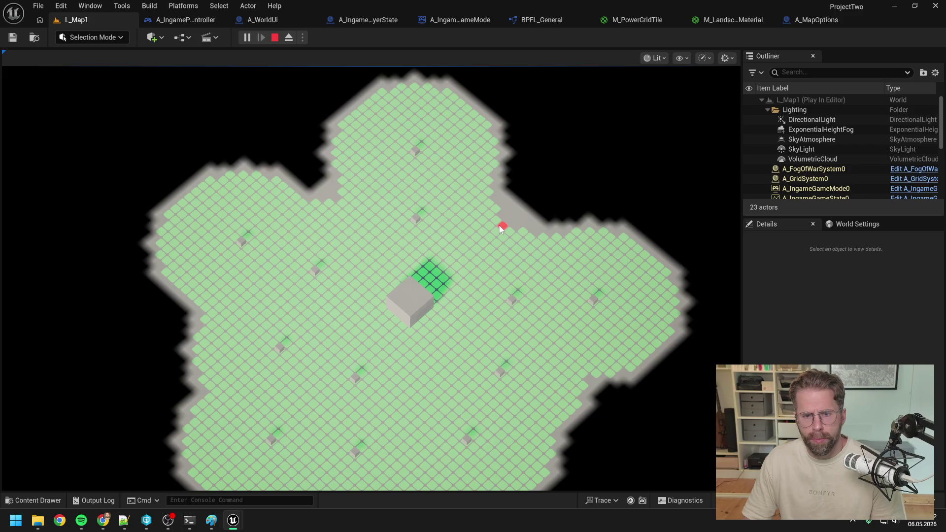
{"action": "key", "text": "s"}
{"action": "key", "text": "d"}
{"action": "key", "text": "a"}
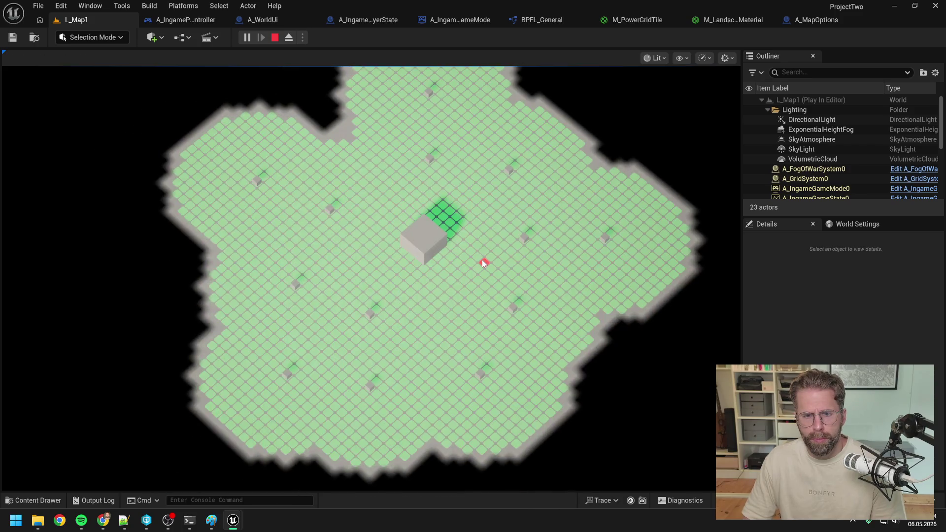
{"action": "key", "text": "w"}
{"action": "key", "text": "a"}
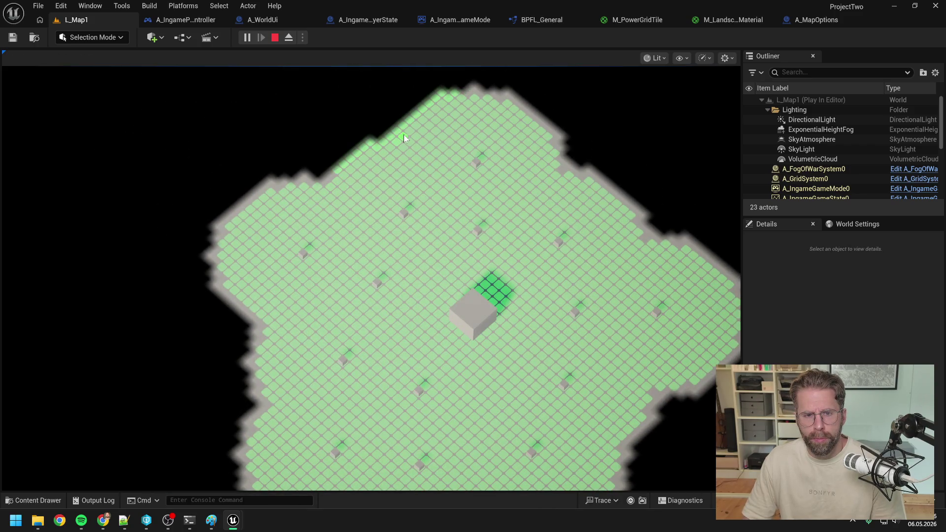
{"action": "scroll", "coordinate": [403, 134], "scroll_direction": "down", "scroll_amount": 3}
{"action": "key", "text": "d"}
{"action": "key", "text": "s"}
{"action": "key", "text": "a"}
{"action": "key", "text": "w"}
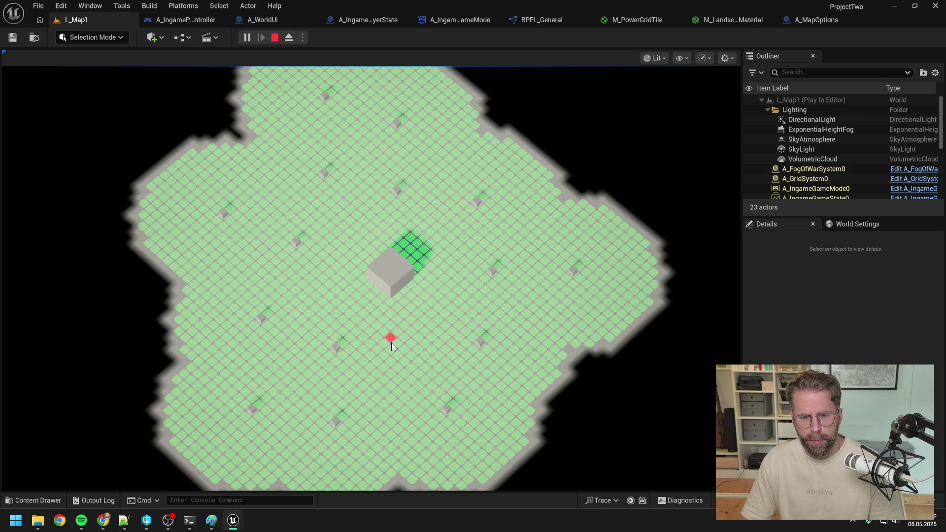
{"action": "left_click", "coordinate": [427, 368]}
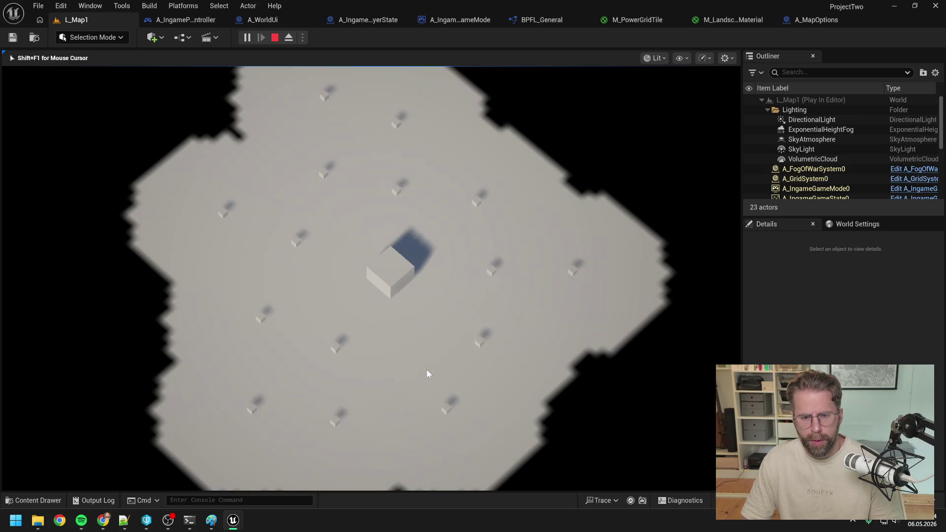
{"action": "key", "text": "Escape"}
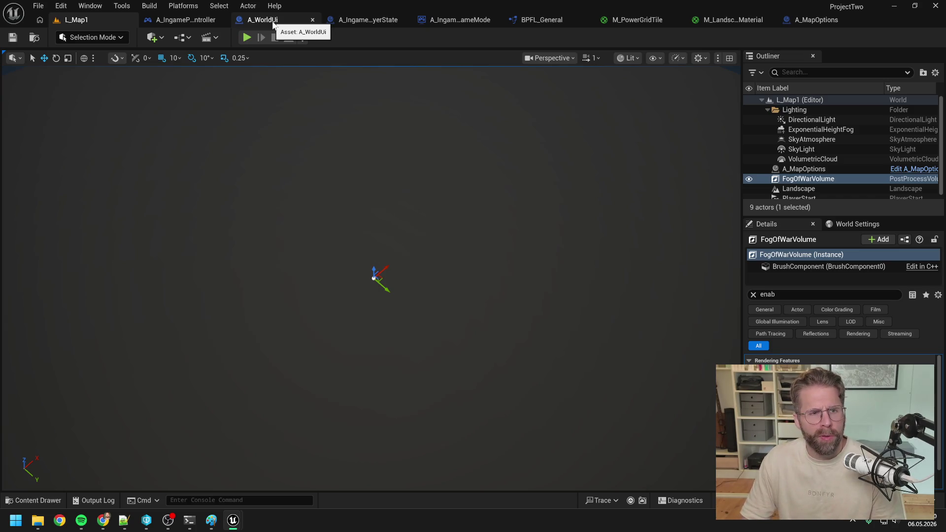
Step: Clear the Content Drawer search and open View Changes to select the 16-file default changelist
{"action": "key", "text": "ctrl+space"}
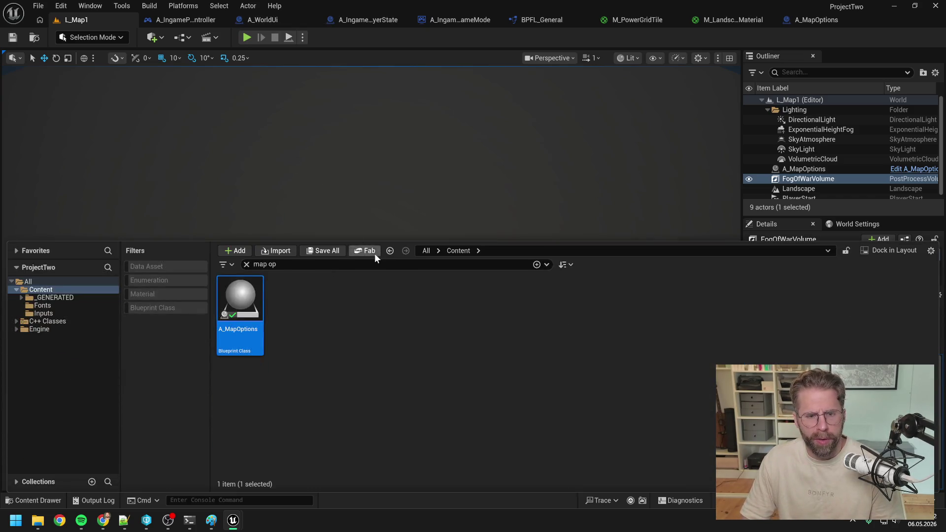
{"action": "key", "text": "BackSpace"}
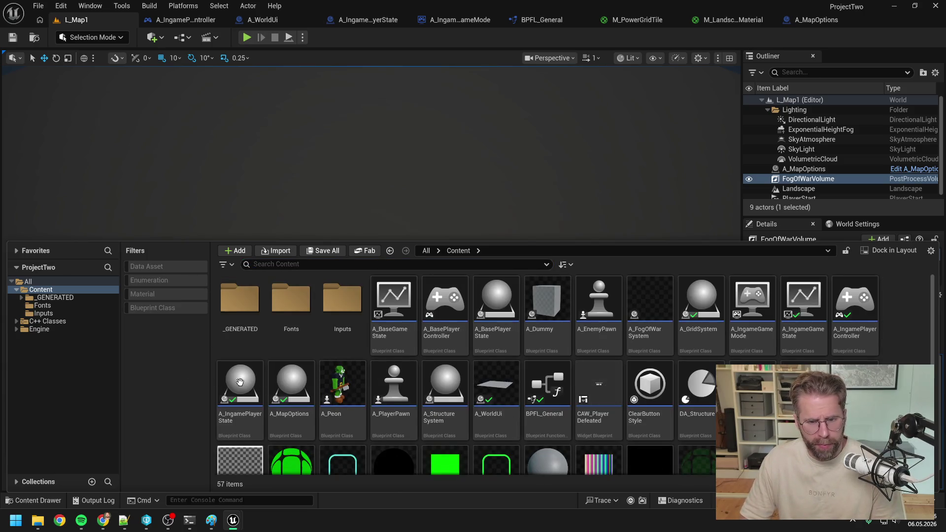
{"action": "key", "text": "ctrl+space"}
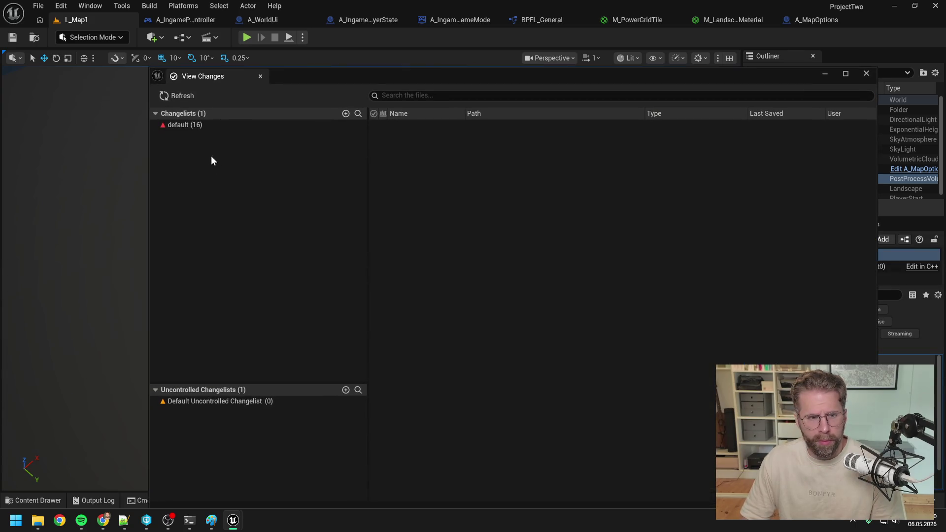
{"action": "left_click", "coordinate": [199, 124]}
Step: Submit the default changelist described 'Reiterated over GenerateGrid - Debugged Grid/ PowerGrid and FogOfWar with new version'
{"action": "right_click", "coordinate": [199, 124]}
{"action": "left_click", "coordinate": [232, 135]}
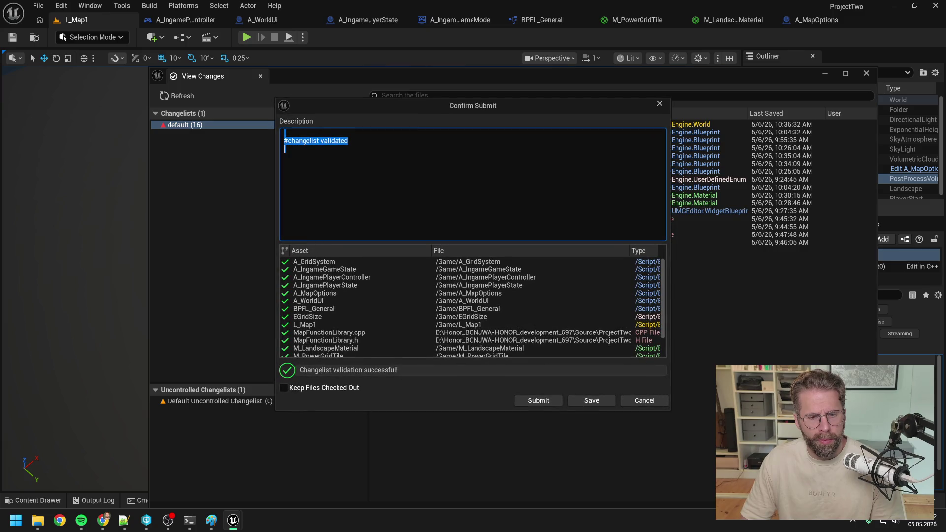
{"action": "key", "text": "BackSpace"}
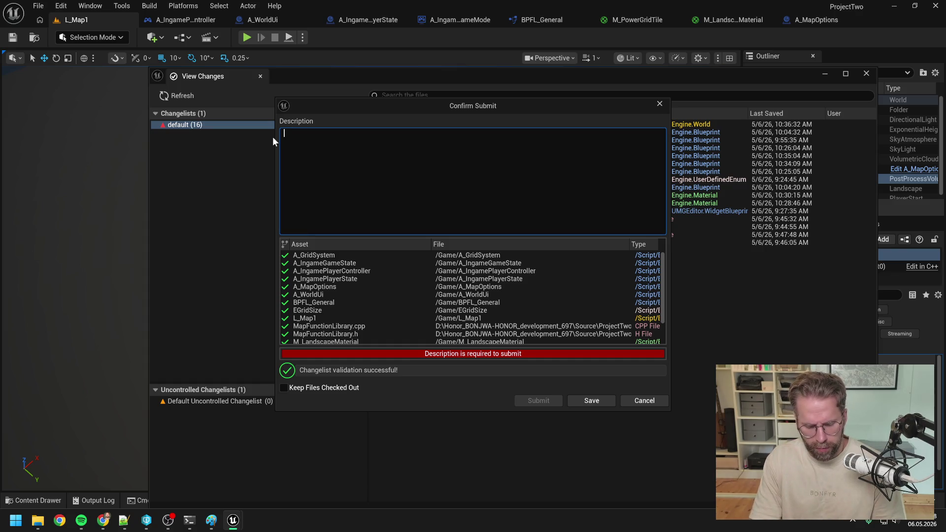
{"action": "type", "text": "Rei"}
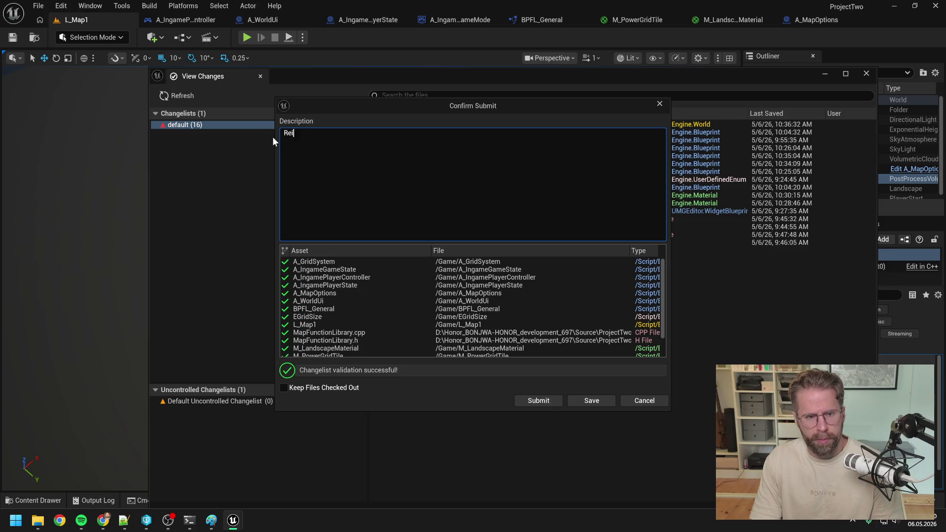
{"action": "type", "text": "terated"}
{"action": "type", "text": " over Gen"}
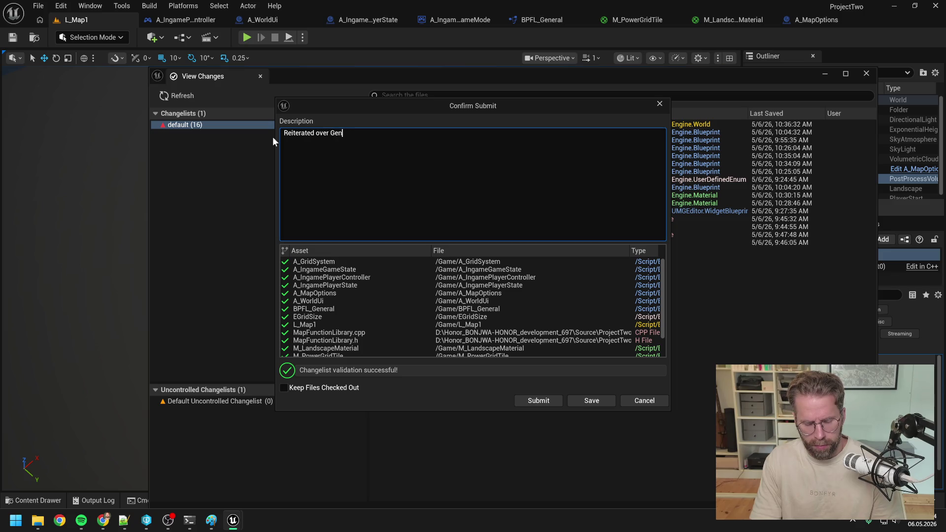
{"action": "type", "text": "erateGrid"}
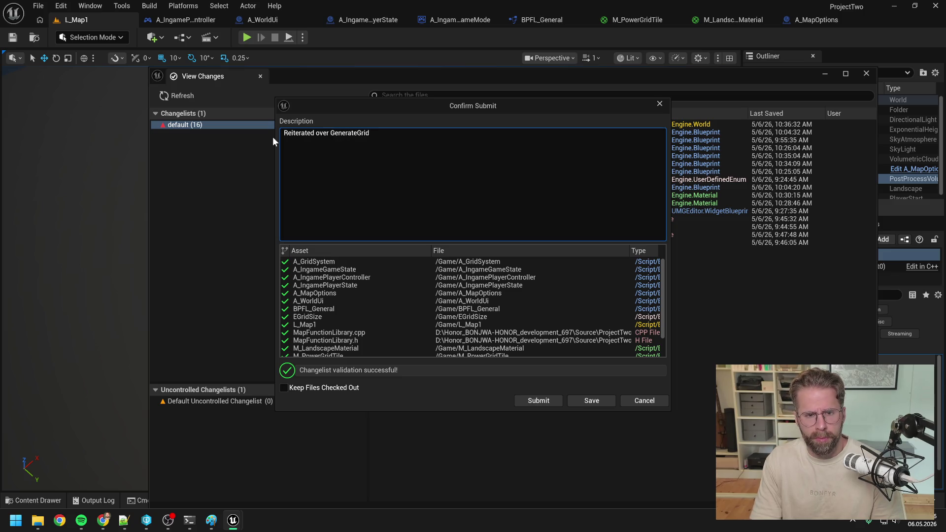
{"action": "type", "text": " - Debugged "}
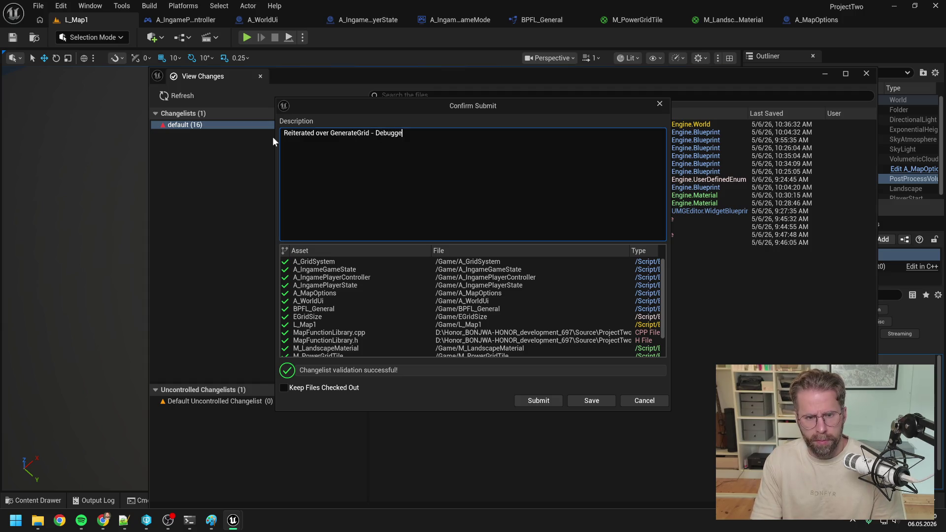
{"action": "type", "text": "Grid and"}
{"action": "key", "text": "BackSpace"}
{"action": "key", "text": "BackSpace"}
{"action": "key", "text": "BackSpace"}
{"action": "type", "text": "/ P"}
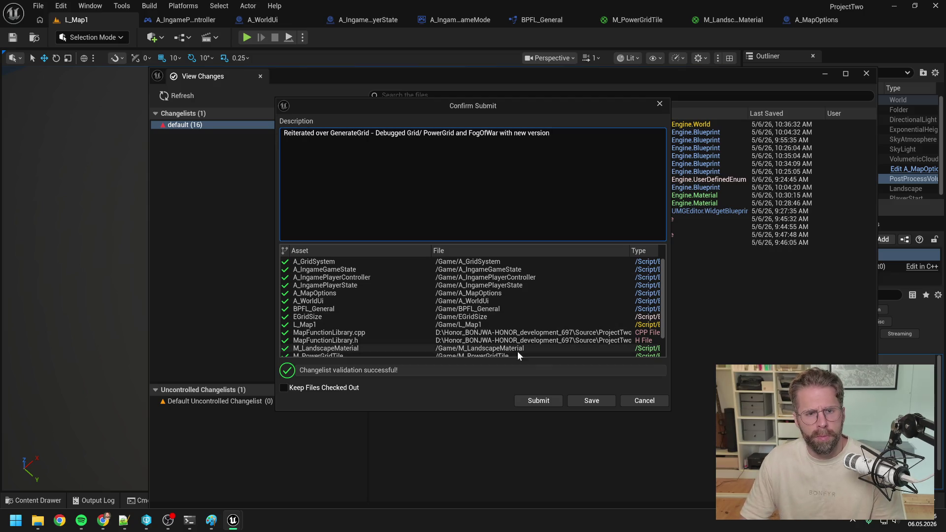
{"action": "left_click", "coordinate": [544, 402]}
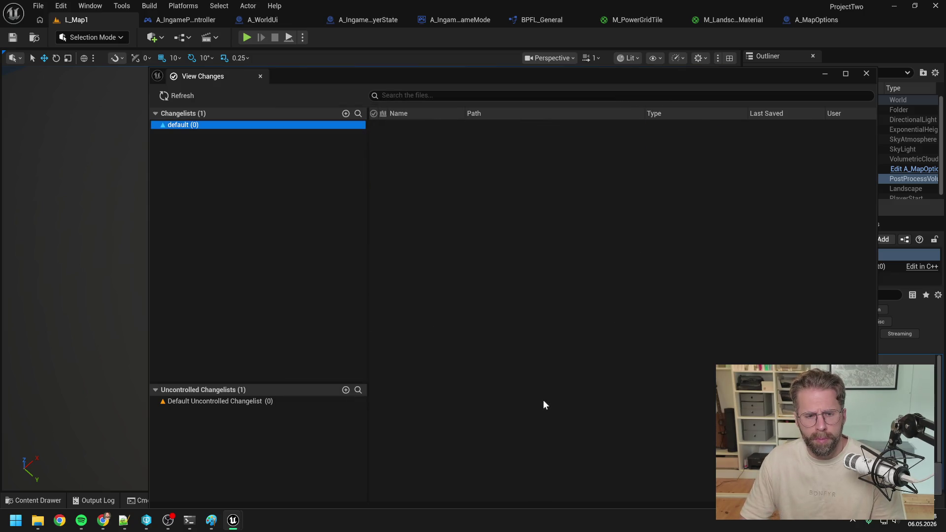
Step: Close View Changes and open the WBP_IngameLayout widget from the Content Drawer
{"action": "left_click", "coordinate": [867, 73]}
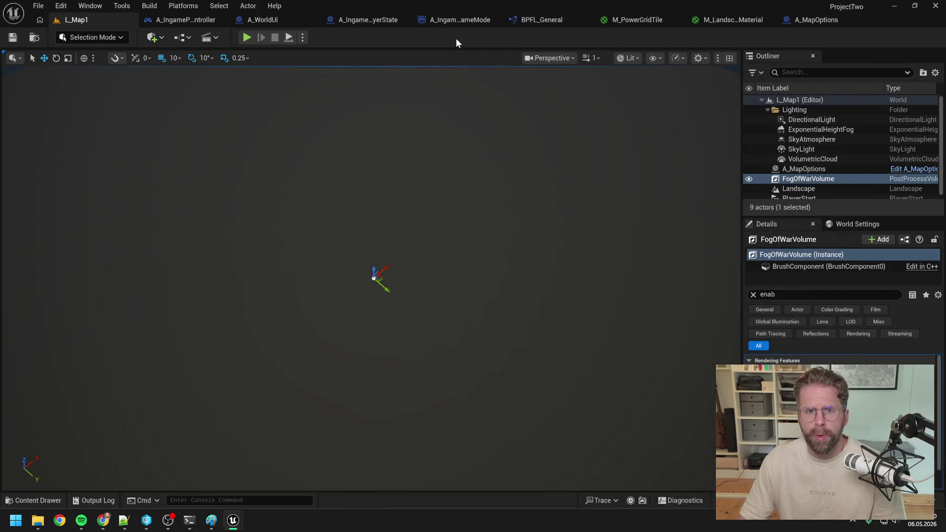
{"action": "key", "text": "ctrl+space"}
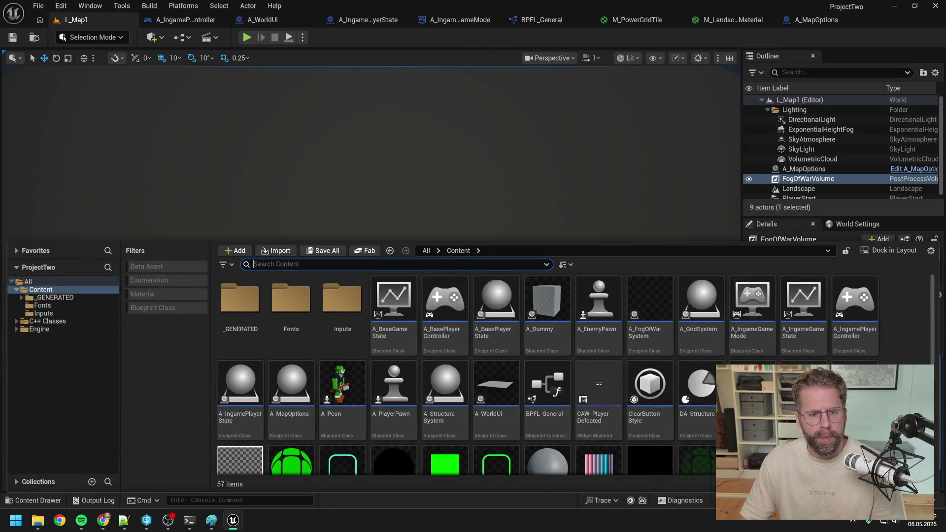
{"action": "type", "text": "hud"}
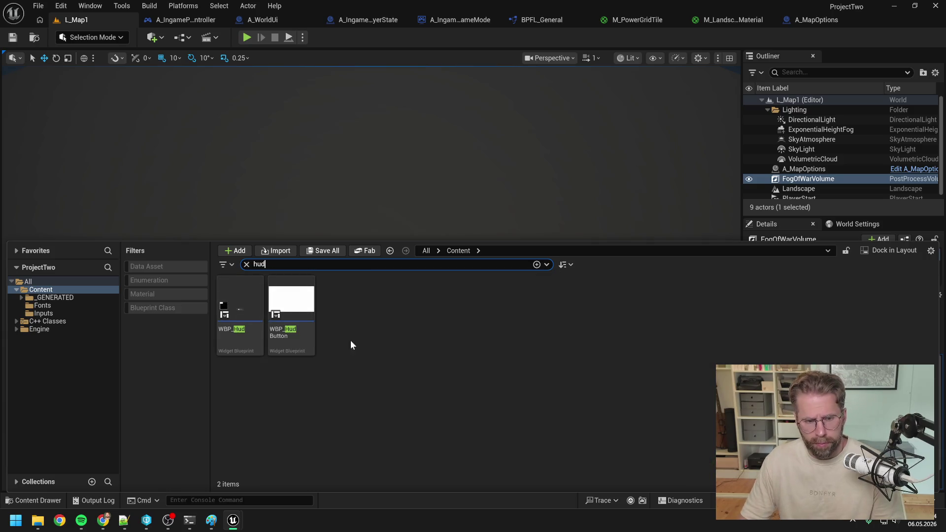
{"action": "type", "text": "overlay"}
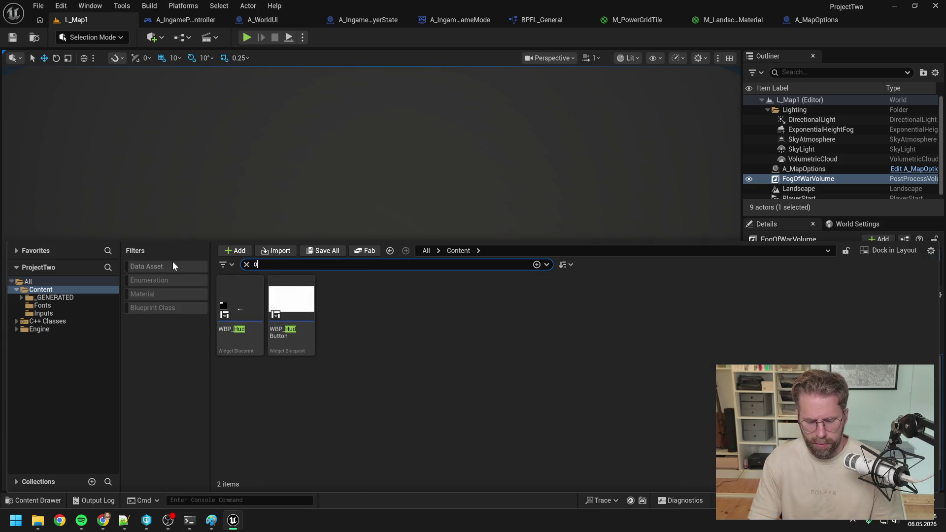
{"action": "left_click", "coordinate": [55, 292]}
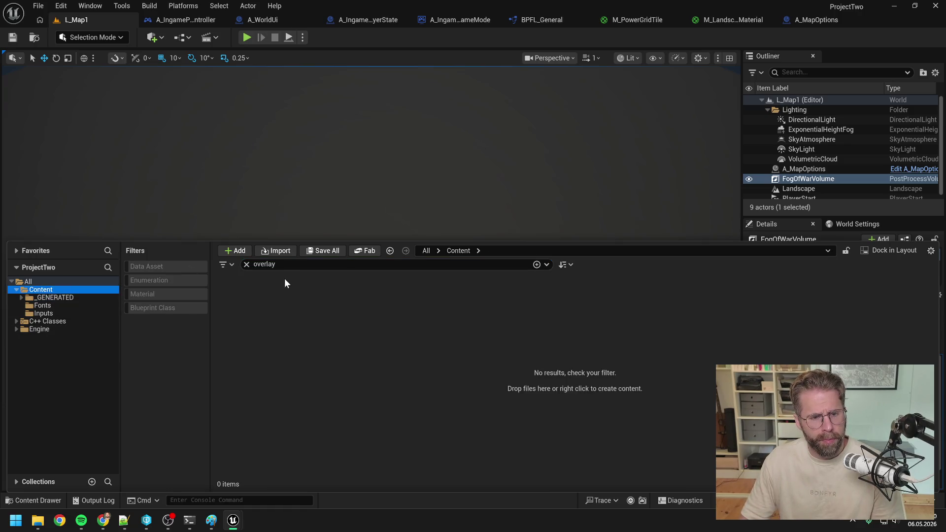
{"action": "left_click", "coordinate": [276, 265]}
{"action": "type", "text": "layout"}
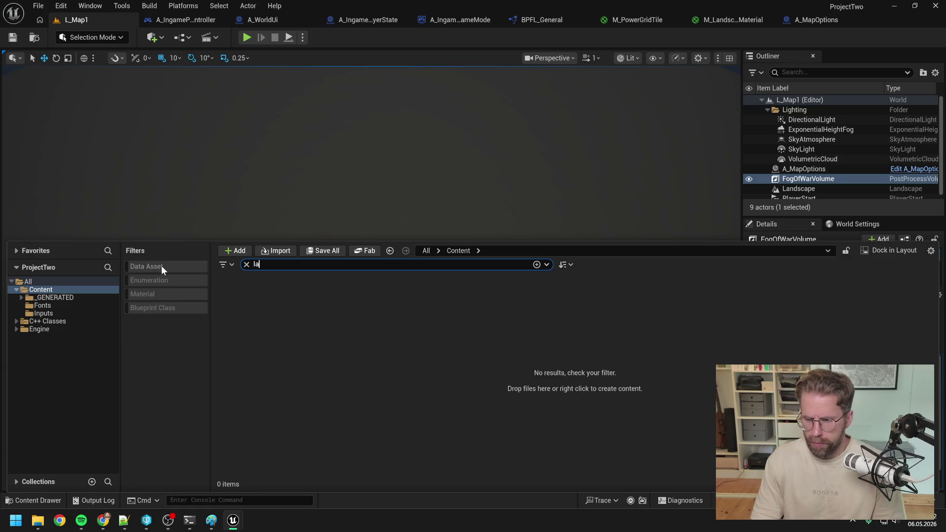
{"action": "left_click", "coordinate": [249, 297]}
{"action": "double_click", "coordinate": [250, 298]}
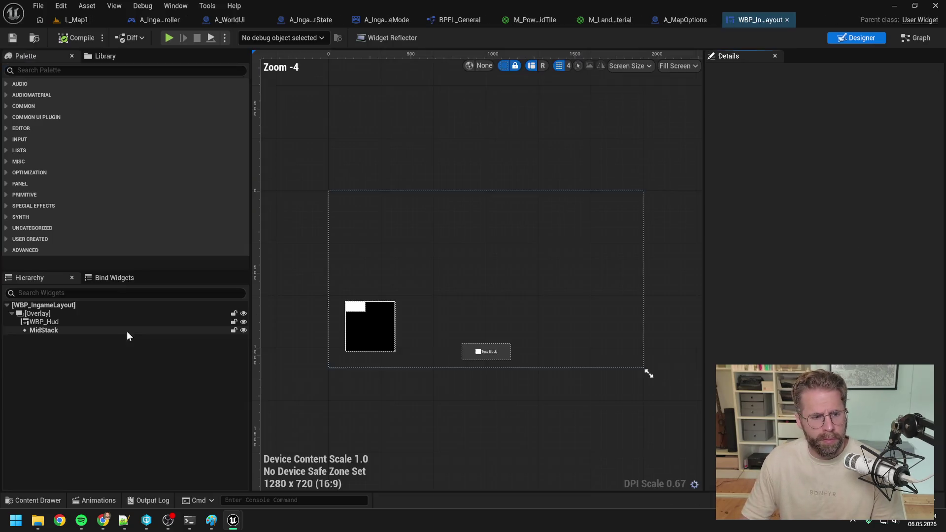
Step: Set the root's Visibility to Not Hit-Testable (Self Only), compile, and play L_Map1
{"action": "left_click", "coordinate": [53, 307]}
{"action": "left_click", "coordinate": [789, 91]}
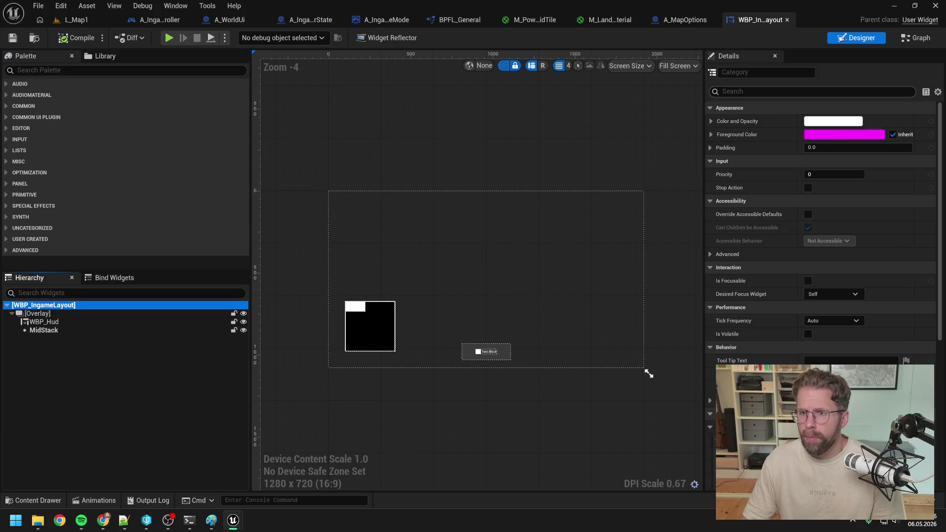
{"action": "type", "text": "vis"}
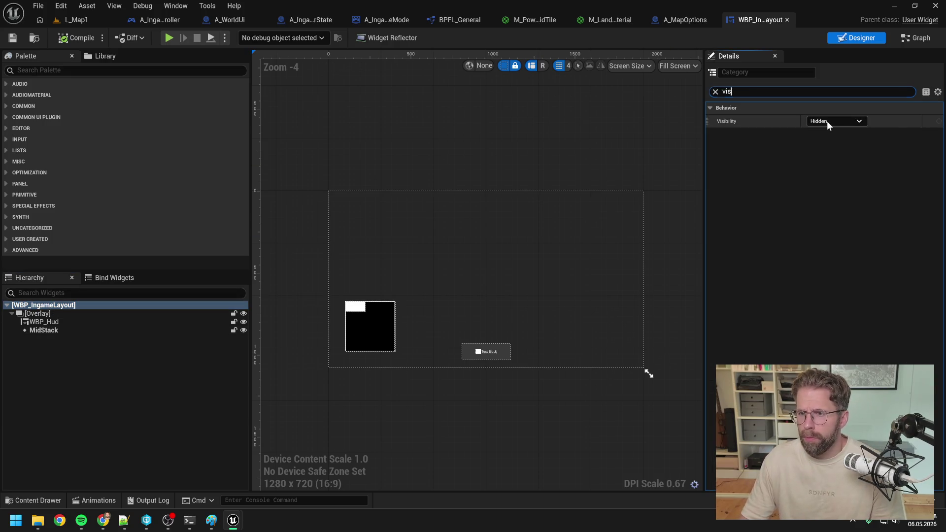
{"action": "left_click", "coordinate": [833, 121]}
{"action": "left_click", "coordinate": [836, 167]}
{"action": "left_click", "coordinate": [78, 38]}
{"action": "left_click", "coordinate": [481, 372]}
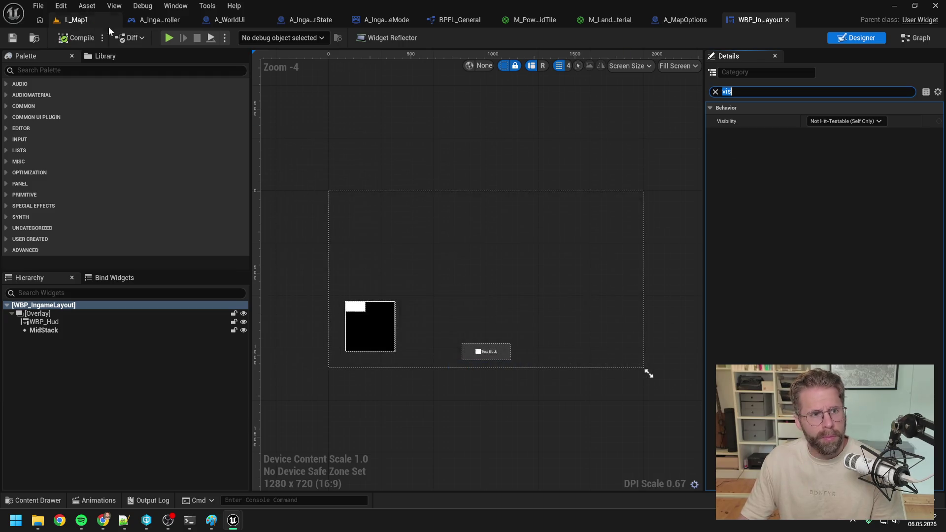
{"action": "left_click", "coordinate": [98, 20]}
{"action": "left_click", "coordinate": [245, 37]}
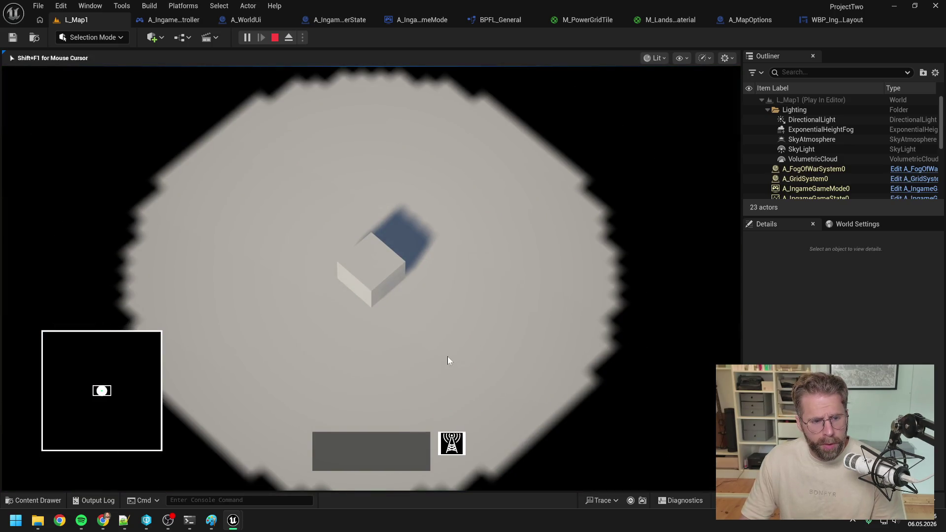
Step: Zoom out and pan the camera right, down and up, then stop and return to A_MapOptions
{"action": "scroll", "coordinate": [444, 341], "scroll_direction": "down", "scroll_amount": 3}
{"action": "key", "text": "d"}
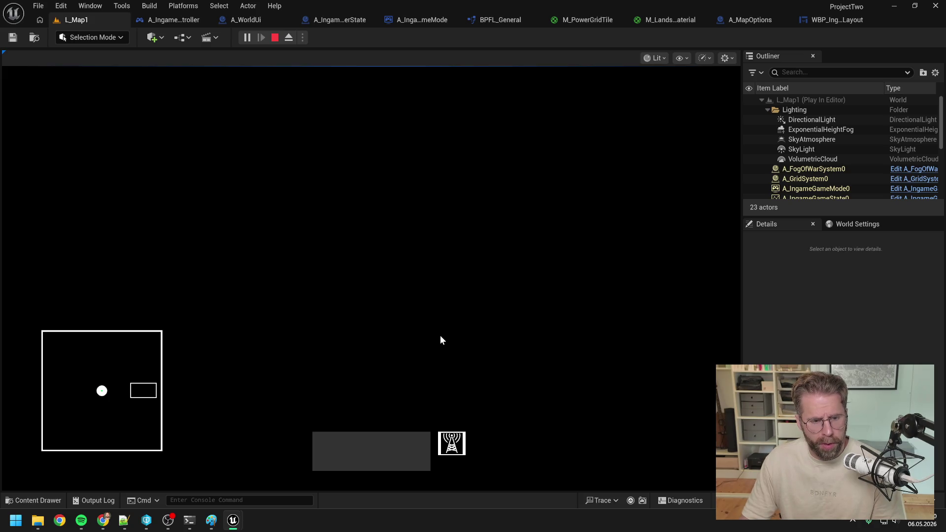
{"action": "key", "text": "s"}
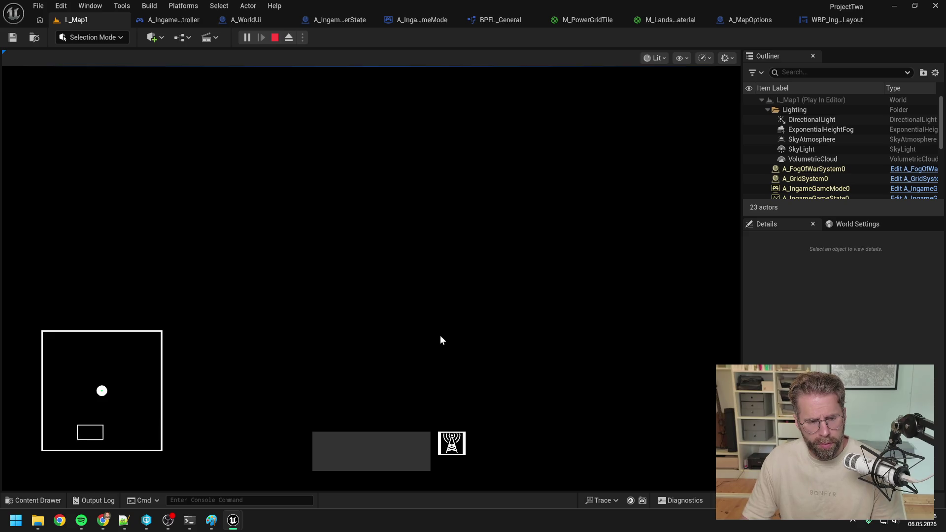
{"action": "key", "text": "w"}
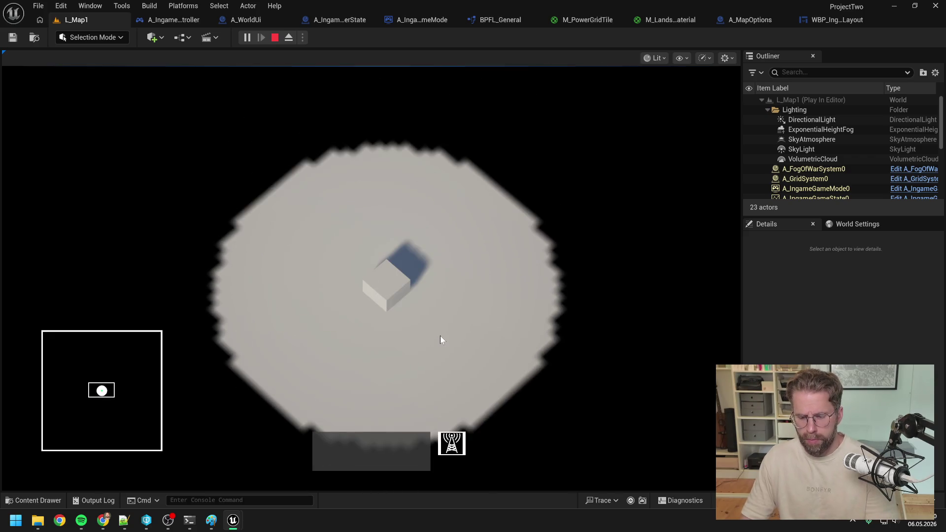
{"action": "key", "text": "Escape"}
{"action": "left_click", "coordinate": [746, 20]}
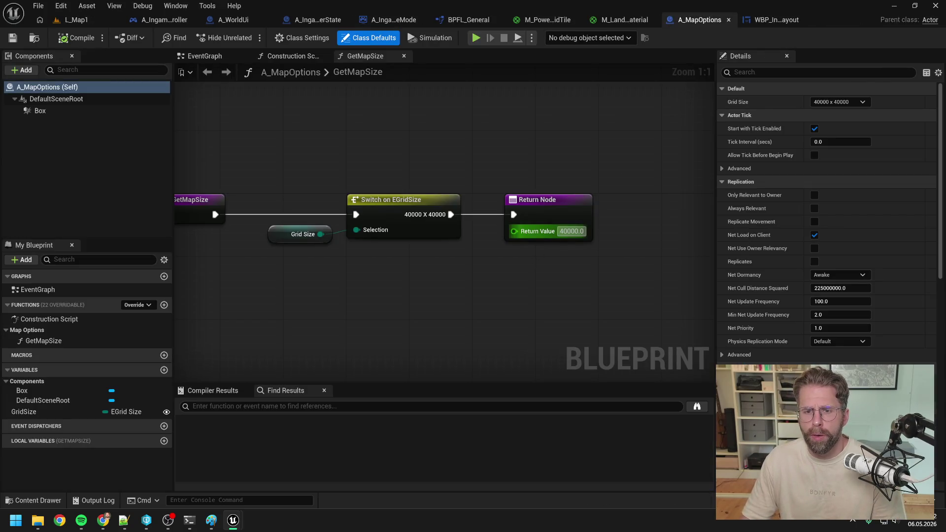
Step: Set GetMapSize's return value to 10000, compile, and briefly test-play L_Map1
{"action": "type", "text": "10000"}
{"action": "key", "text": "Return"}
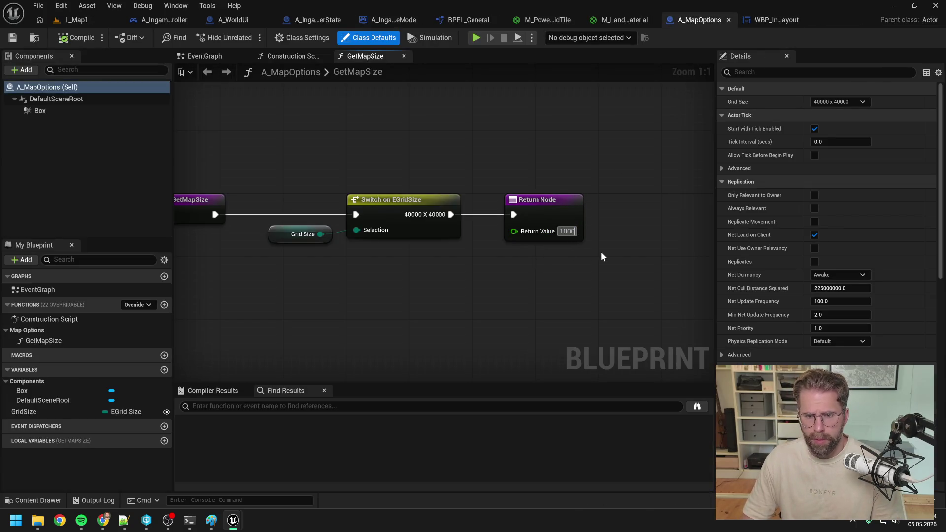
{"action": "left_click", "coordinate": [73, 38]}
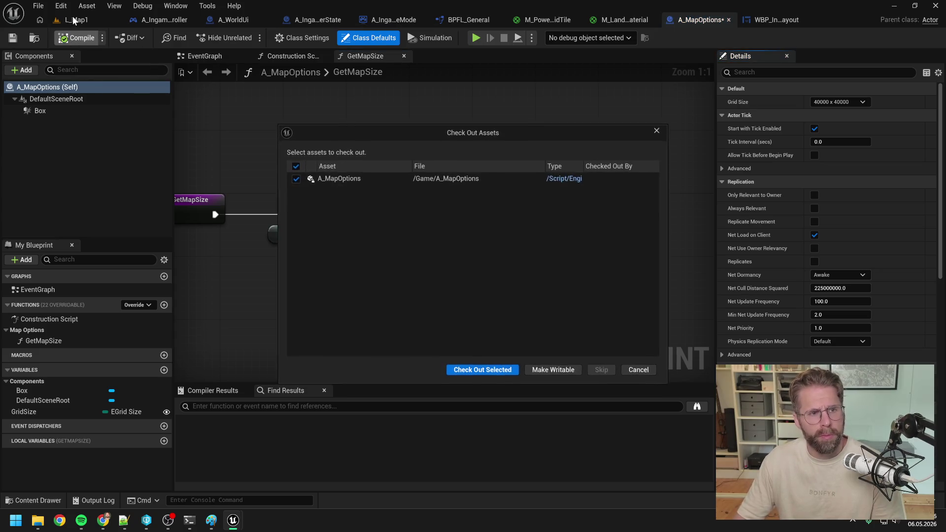
{"action": "left_click", "coordinate": [456, 369]}
{"action": "left_click", "coordinate": [79, 21]}
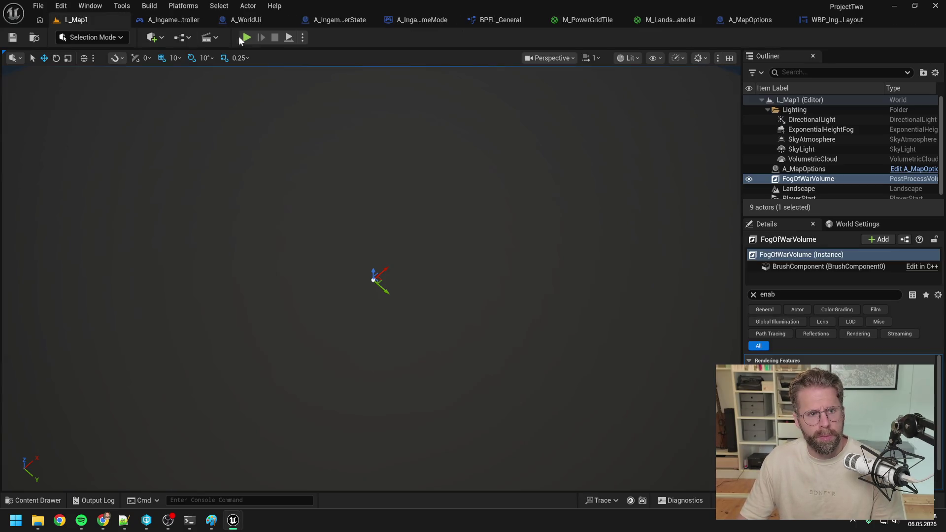
{"action": "left_click", "coordinate": [242, 37]}
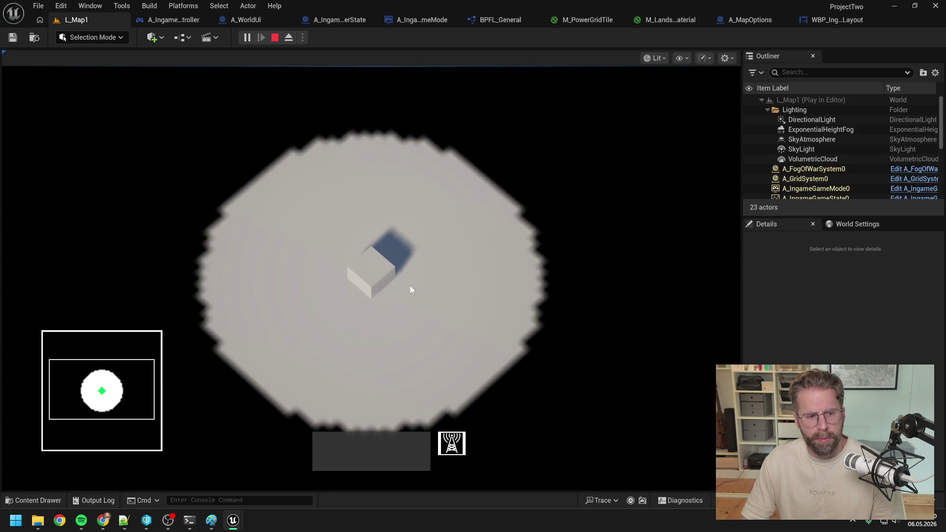
{"action": "key", "text": "Escape"}
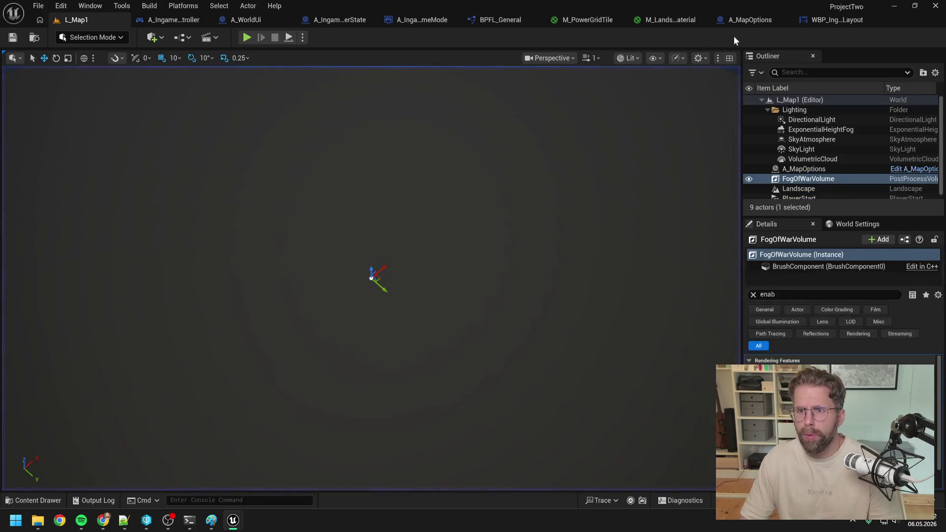
{"action": "left_click", "coordinate": [750, 19]}
Step: Change the return value to 20000, recompile A_MapOptions, and play L_Map1 again
{"action": "double_click", "coordinate": [571, 231]}
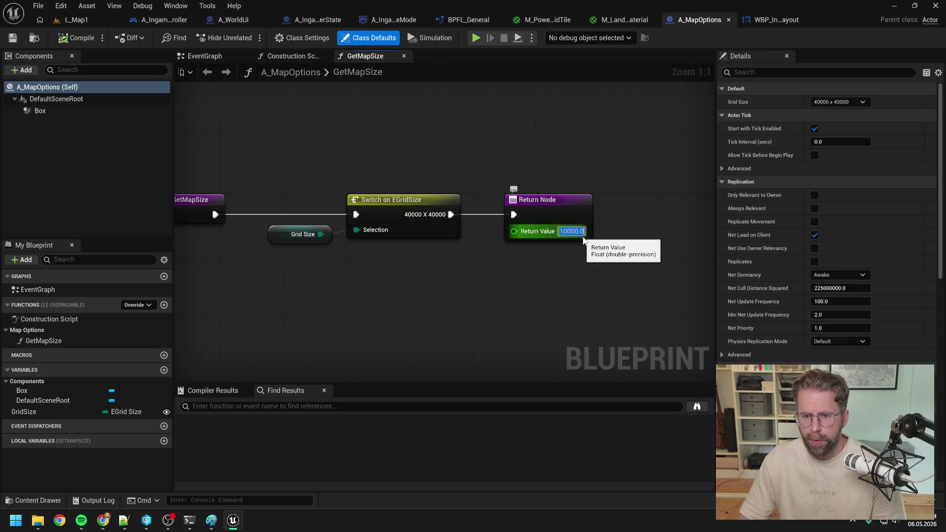
{"action": "type", "text": "20000"}
{"action": "key", "text": "Return"}
{"action": "left_click", "coordinate": [77, 38]}
{"action": "left_click", "coordinate": [98, 26]}
{"action": "left_click", "coordinate": [244, 38]}
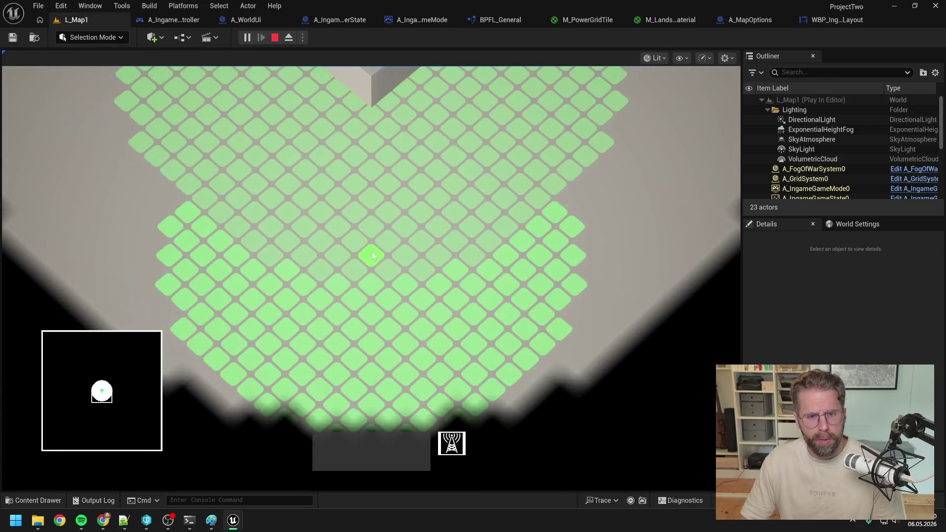
Step: Order the unit to a new grid tile and place a structure nearby
{"action": "left_click", "coordinate": [373, 253]}
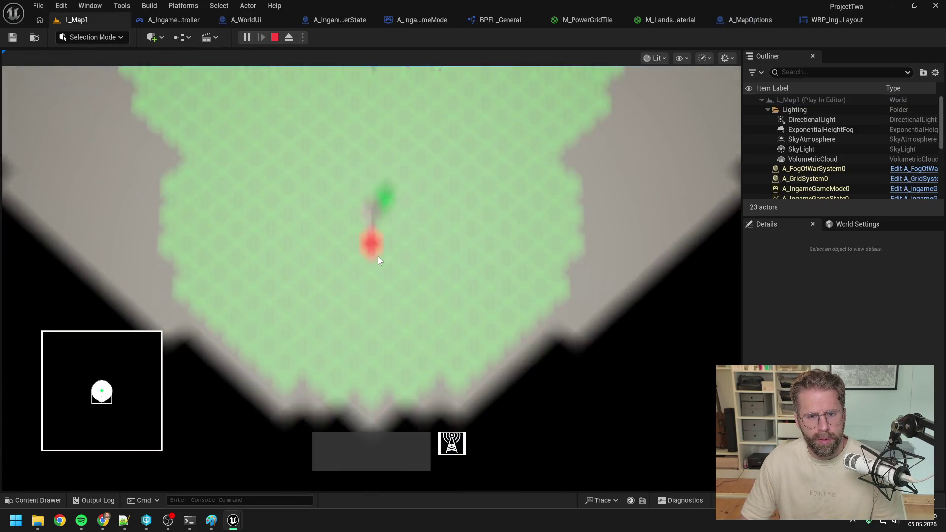
{"action": "left_click", "coordinate": [378, 310]}
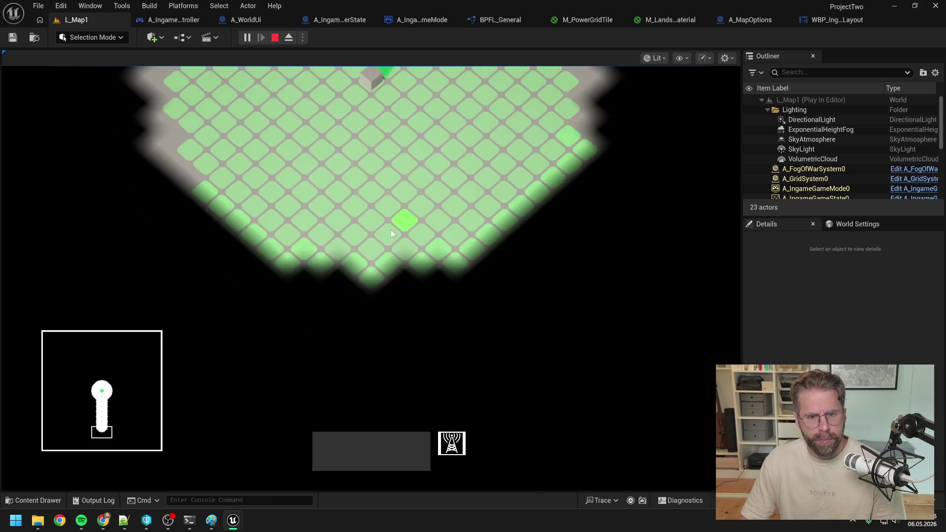
{"action": "left_click", "coordinate": [404, 251]}
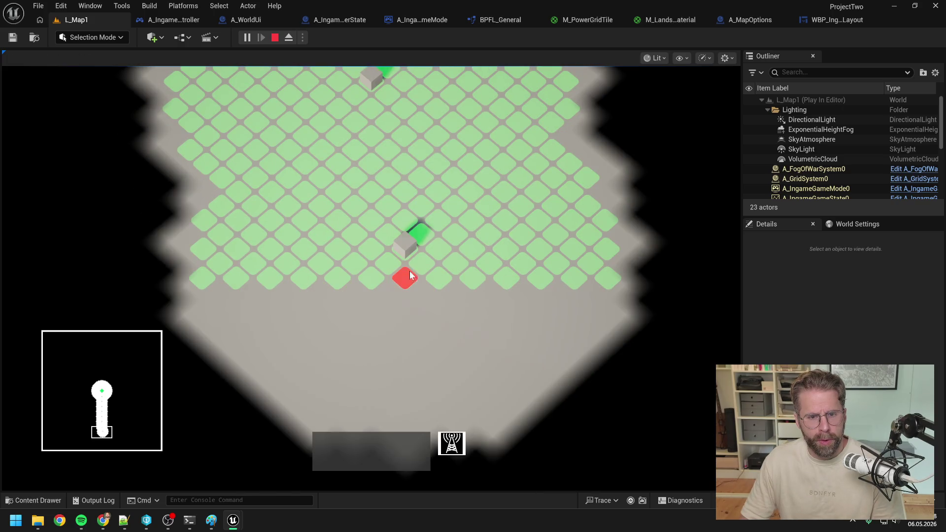
Step: Pan the game camera left, right and forward and zoom in and out, watching the minimap rectangle
{"action": "key", "text": "d"}
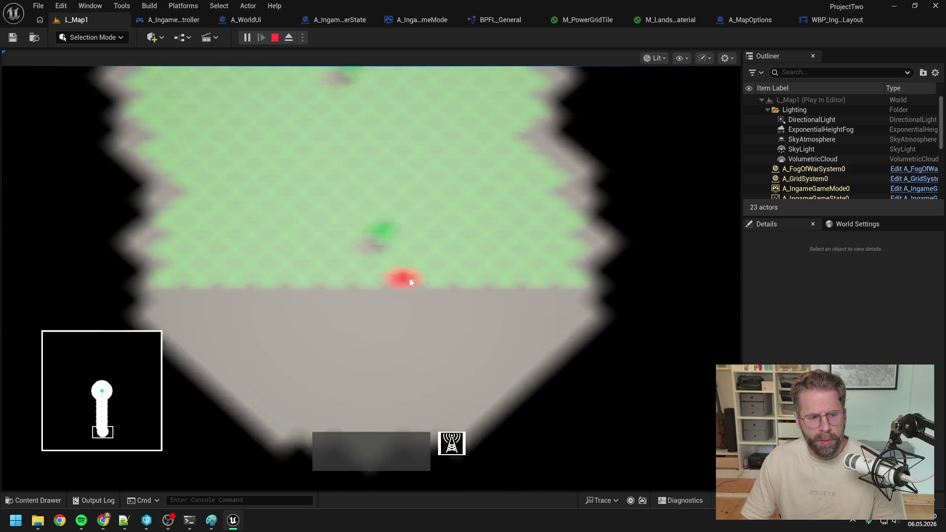
{"action": "key", "text": "a"}
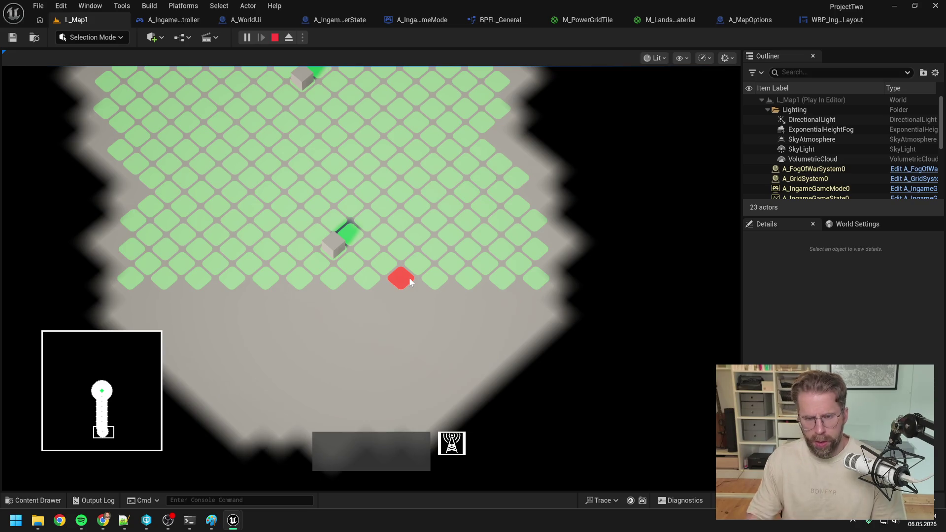
{"action": "key", "text": "a"}
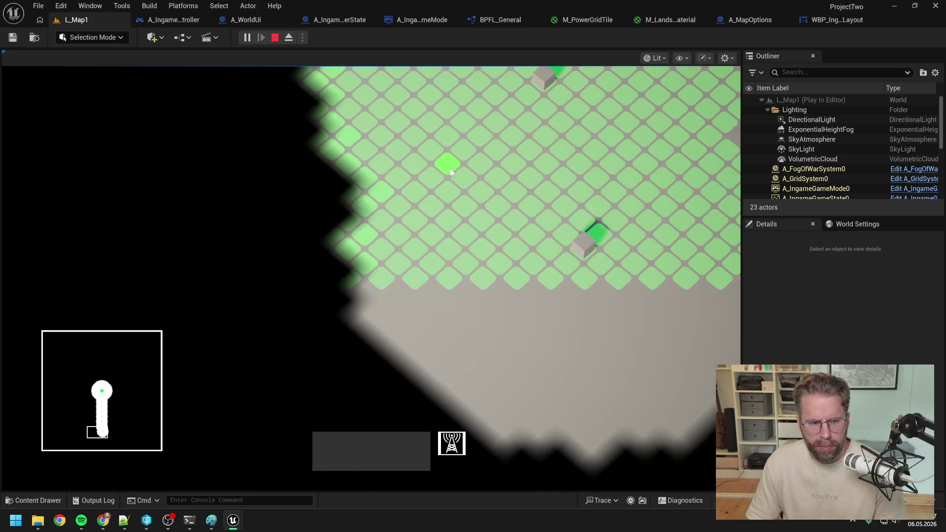
{"action": "key", "text": "d"}
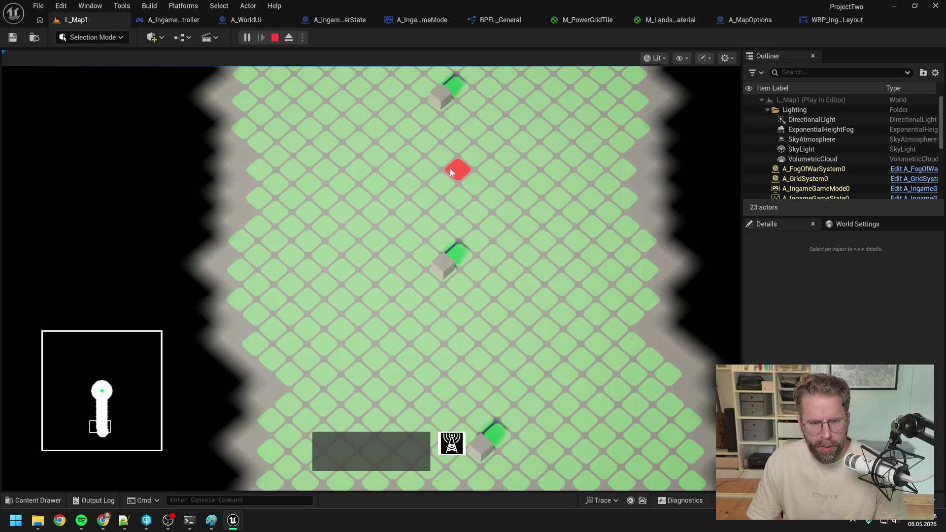
{"action": "key", "text": "d"}
{"action": "key", "text": "w"}
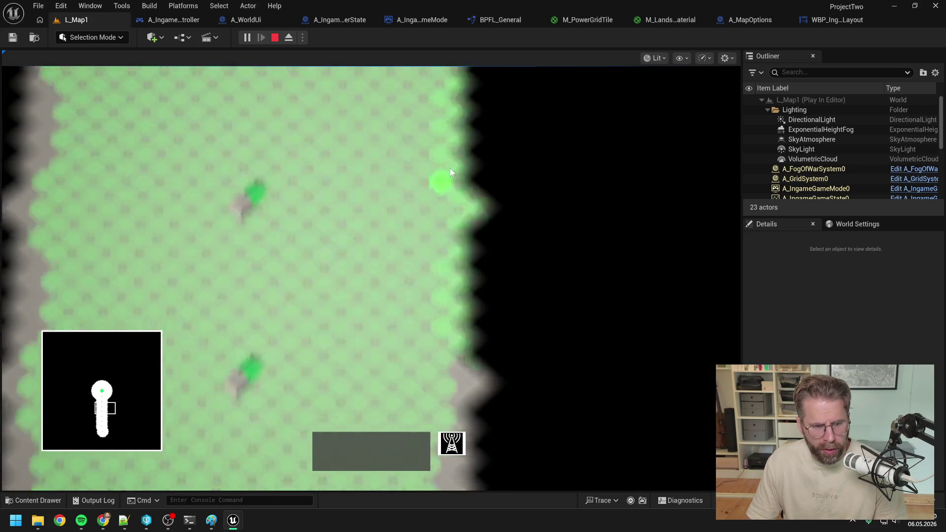
{"action": "key", "text": "w"}
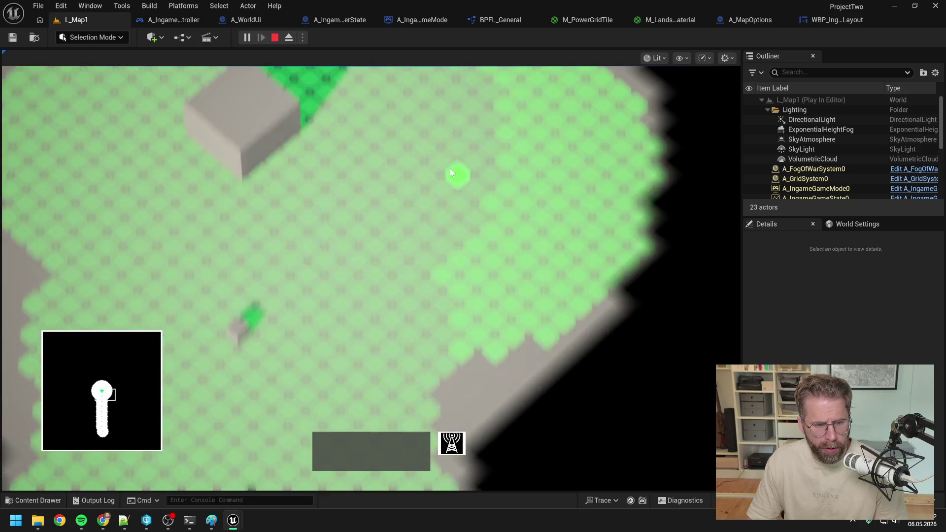
{"action": "key", "text": "d"}
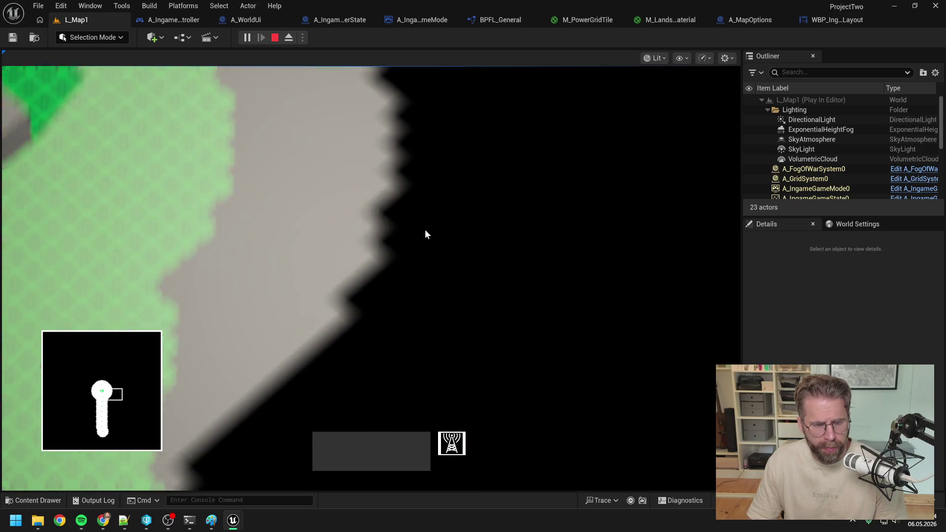
{"action": "scroll", "coordinate": [417, 230], "scroll_direction": "down", "scroll_amount": 3}
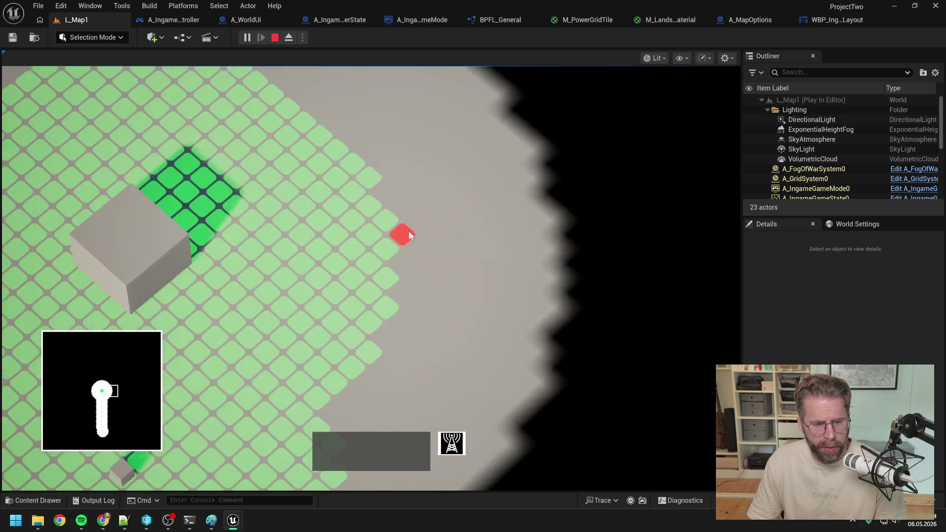
{"action": "scroll", "coordinate": [409, 231], "scroll_direction": "up", "scroll_amount": 3}
{"action": "scroll", "coordinate": [410, 235], "scroll_direction": "down", "scroll_amount": 3}
{"action": "scroll", "coordinate": [411, 238], "scroll_direction": "up", "scroll_amount": 2}
Step: Pan north, south, west and east over the revealed map, then stop the play session
{"action": "key", "text": "w"}
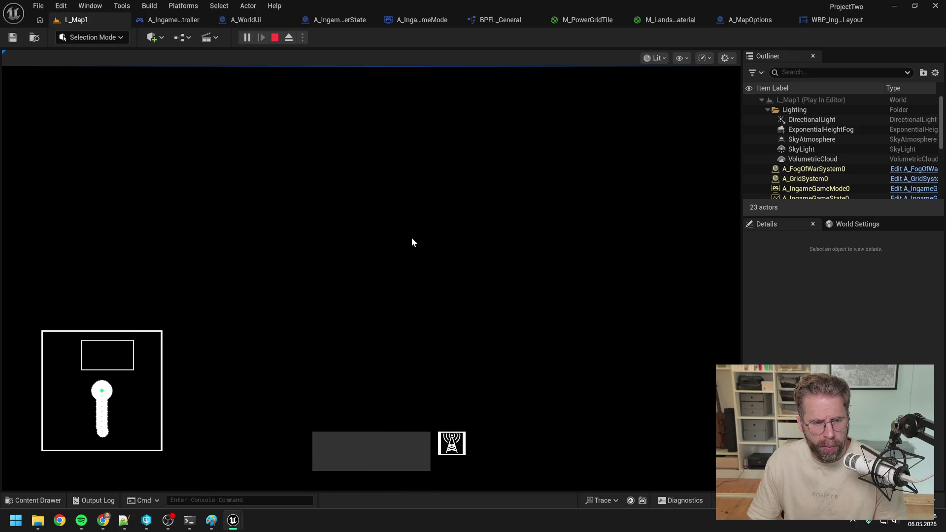
{"action": "key", "text": "a"}
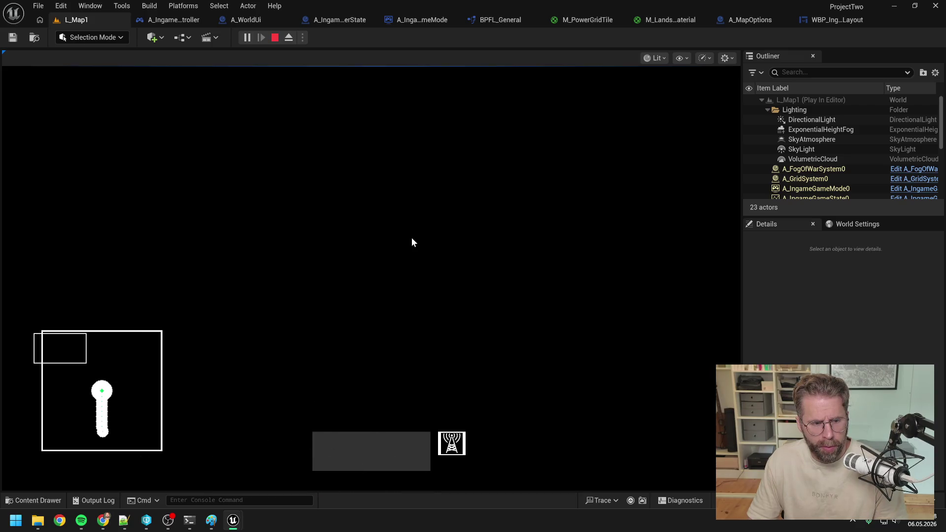
{"action": "key", "text": "s"}
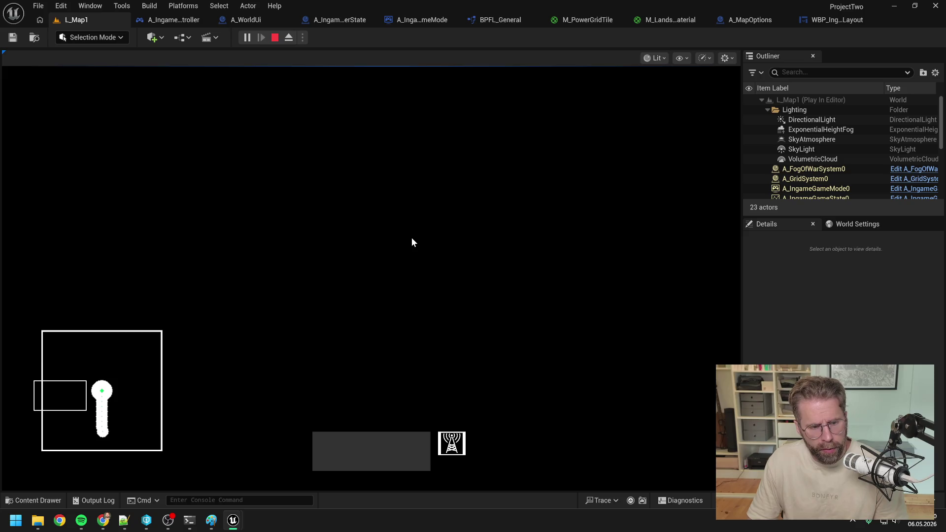
{"action": "key", "text": "w"}
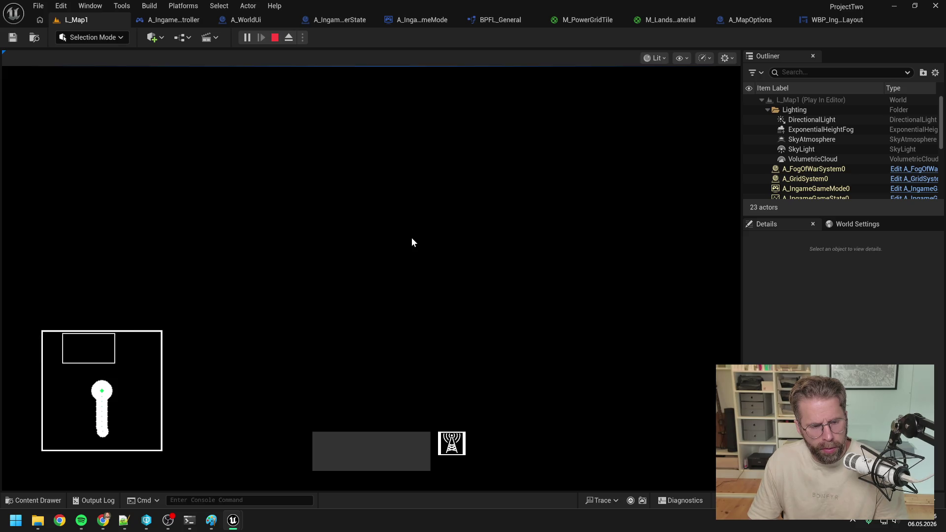
{"action": "key", "text": "s"}
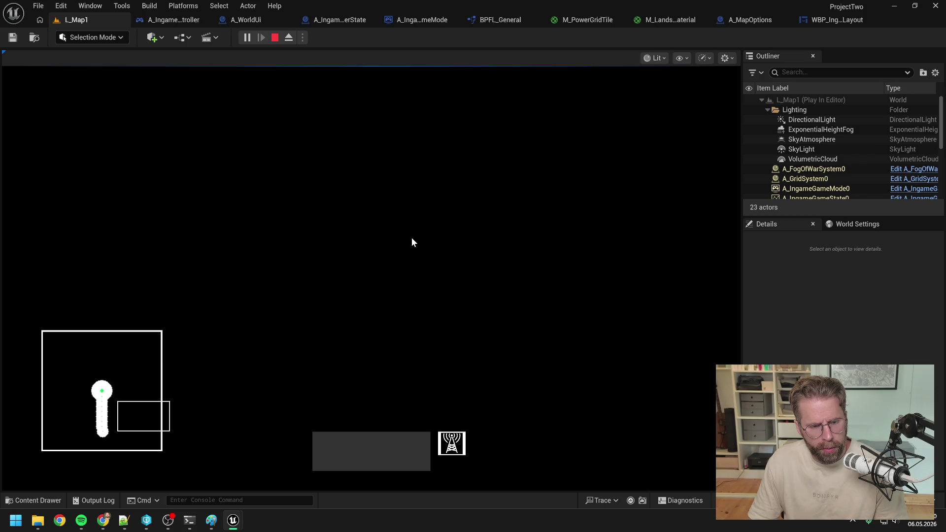
{"action": "key", "text": "a"}
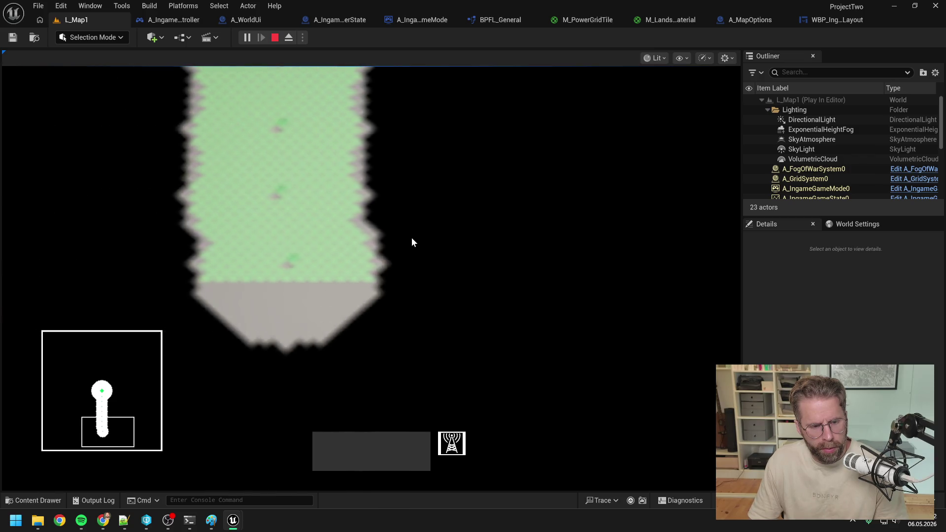
{"action": "key", "text": "d"}
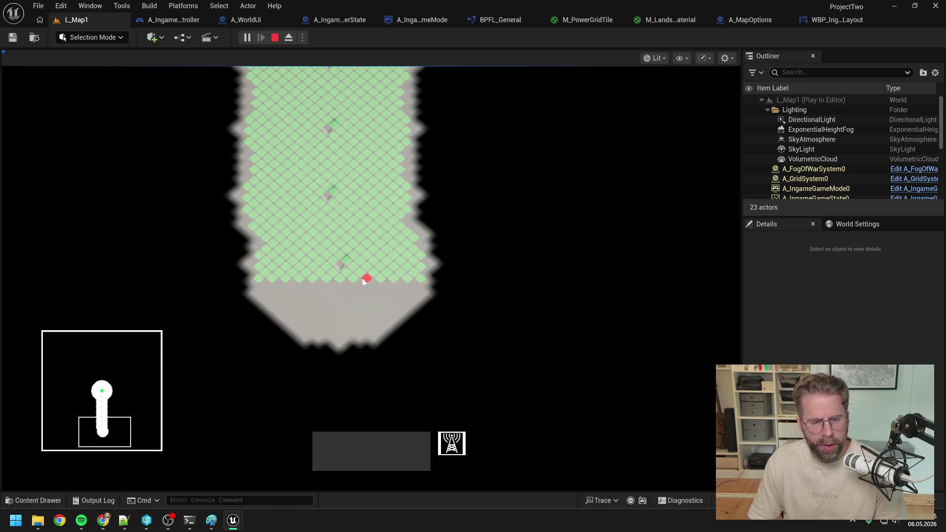
{"action": "key", "text": "d"}
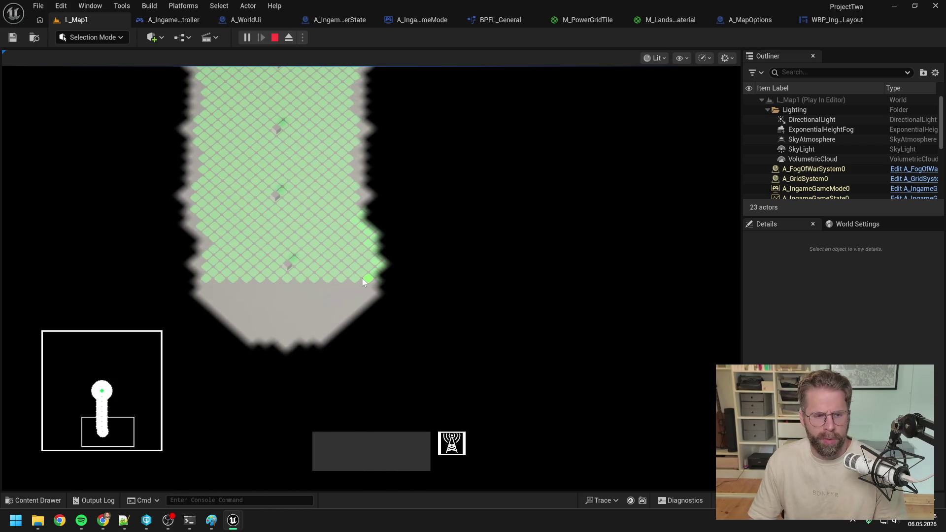
{"action": "key", "text": "a"}
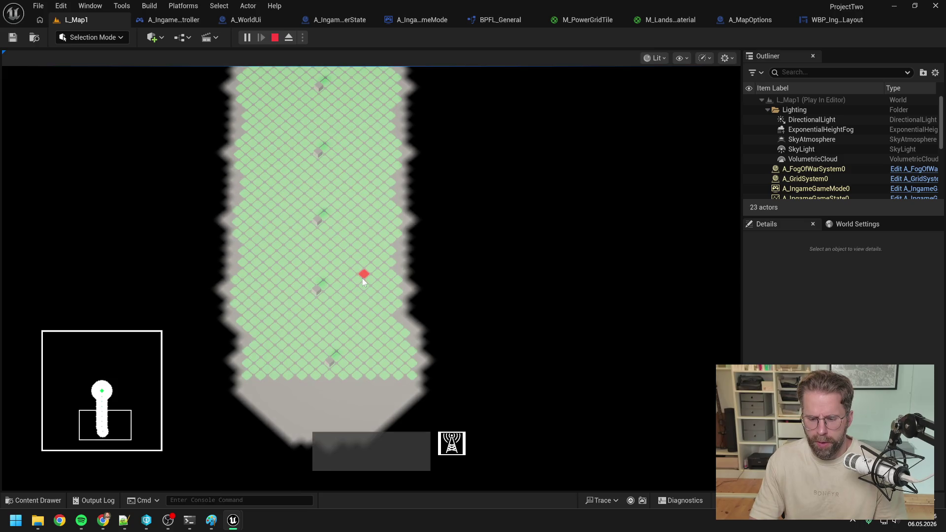
{"action": "key", "text": "Escape"}
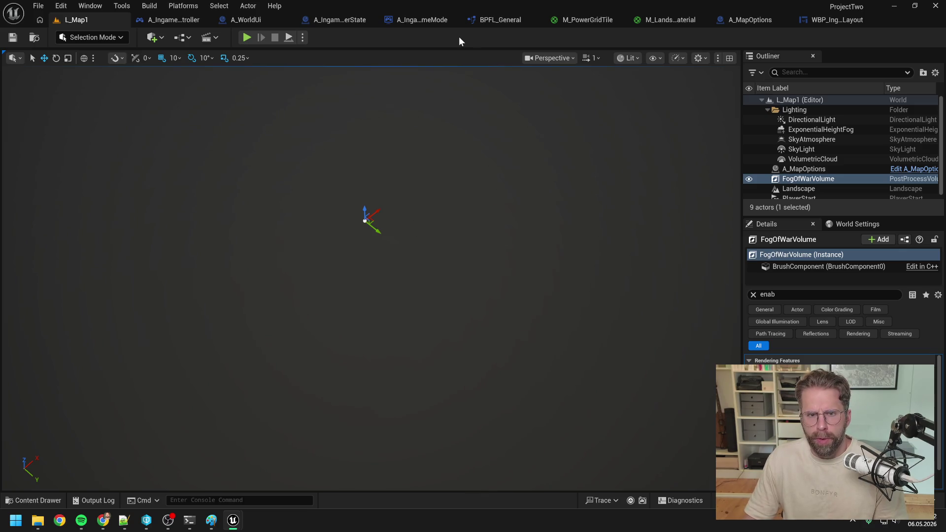
Step: Search the Content Drawer for 'mini' and open the WBP_Minimap widget blueprint
{"action": "key", "text": "ctrl+space"}
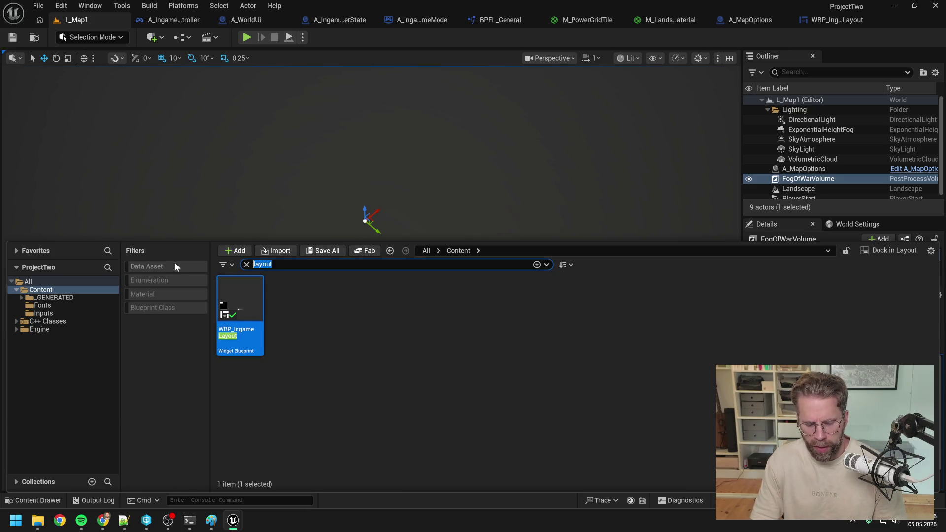
{"action": "type", "text": "mini"}
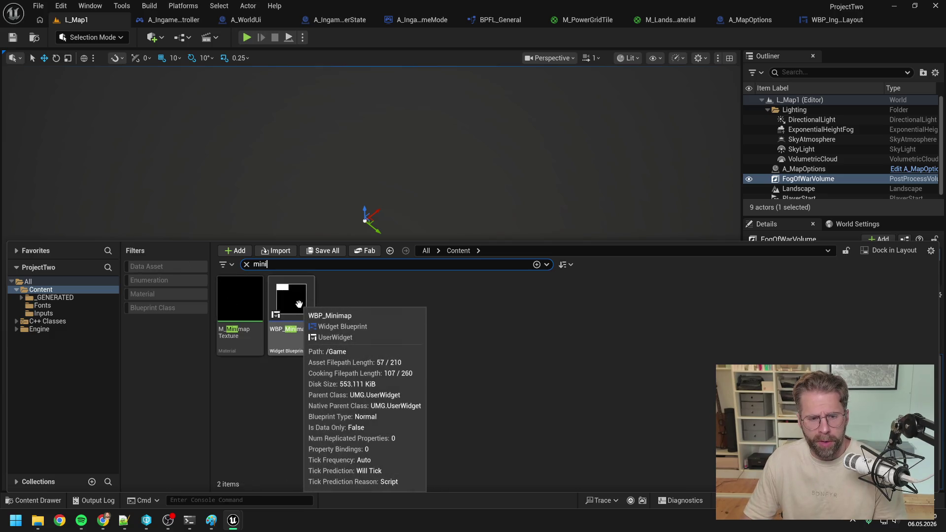
{"action": "double_click", "coordinate": [298, 308]}
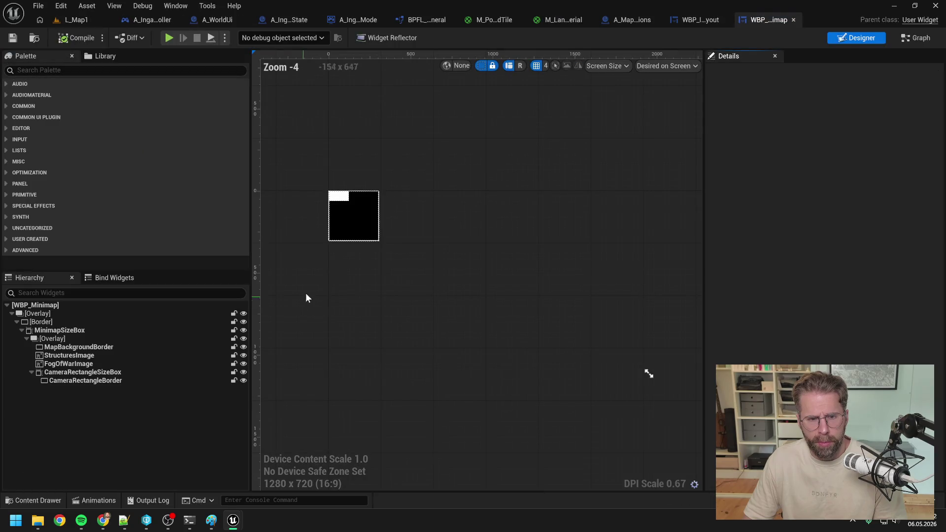
Step: Open WBP_Minimap's GetMinimapLocalSize graph: Map Background Border cached geometry's local size to Return Node
{"action": "left_click", "coordinate": [907, 40]}
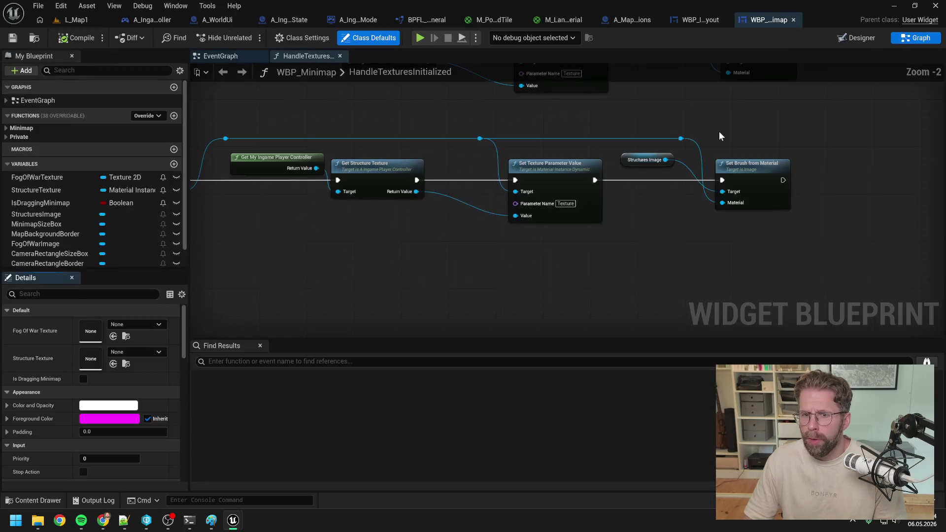
{"action": "scroll", "coordinate": [635, 156], "scroll_direction": "down", "scroll_amount": 1}
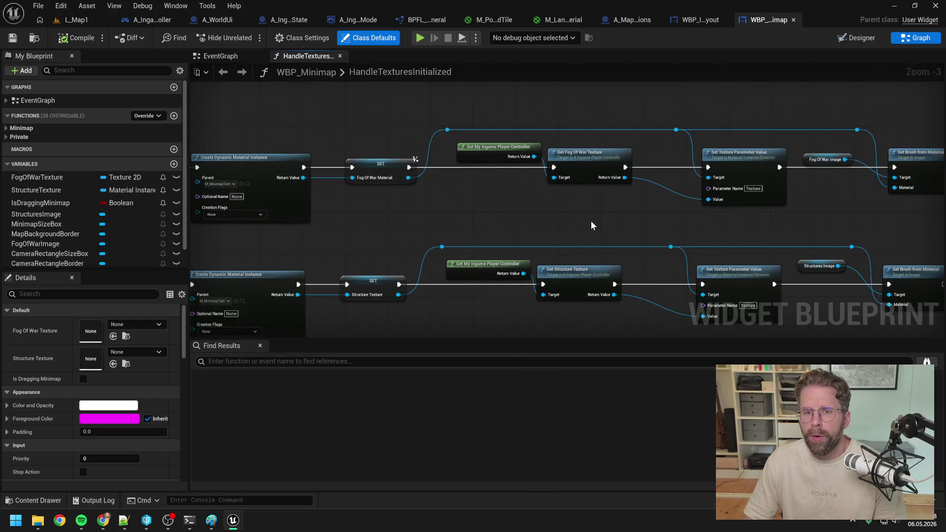
{"action": "left_click_drag", "start_coordinate": [546, 222], "coordinate": [544, 226]}
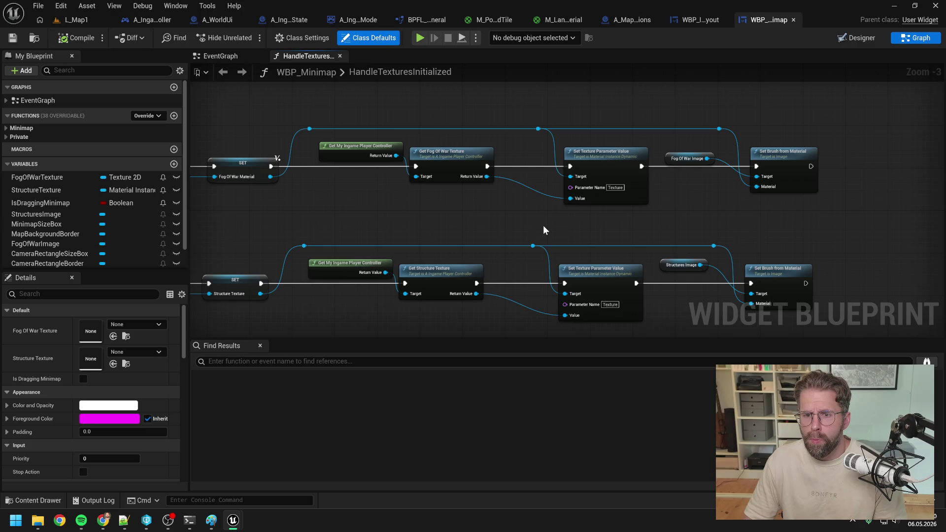
{"action": "key", "text": "Home"}
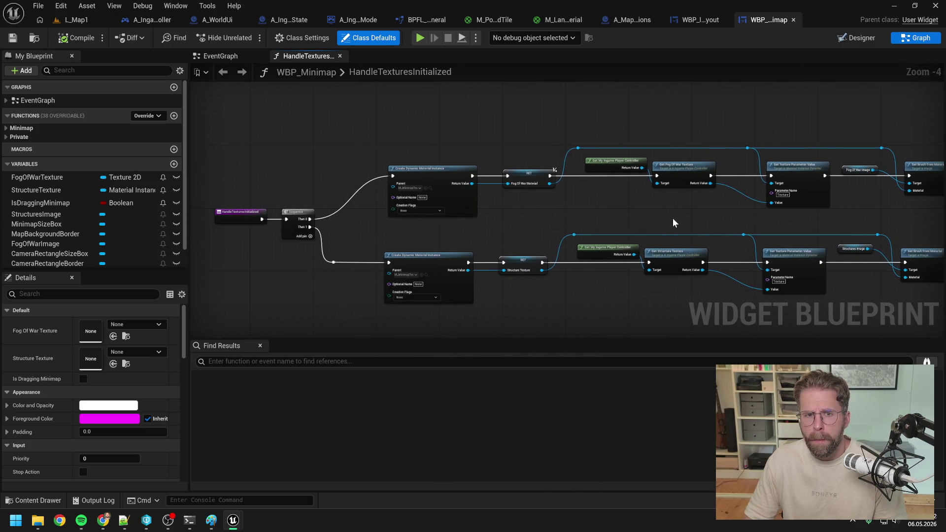
{"action": "left_click", "coordinate": [6, 137]}
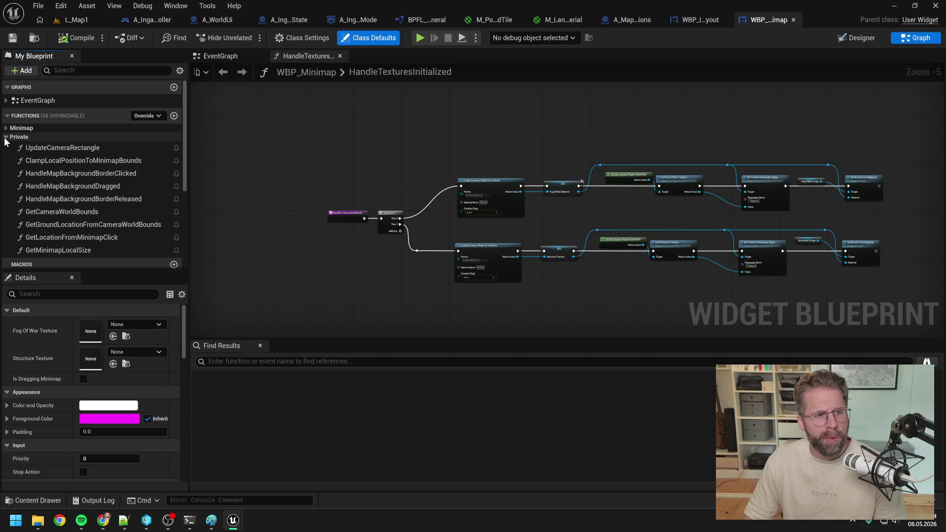
{"action": "left_click", "coordinate": [6, 128]}
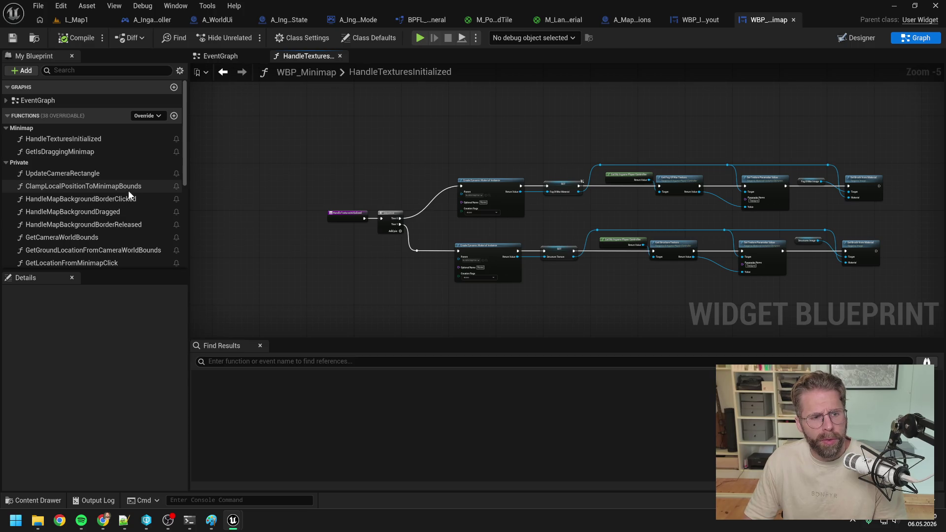
{"action": "scroll", "coordinate": [128, 192], "scroll_direction": "down", "scroll_amount": 2}
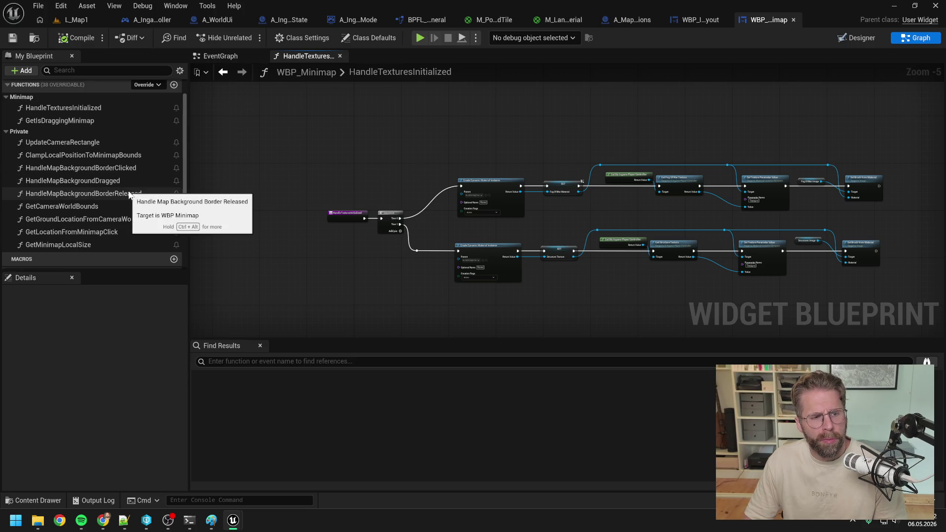
{"action": "double_click", "coordinate": [78, 245]}
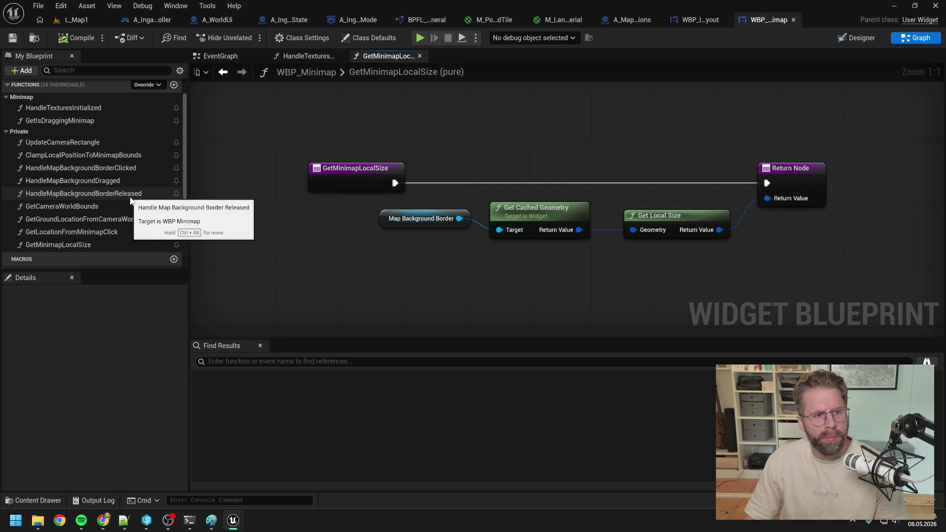
{"action": "scroll", "coordinate": [111, 170], "scroll_direction": "up", "scroll_amount": 2}
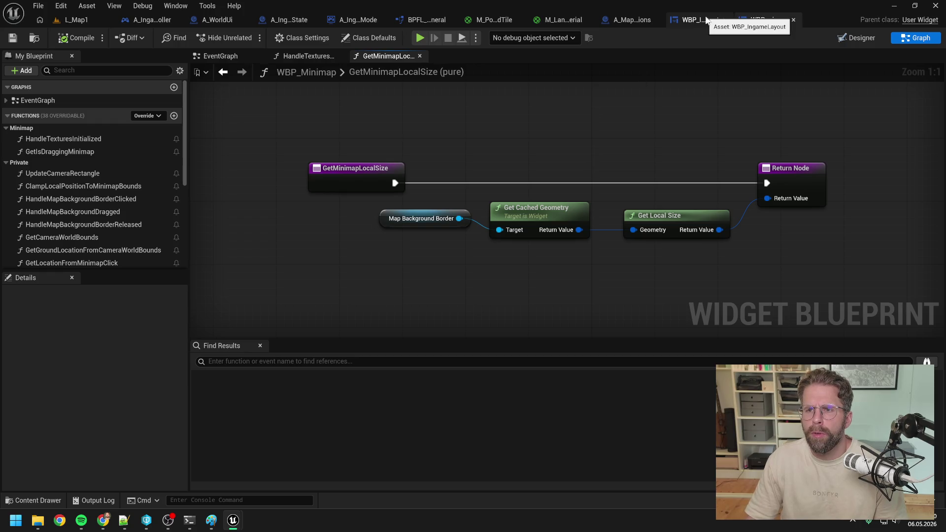
{"action": "left_click", "coordinate": [691, 20]}
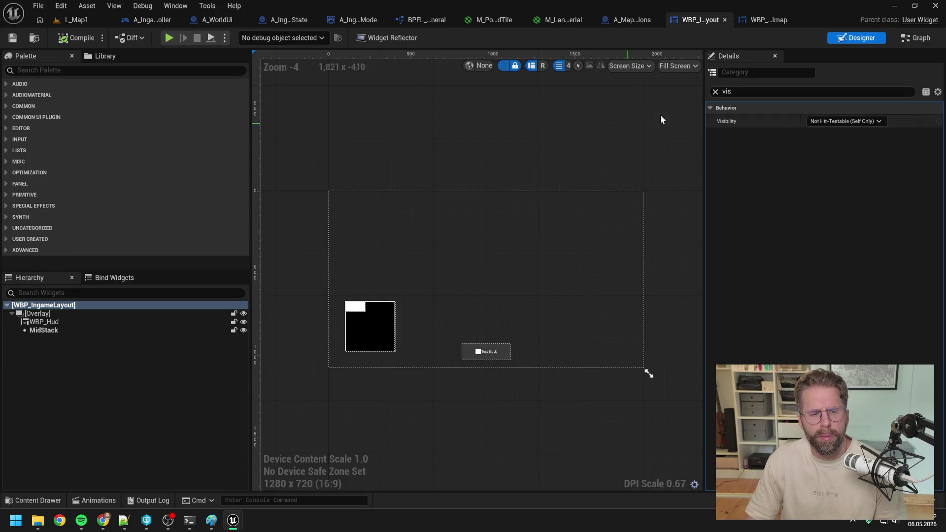
Step: Show WBP_IngameLayout's node graph and expand its Ingame Layout function list
{"action": "left_click", "coordinate": [913, 39]}
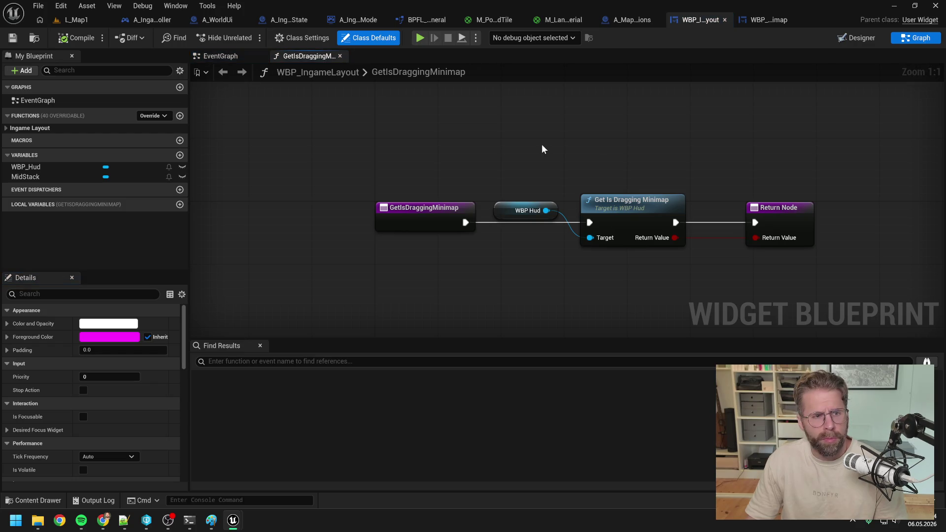
{"action": "left_click", "coordinate": [227, 55]}
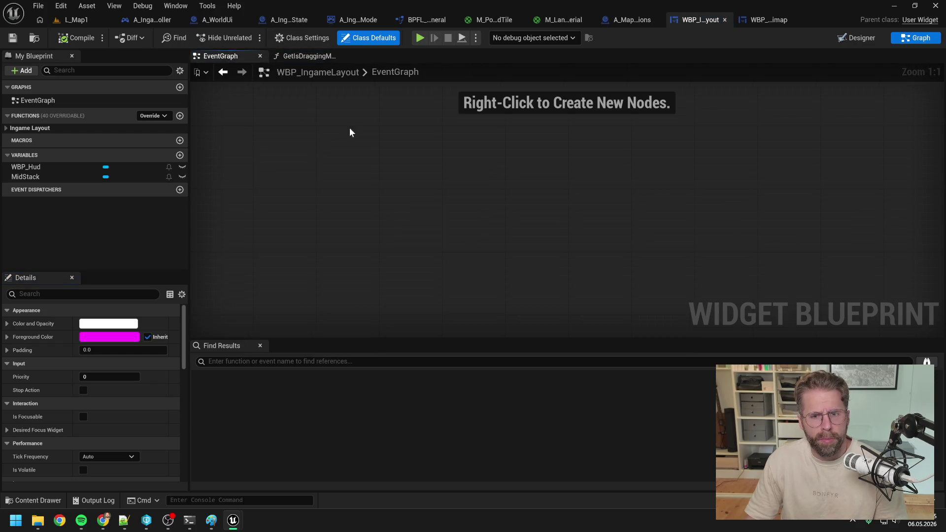
{"action": "left_click", "coordinate": [5, 129]}
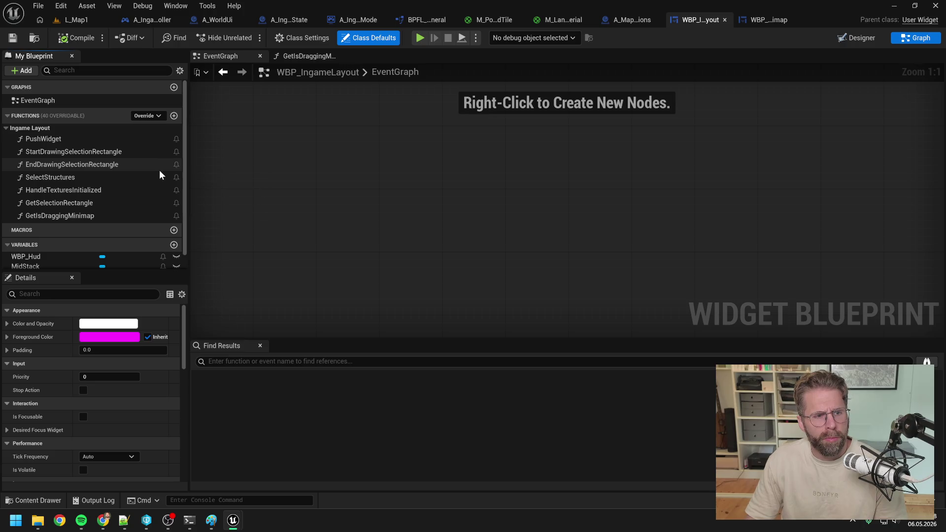
{"action": "double_click", "coordinate": [69, 178]}
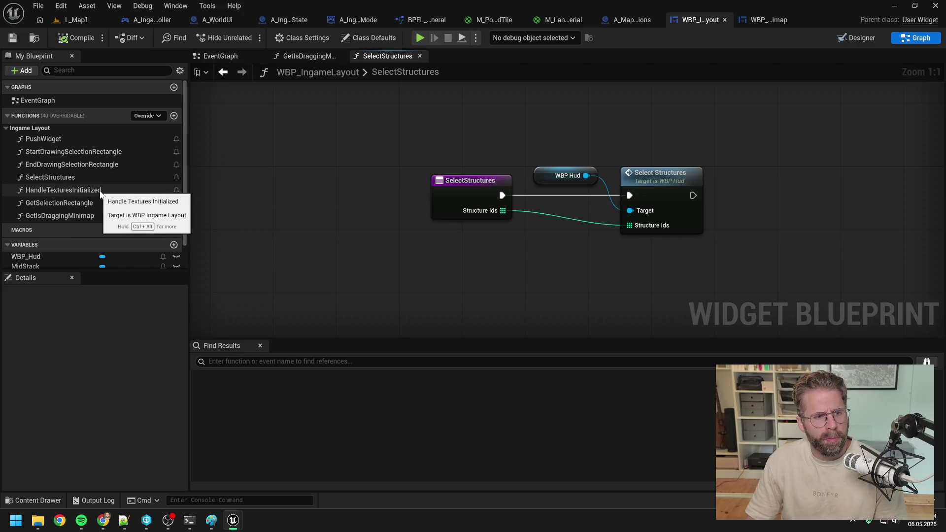
Step: Follow HandleTexturesInitialized from WBP_IngameLayout through WBP_Hud into WBP_Minimap's version
{"action": "double_click", "coordinate": [99, 190]}
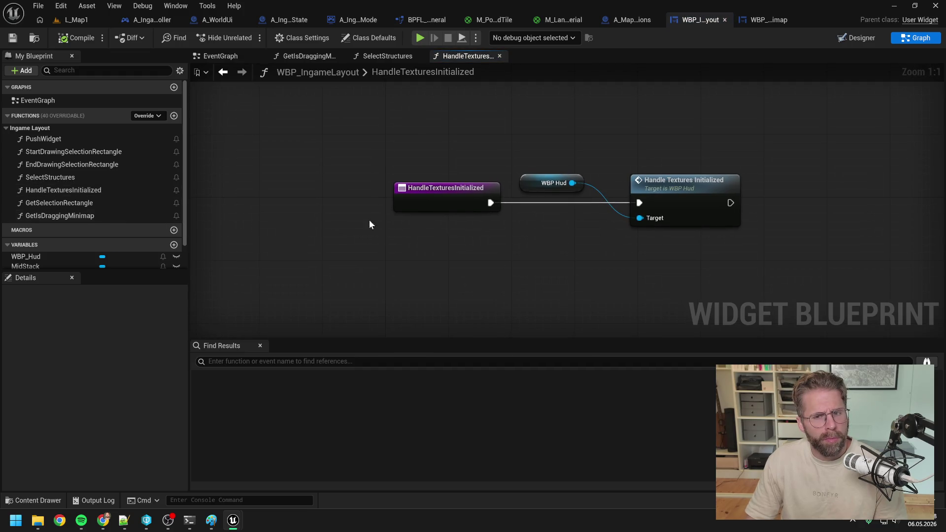
{"action": "double_click", "coordinate": [661, 183]}
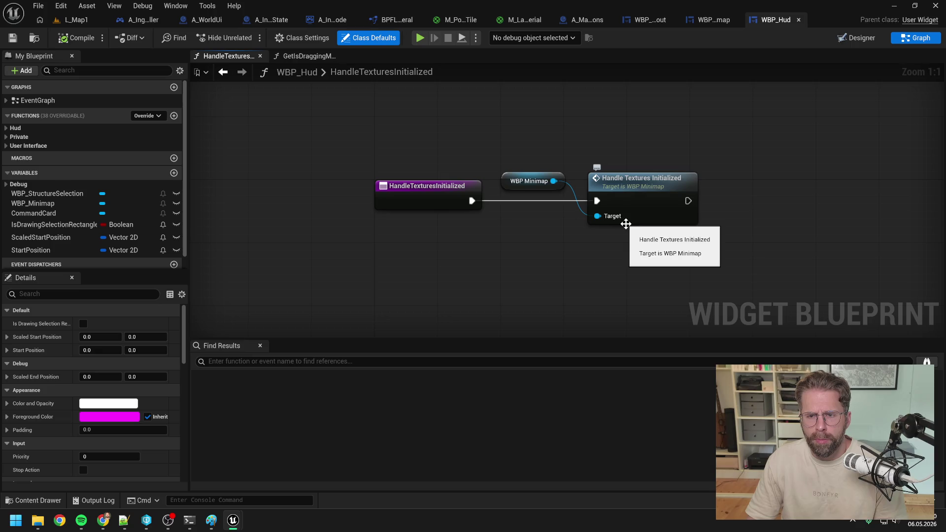
{"action": "left_click", "coordinate": [635, 194]}
{"action": "double_click", "coordinate": [635, 195]}
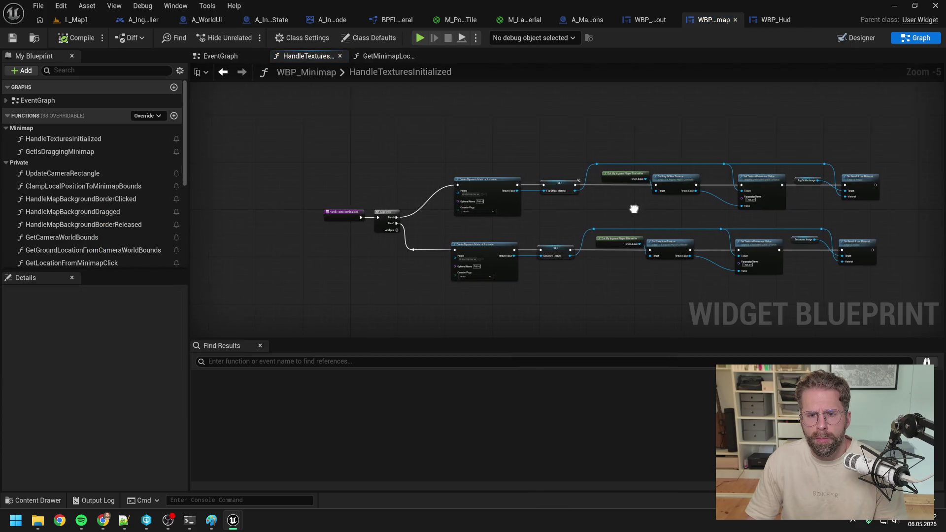
Step: Inspect the Set Brush from Material nodes, the minimap Designer, and the player controller's Build Structure node
{"action": "mouse_move", "coordinate": [559, 200]}
{"action": "left_mouse_down"}
{"action": "mouse_move", "coordinate": [506, 206]}
{"action": "mouse_move", "coordinate": [610, 203]}
{"action": "left_mouse_up"}
{"action": "scroll", "coordinate": [502, 206], "scroll_direction": "down", "scroll_amount": 1}
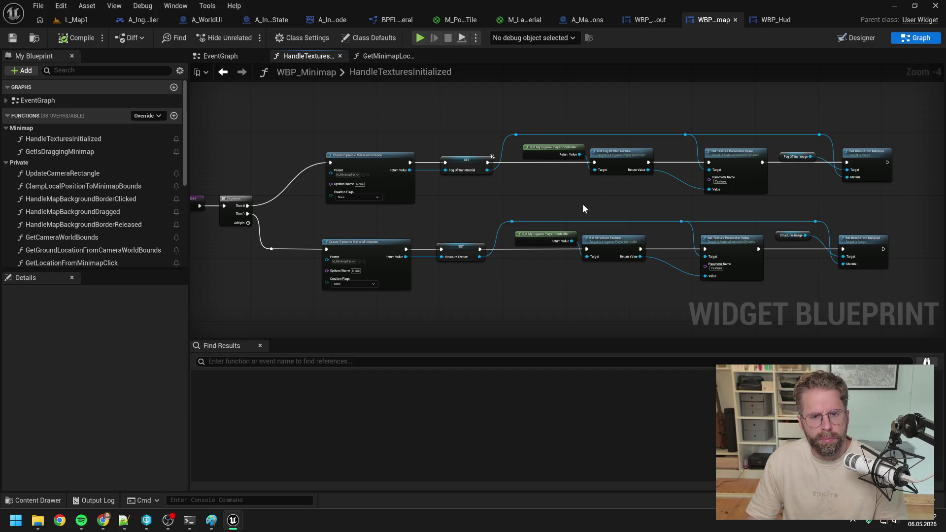
{"action": "left_click", "coordinate": [862, 38]}
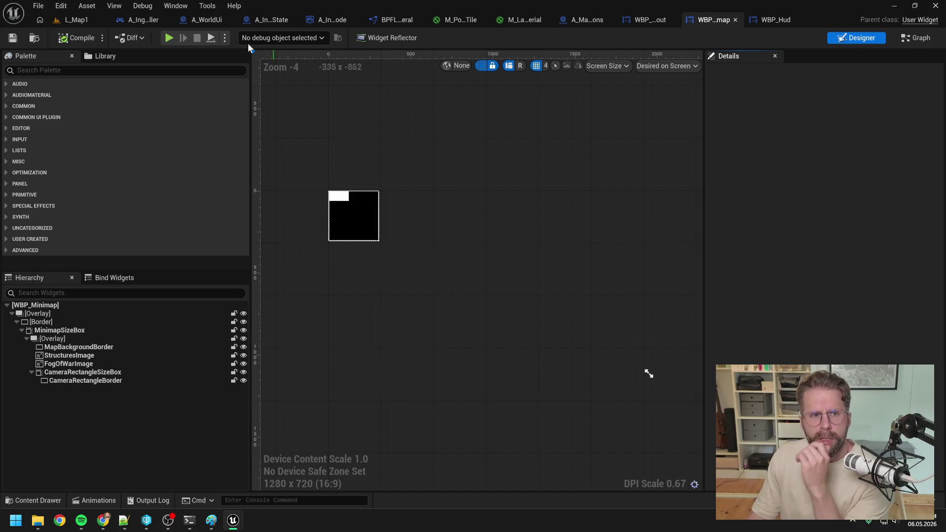
{"action": "left_click", "coordinate": [146, 21]}
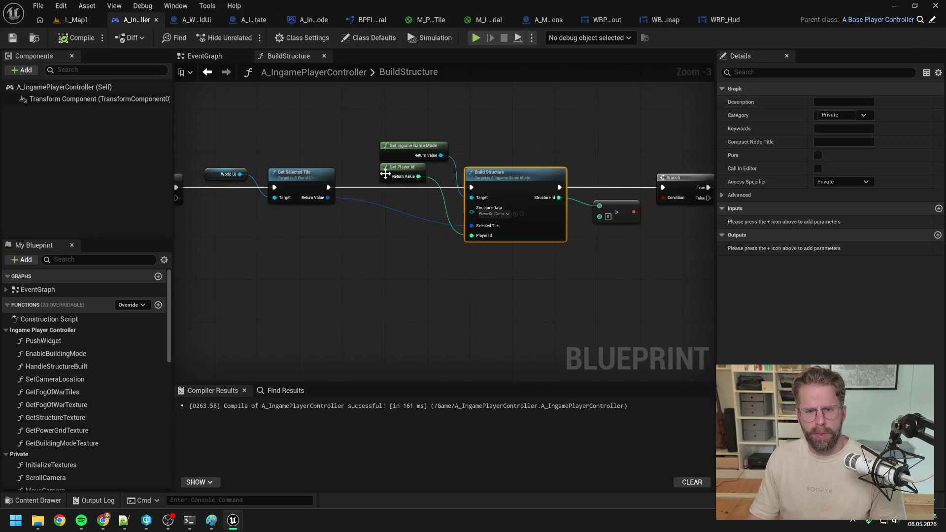
{"action": "left_click", "coordinate": [312, 134]}
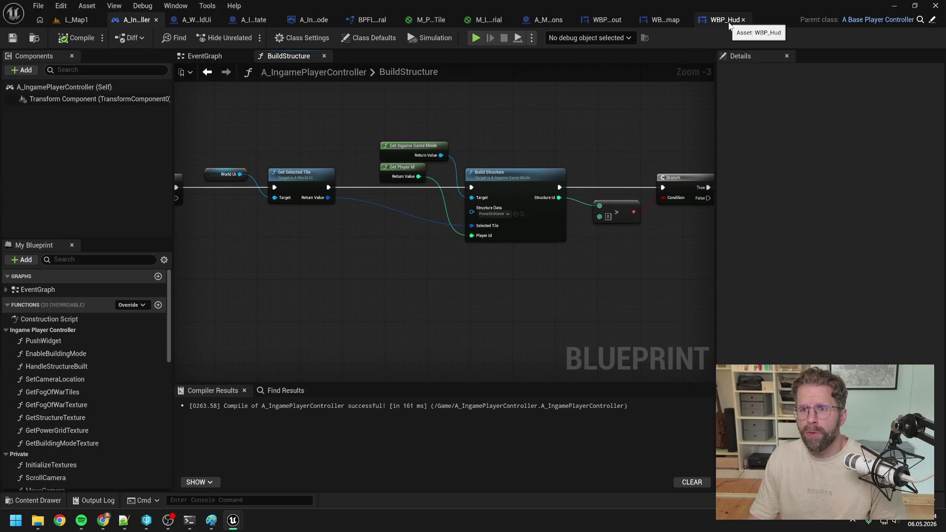
{"action": "left_click", "coordinate": [666, 20]}
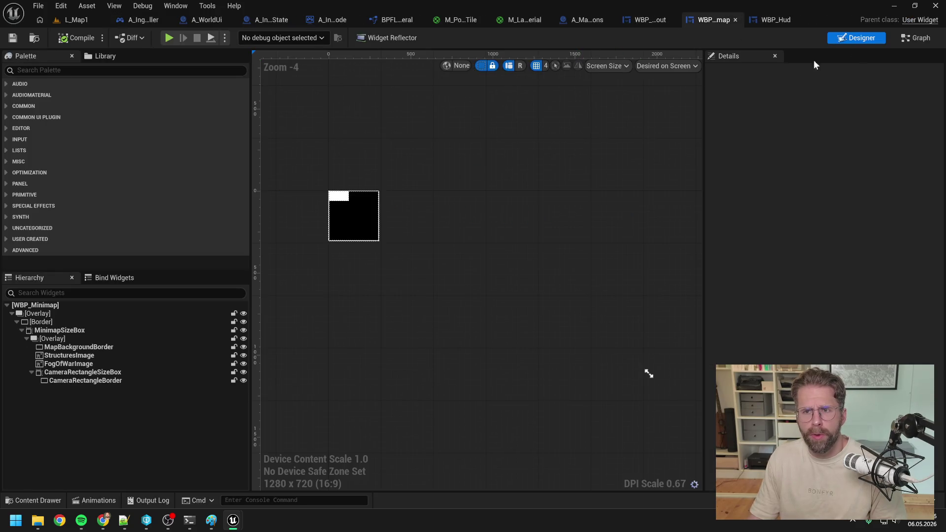
Step: Review the minimap's HandleTexturesInitialized texture setup graph and close the graph tabs to its left
{"action": "left_click", "coordinate": [915, 37]}
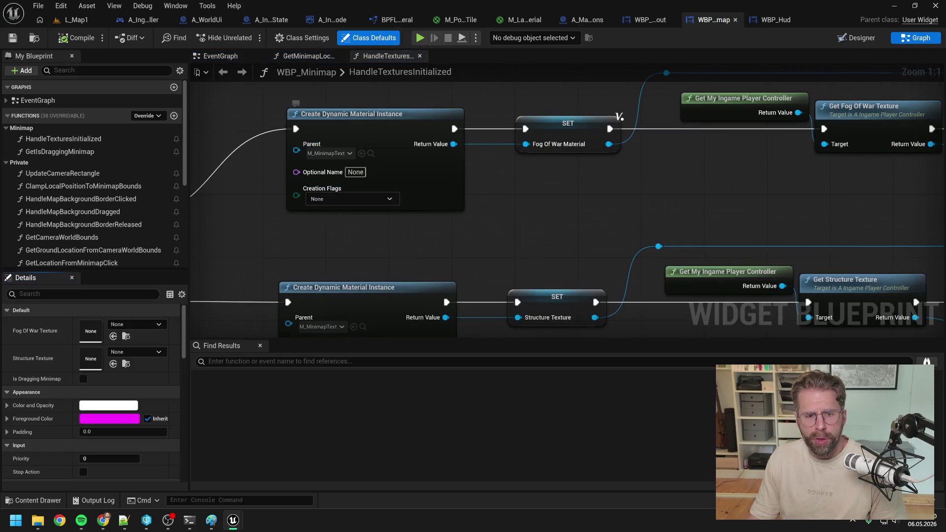
{"action": "scroll", "coordinate": [567, 169], "scroll_direction": "down", "scroll_amount": 3}
{"action": "left_click_drag", "start_coordinate": [578, 161], "coordinate": [560, 184]}
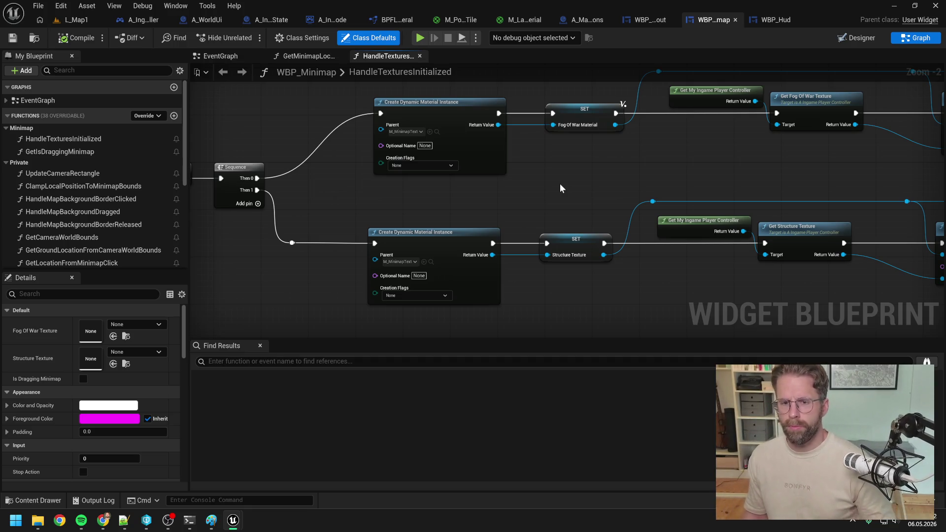
{"action": "scroll", "coordinate": [560, 187], "scroll_direction": "down", "scroll_amount": 1}
{"action": "scroll", "coordinate": [568, 185], "scroll_direction": "down", "scroll_amount": 1}
{"action": "mouse_move", "coordinate": [568, 184]}
{"action": "left_mouse_down"}
{"action": "mouse_move", "coordinate": [494, 155]}
{"action": "mouse_move", "coordinate": [519, 159]}
{"action": "left_mouse_up"}
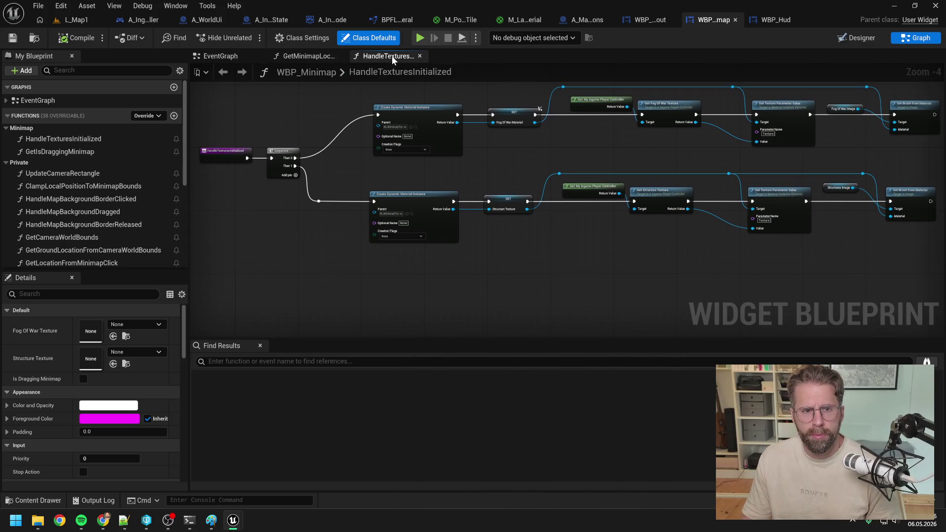
{"action": "left_click", "coordinate": [317, 57]}
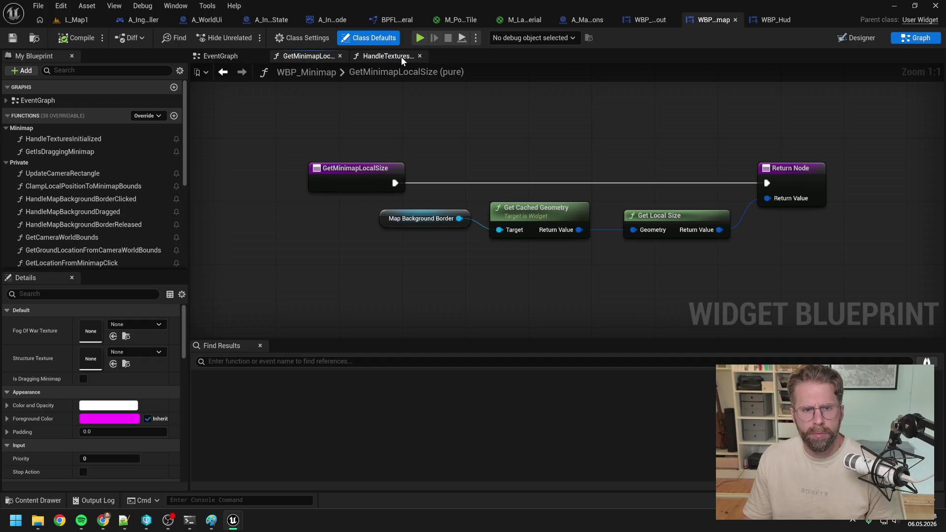
{"action": "left_click", "coordinate": [401, 57]}
{"action": "right_click", "coordinate": [401, 57]}
{"action": "left_click", "coordinate": [434, 99]}
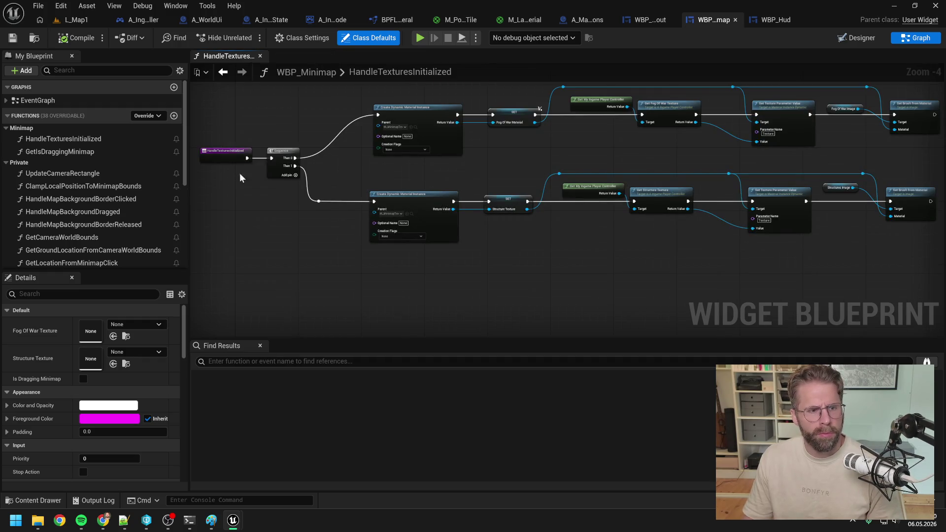
Step: Open ClampLocalPositionToMinimapBounds and GetCameraWorldBounds, then play L_Map1 again with Alt+P
{"action": "double_click", "coordinate": [122, 189]}
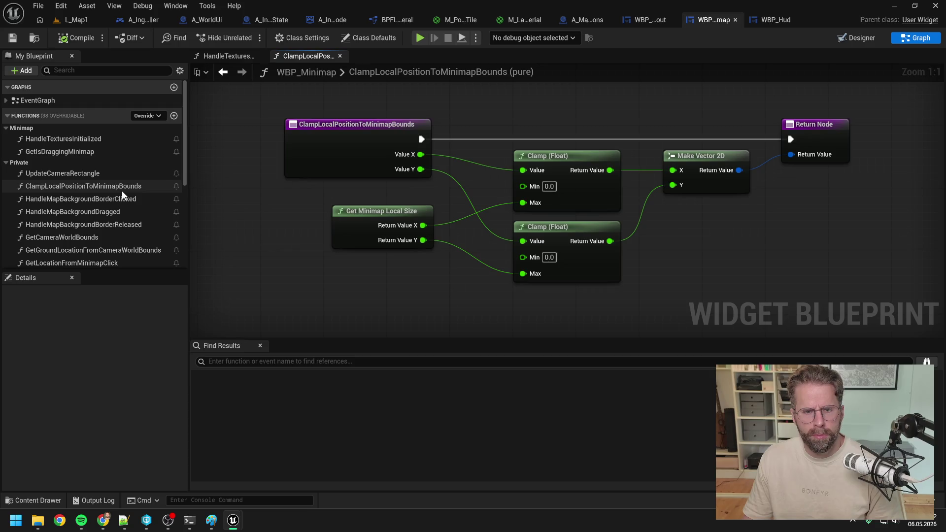
{"action": "double_click", "coordinate": [69, 237]}
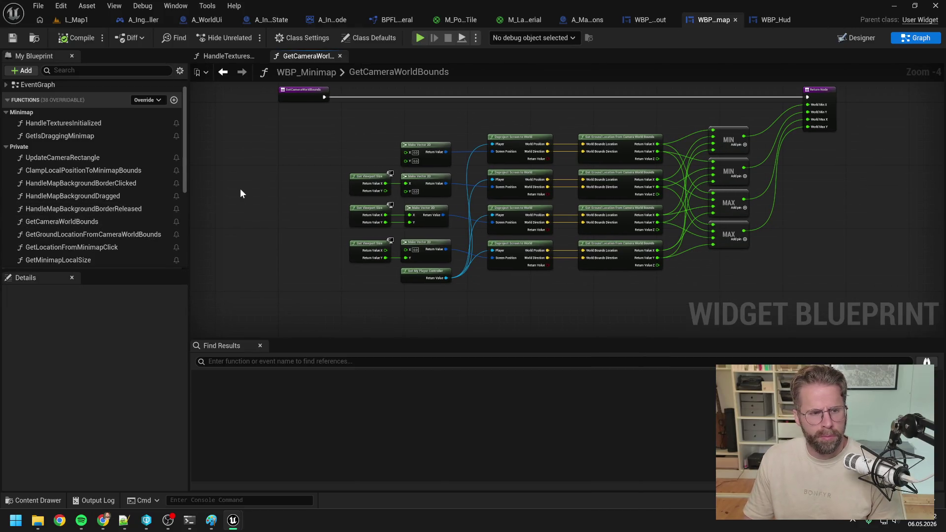
{"action": "left_click", "coordinate": [81, 20]}
{"action": "key", "text": "alt+p"}
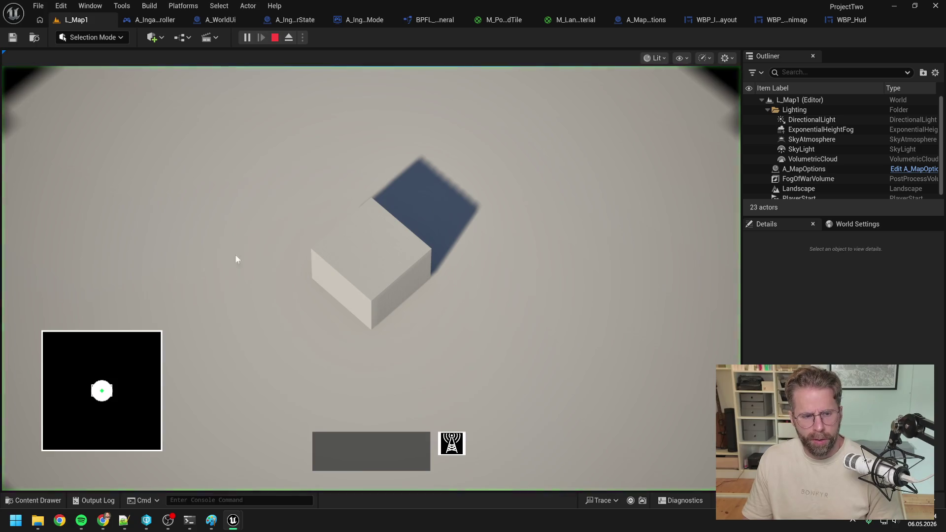
Step: Jump the camera by clicking the minimap, recentre on the revealed area, and order the unit south
{"action": "left_click", "coordinate": [129, 383]}
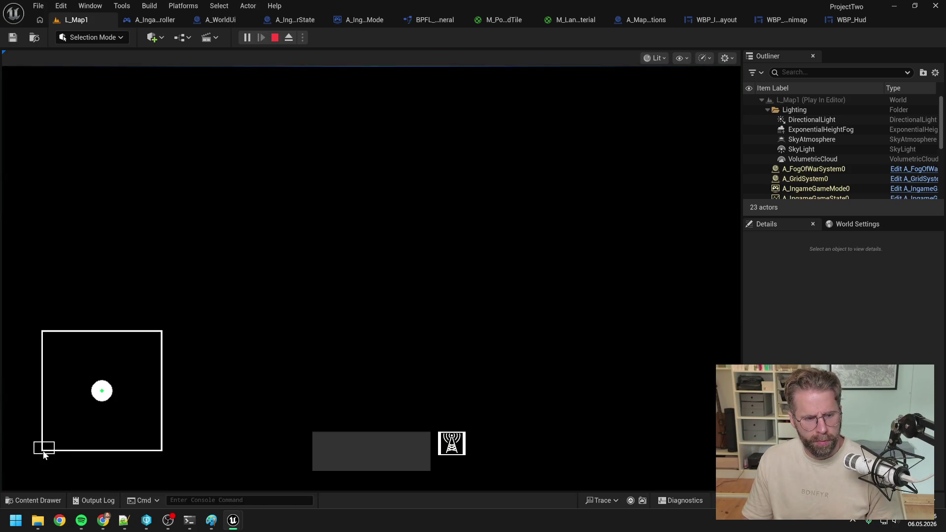
{"action": "left_click", "coordinate": [104, 431]}
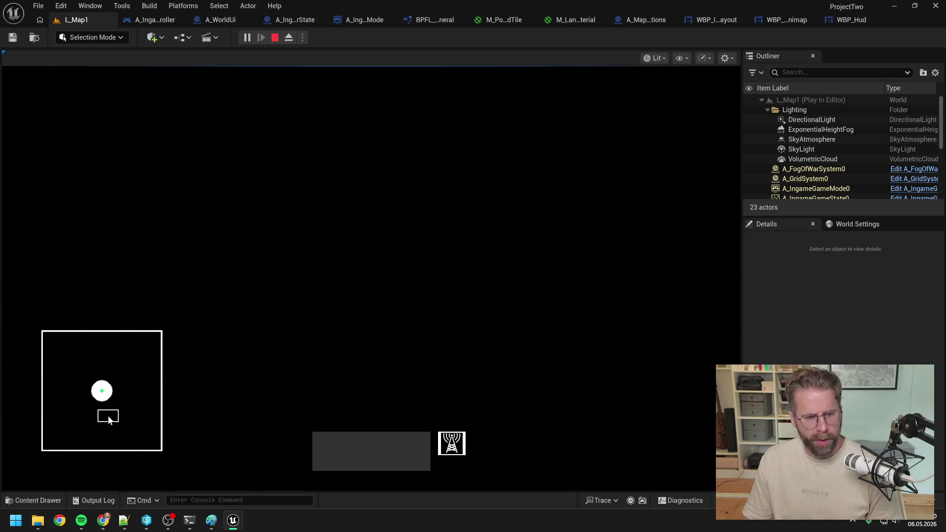
{"action": "left_click", "coordinate": [102, 394]}
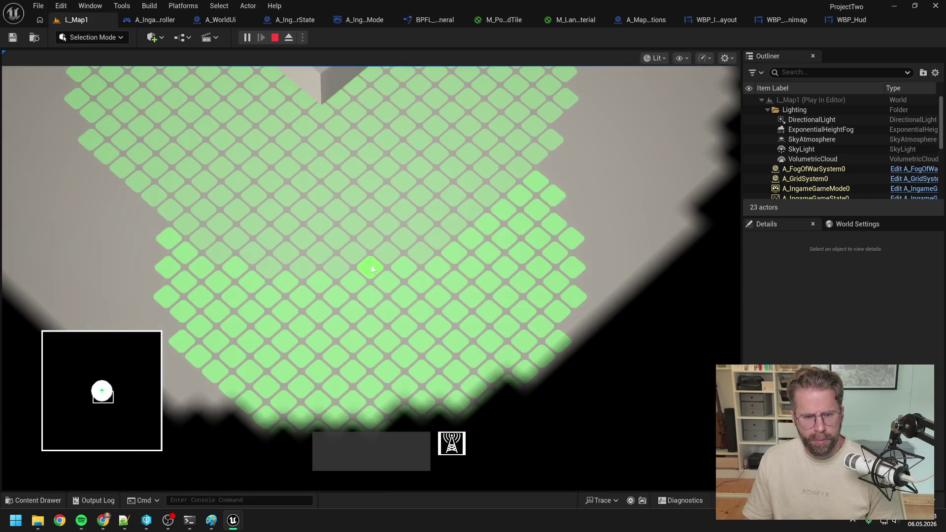
{"action": "left_click", "coordinate": [371, 266]}
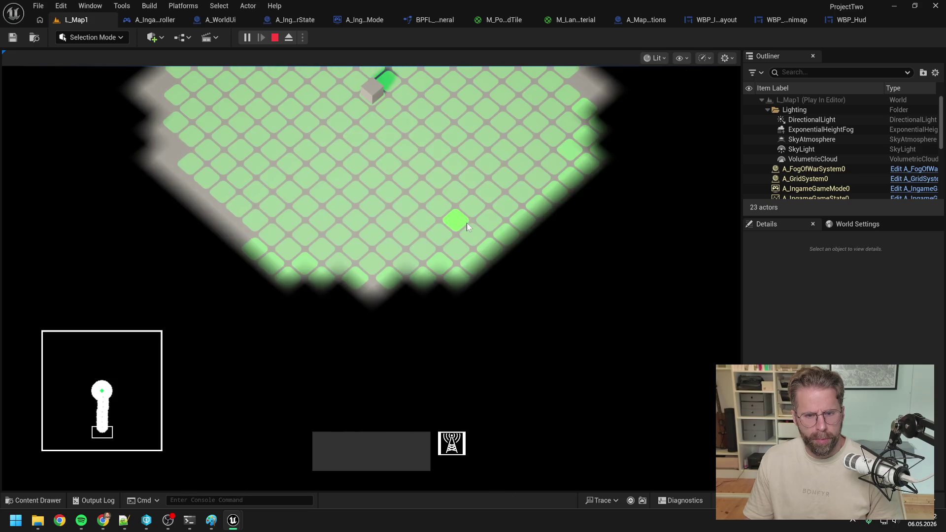
Step: Place an antenna tower from the build bar at the previewed spot
{"action": "left_click", "coordinate": [466, 223]}
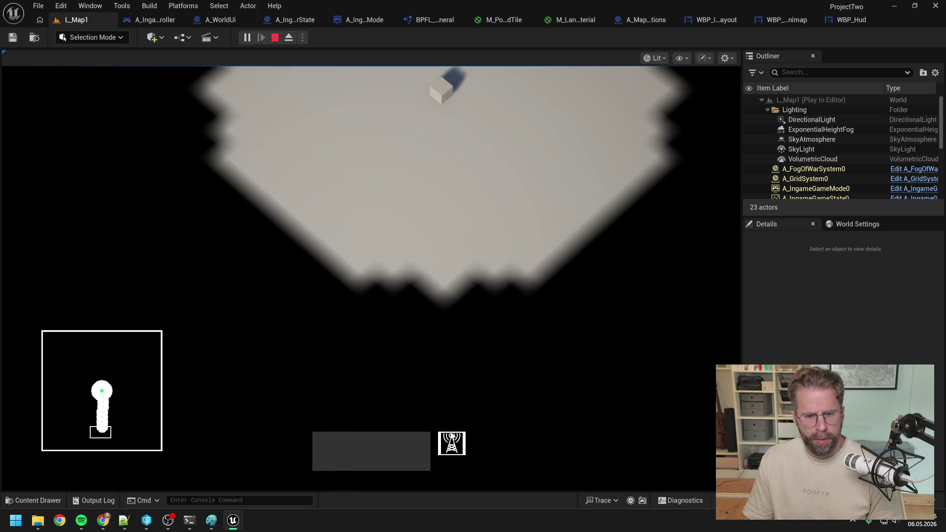
{"action": "left_click", "coordinate": [452, 436]}
{"action": "left_click", "coordinate": [445, 266]}
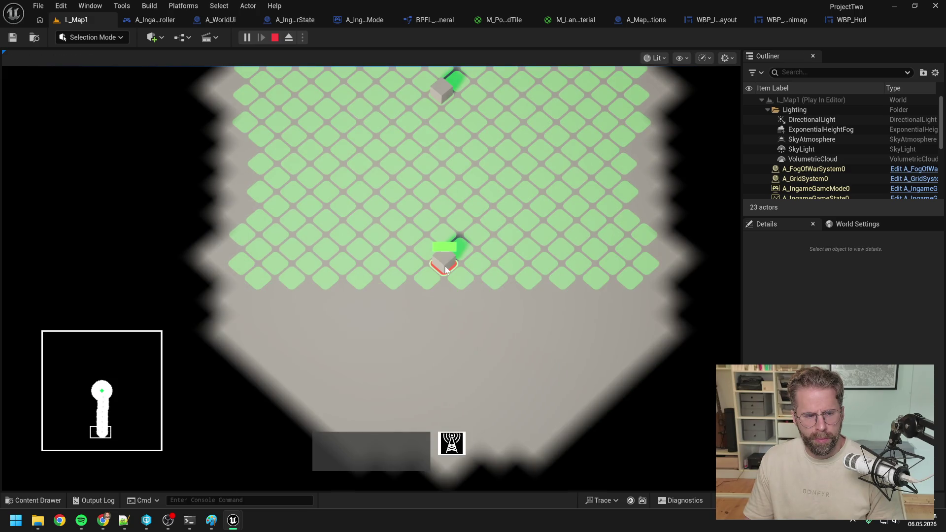
{"action": "left_click", "coordinate": [446, 269]}
Step: Drag the minimap view south into the fog, cancel a second tower placement, and stop playing
{"action": "mouse_move", "coordinate": [109, 440]}
{"action": "left_mouse_down"}
{"action": "mouse_move", "coordinate": [101, 463]}
{"action": "mouse_move", "coordinate": [103, 435]}
{"action": "left_mouse_up"}
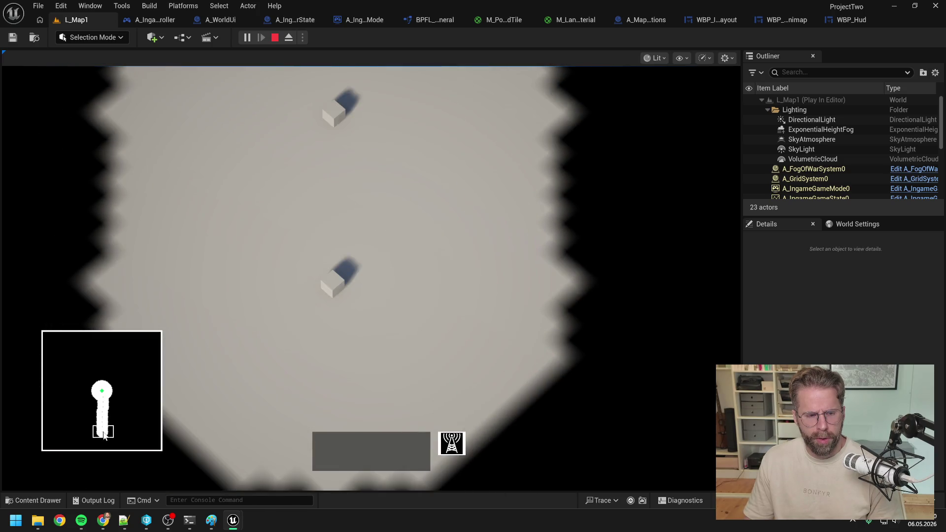
{"action": "left_click", "coordinate": [452, 445]}
{"action": "right_click", "coordinate": [359, 308]}
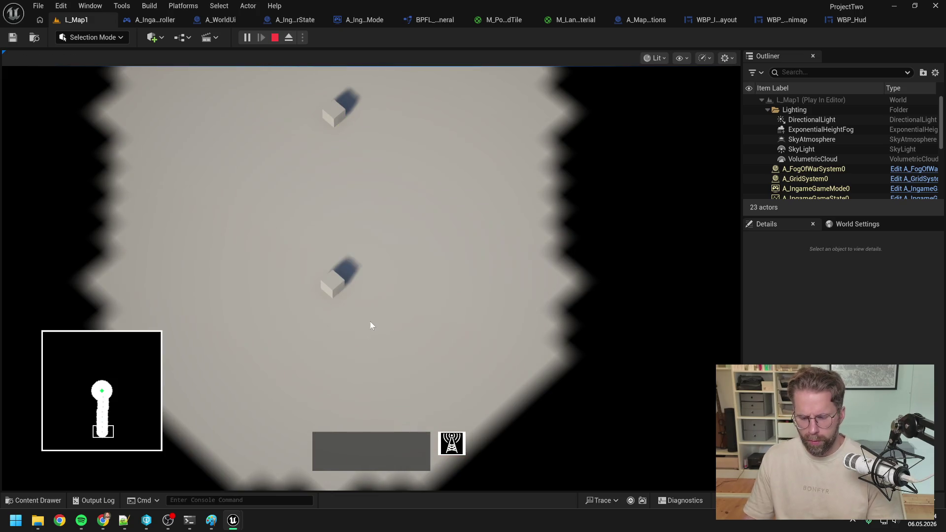
{"action": "key", "text": "Escape"}
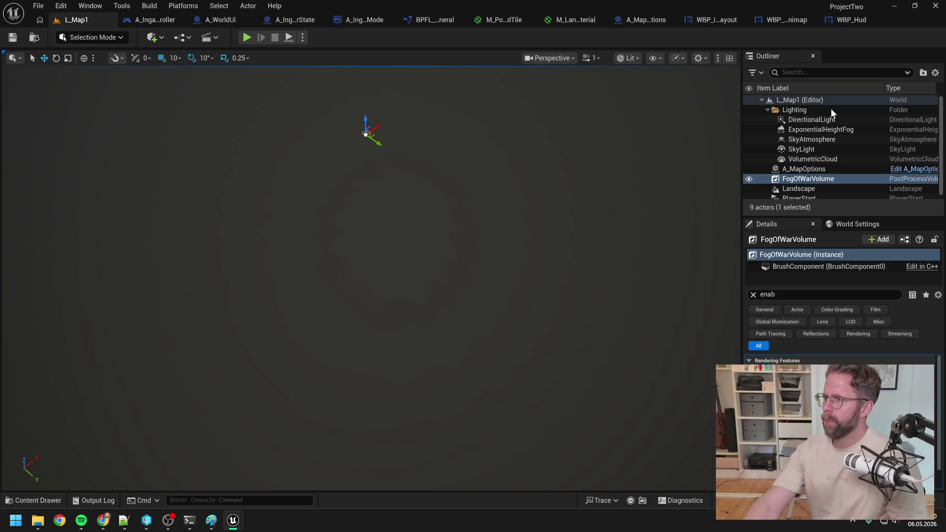
Step: Switch from Unreal Engine over to the web browser with Alt+Tab
{"action": "key", "text": "alt+Tab"}
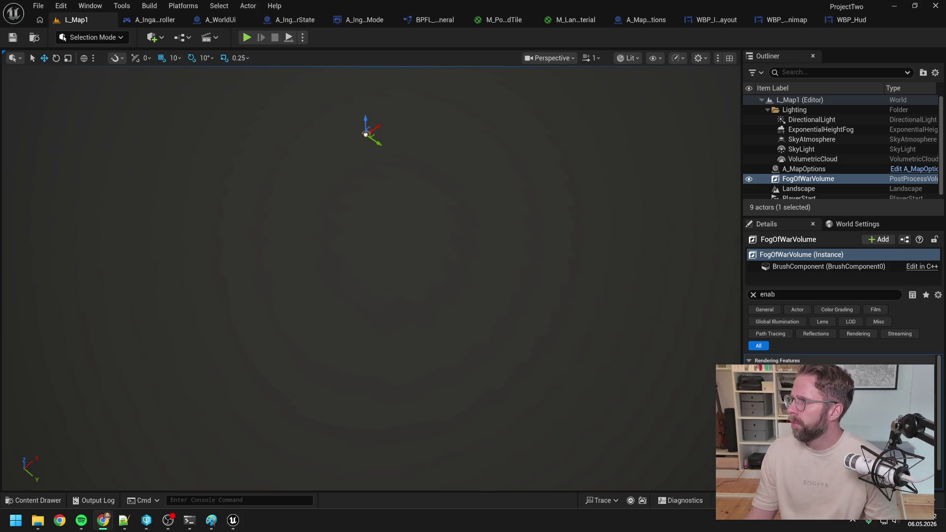
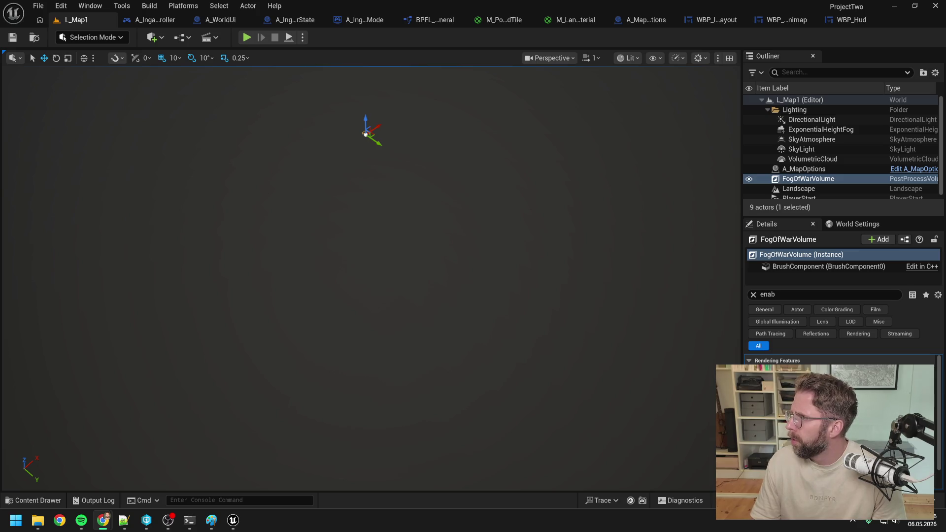
Step: Play-test the level, pan the view across the minimap, then stop the session
{"action": "left_click", "coordinate": [247, 38]}
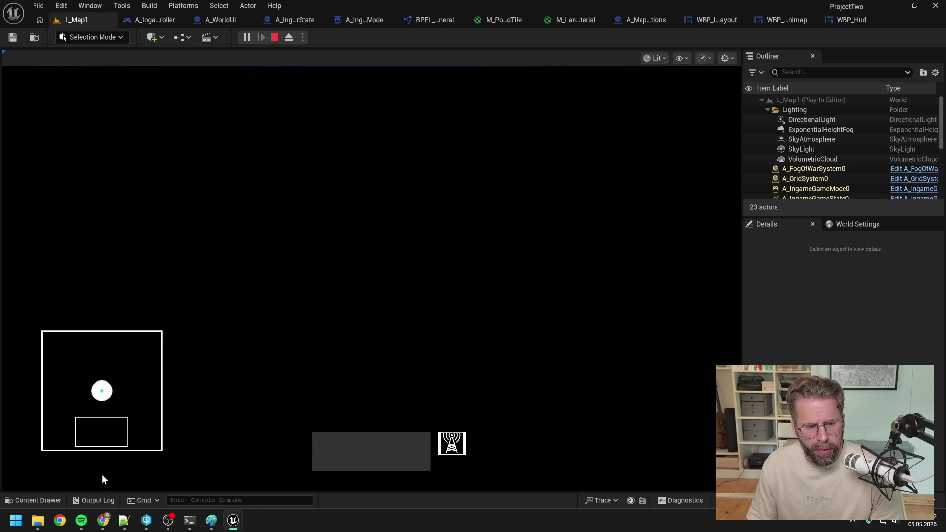
{"action": "mouse_move", "coordinate": [109, 432]}
{"action": "left_mouse_down"}
{"action": "mouse_move", "coordinate": [105, 459]}
{"action": "mouse_move", "coordinate": [100, 410]}
{"action": "left_mouse_up"}
{"action": "key", "text": "Escape"}
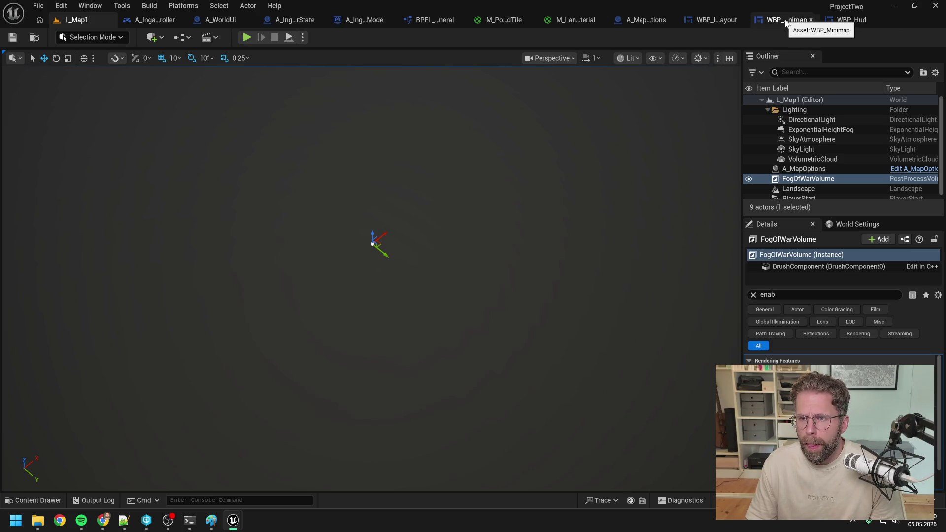
Step: Close all A_WorldUi and A_IngamePlayerState graphs and both blueprint editors
{"action": "left_click", "coordinate": [151, 21]}
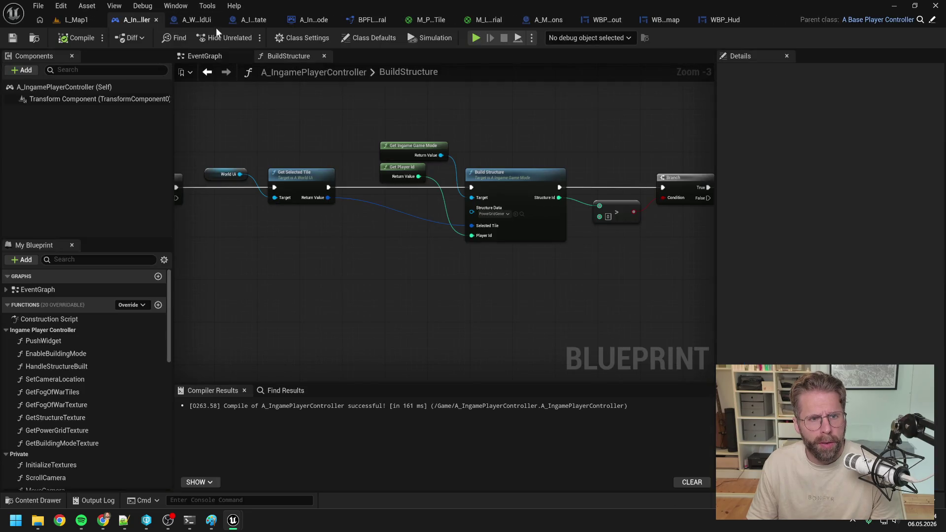
{"action": "left_click", "coordinate": [193, 20]}
{"action": "right_click", "coordinate": [209, 56]}
{"action": "left_click", "coordinate": [235, 120]}
{"action": "left_click", "coordinate": [244, 55]}
{"action": "left_click", "coordinate": [233, 20]}
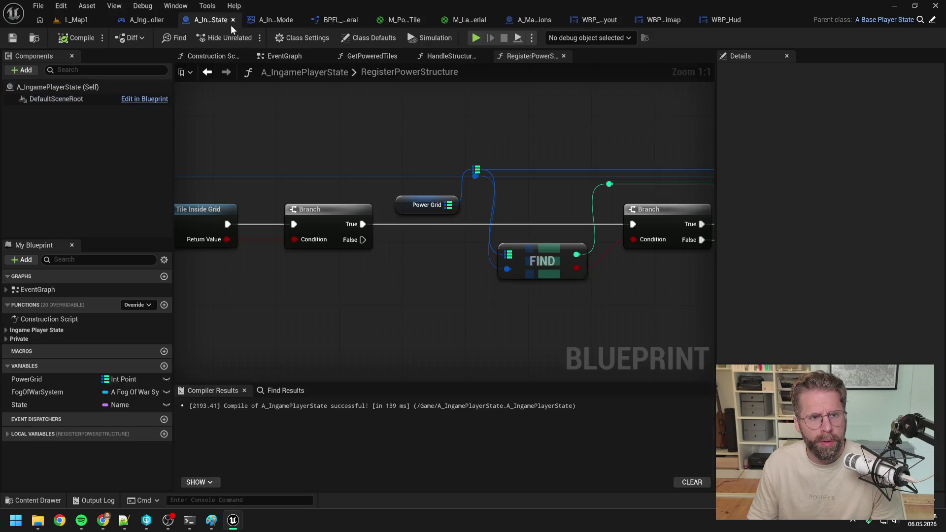
{"action": "right_click", "coordinate": [527, 57]}
{"action": "left_click", "coordinate": [548, 122]}
{"action": "left_click", "coordinate": [244, 55]}
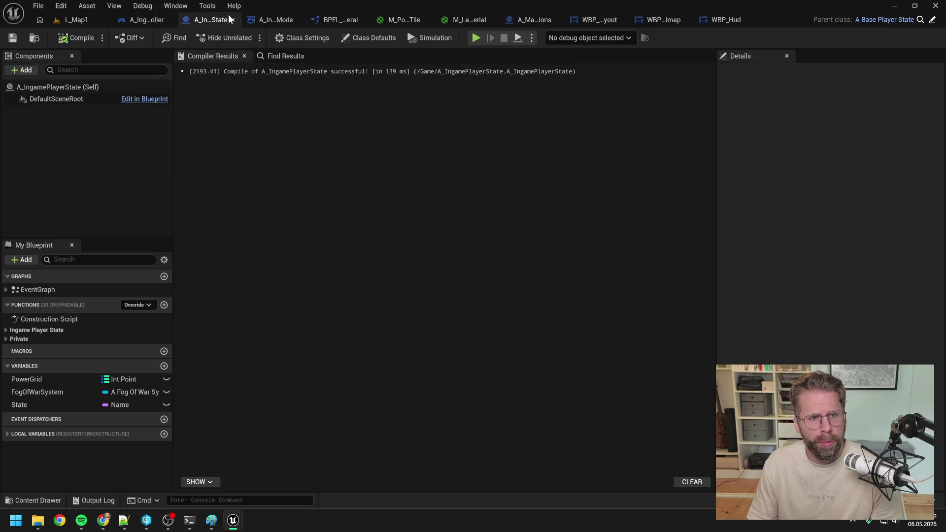
{"action": "left_click", "coordinate": [233, 20]}
Step: Close A_IngameGameMode, BPFL_General, M_PowerGridTile and M_LandscapeMaterial editors
{"action": "right_click", "coordinate": [377, 58]}
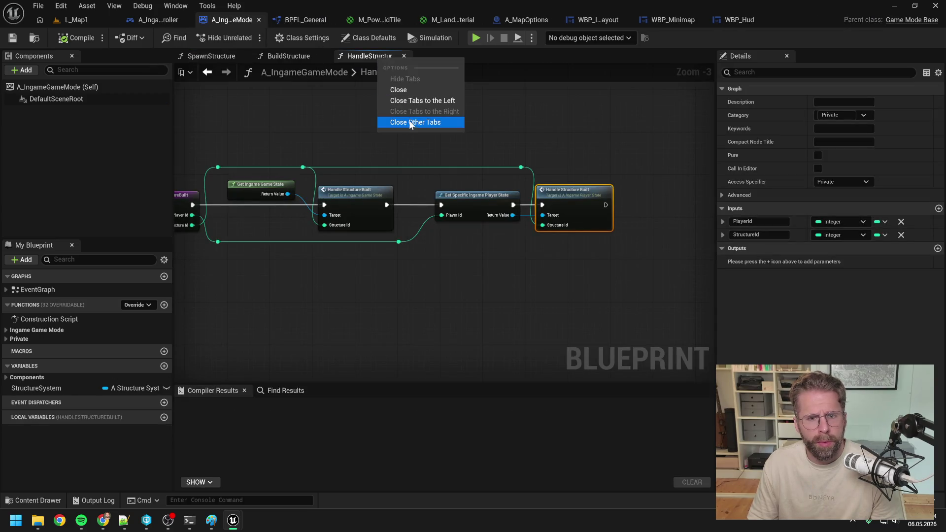
{"action": "left_click", "coordinate": [421, 124]}
{"action": "left_click", "coordinate": [244, 56]}
{"action": "left_click", "coordinate": [258, 20]}
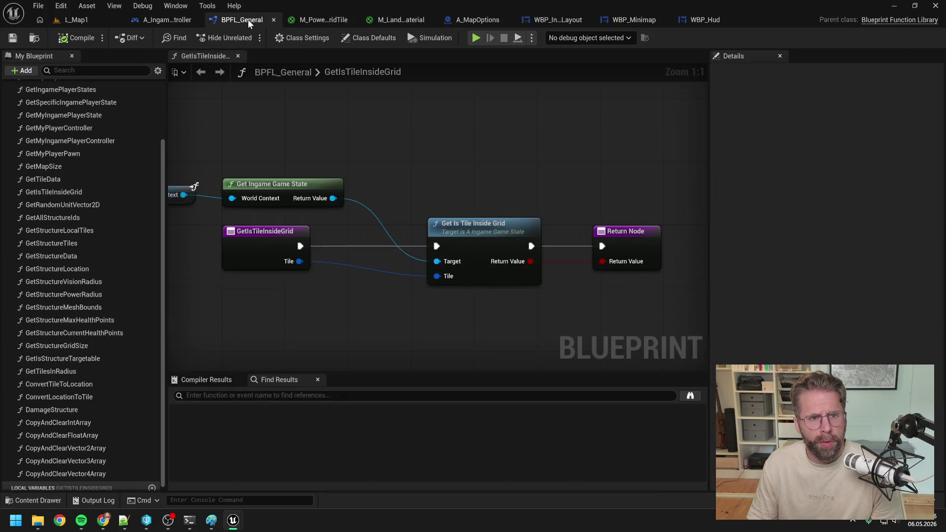
{"action": "left_click", "coordinate": [238, 55]}
{"action": "left_click", "coordinate": [274, 19]}
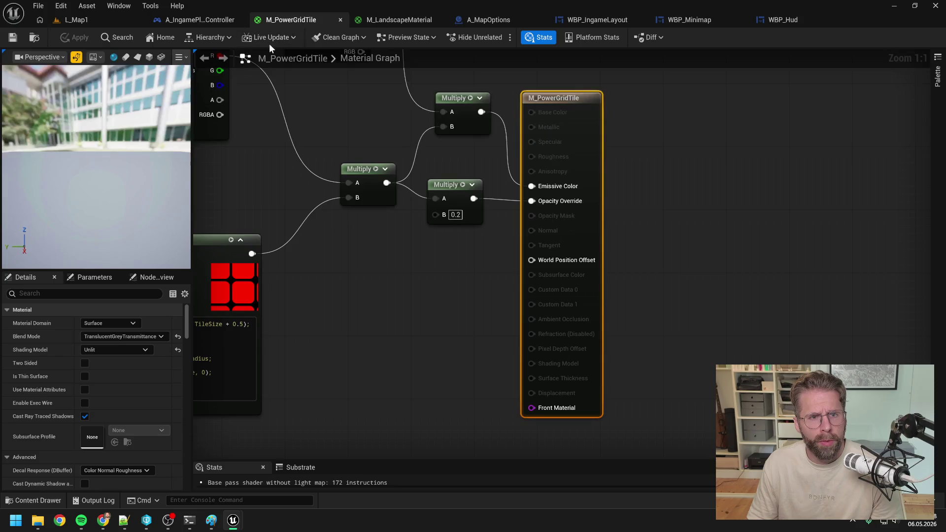
{"action": "left_click", "coordinate": [341, 20]}
{"action": "left_click", "coordinate": [352, 20]}
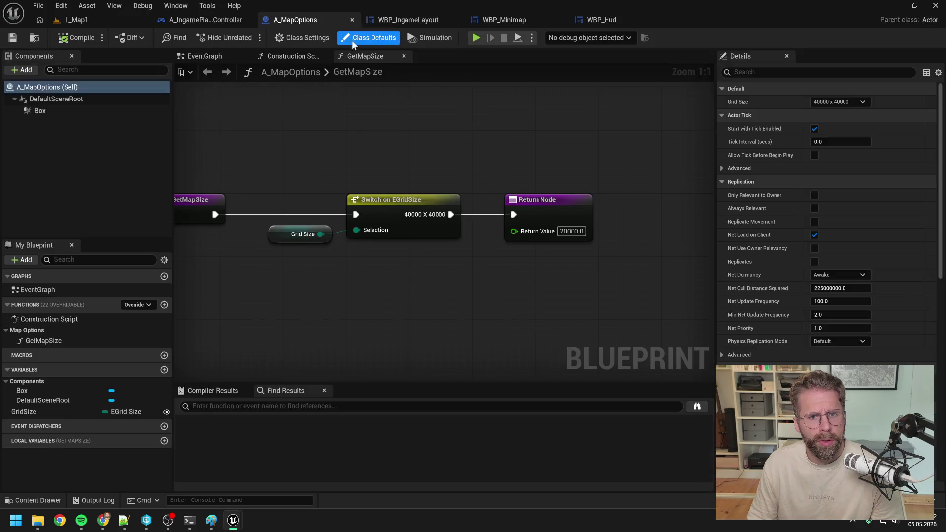
Step: Close WBP_IngameLayout's graphs and editor, move A_MapOptions left, and return to A_IngamePlayerController
{"action": "left_click", "coordinate": [408, 20]}
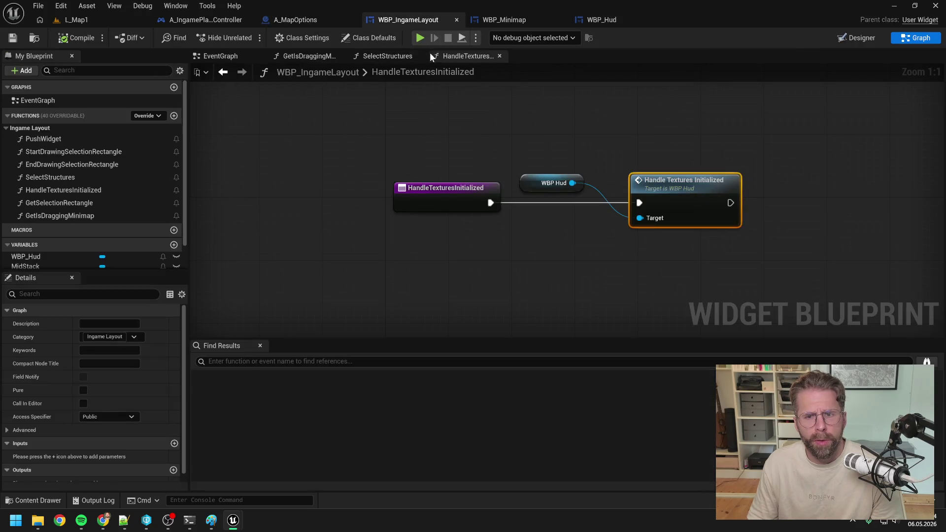
{"action": "left_click", "coordinate": [518, 22]}
{"action": "left_click", "coordinate": [447, 22]}
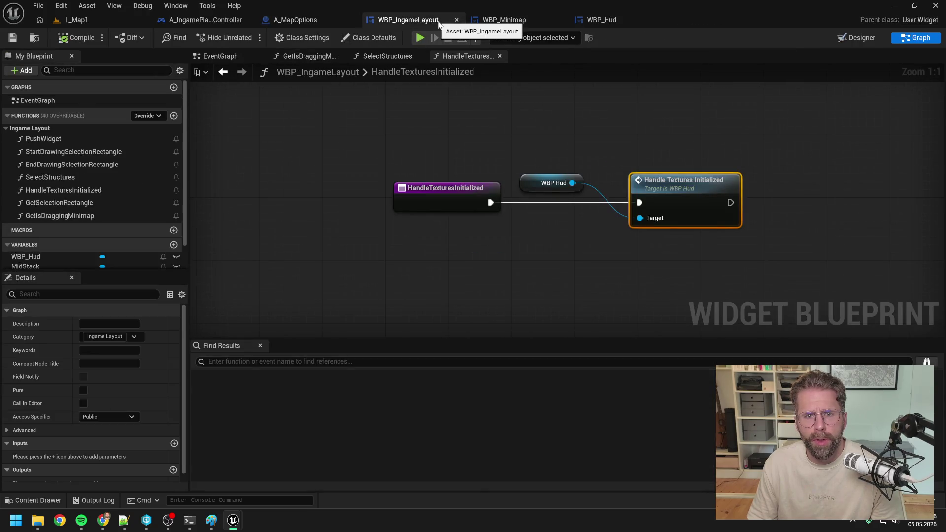
{"action": "right_click", "coordinate": [469, 55]}
{"action": "left_click", "coordinate": [496, 120]}
{"action": "left_click", "coordinate": [264, 55]}
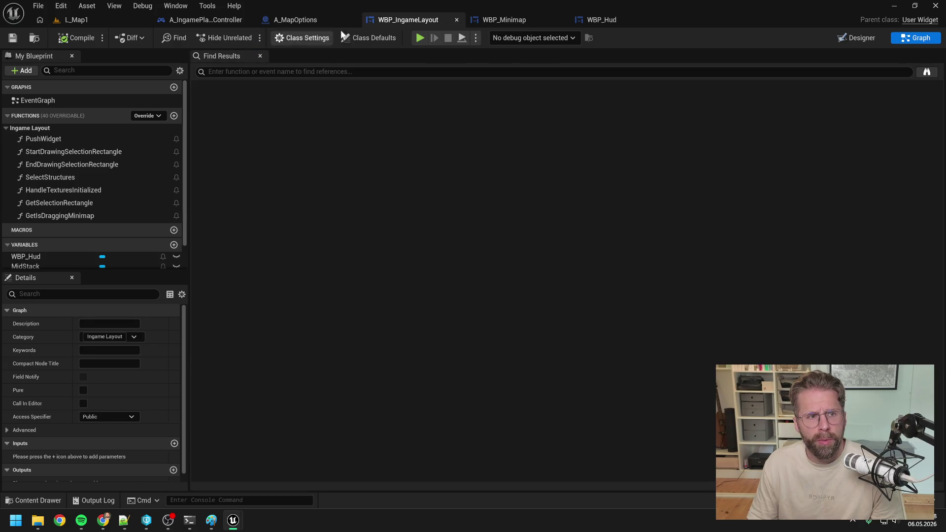
{"action": "left_click", "coordinate": [457, 20]}
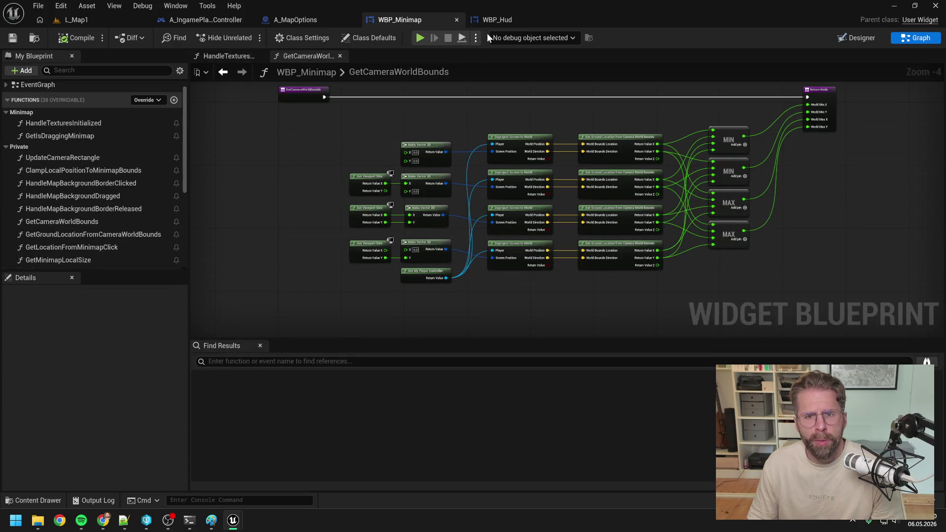
{"action": "left_click", "coordinate": [503, 20]}
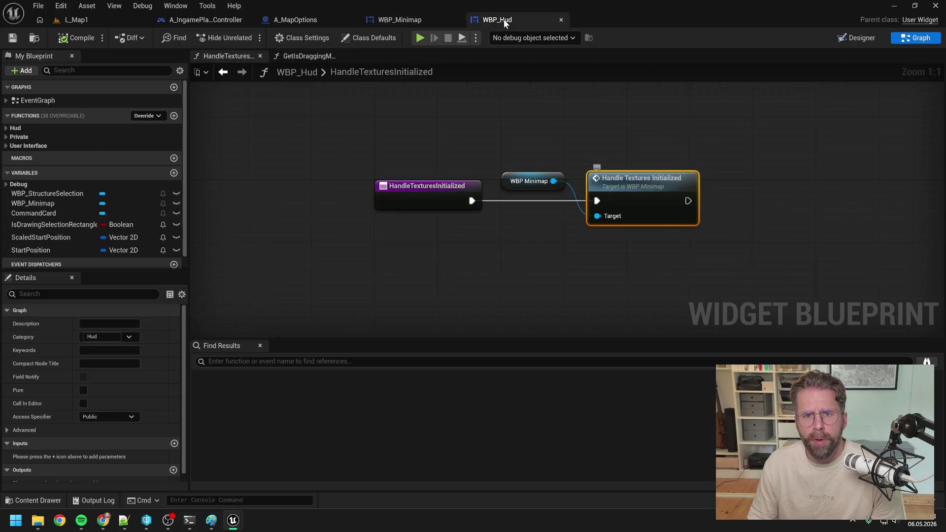
{"action": "left_click_drag", "start_coordinate": [296, 21], "coordinate": [176, 22]}
{"action": "left_click", "coordinate": [303, 21]}
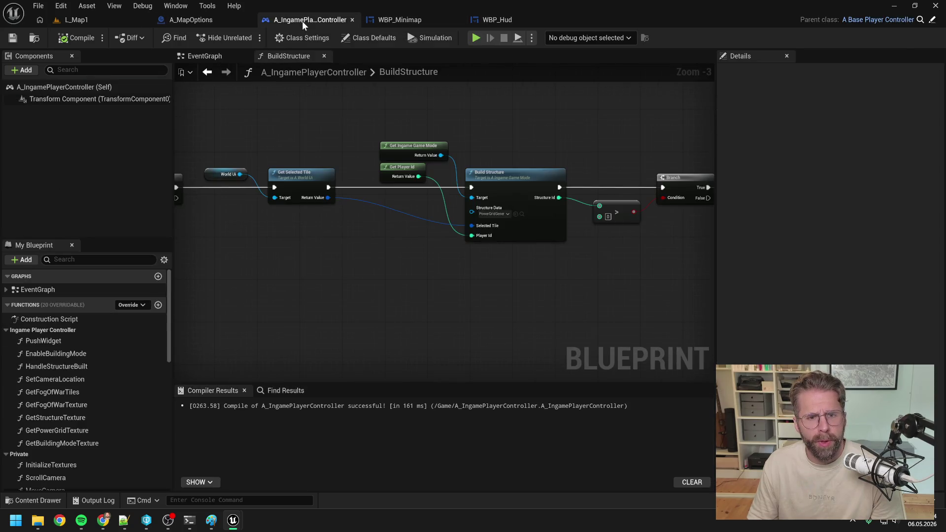
Step: Show the player controller's EventGraph, close BuildStructure, and bring the camera input events into view
{"action": "left_click", "coordinate": [217, 59]}
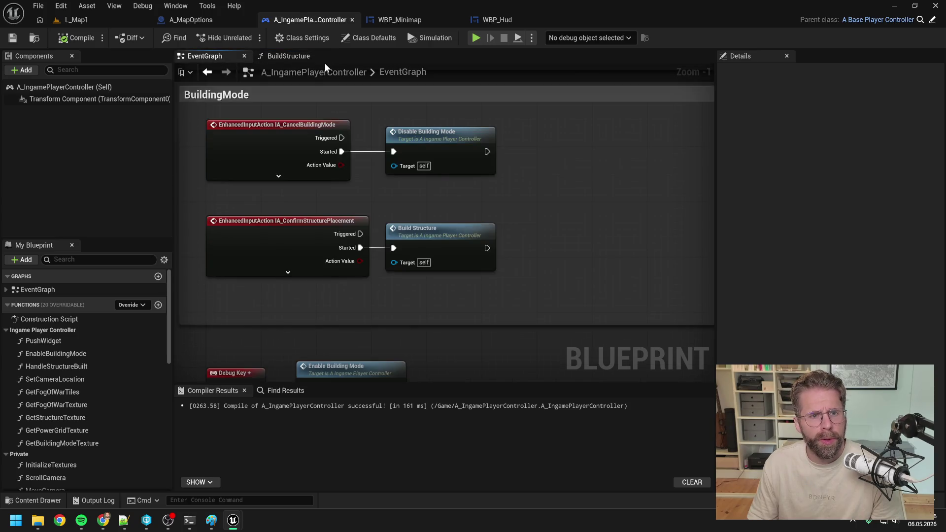
{"action": "left_click", "coordinate": [324, 55]}
{"action": "scroll", "coordinate": [404, 232], "scroll_direction": "down", "scroll_amount": 5}
{"action": "scroll", "coordinate": [384, 247], "scroll_direction": "up", "scroll_amount": 5}
{"action": "scroll", "coordinate": [384, 247], "scroll_direction": "up", "scroll_amount": 2}
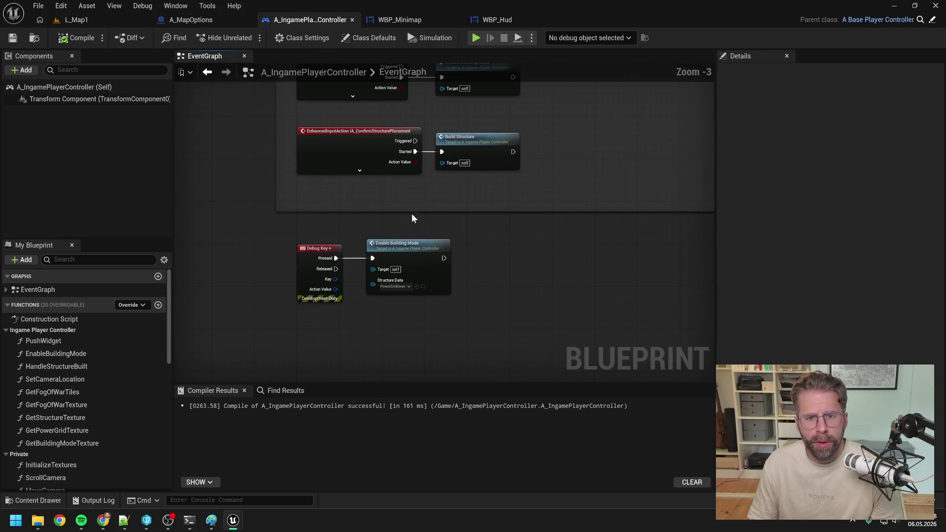
{"action": "left_click_drag", "start_coordinate": [412, 214], "coordinate": [425, 296]}
{"action": "scroll", "coordinate": [394, 251], "scroll_direction": "down", "scroll_amount": 8}
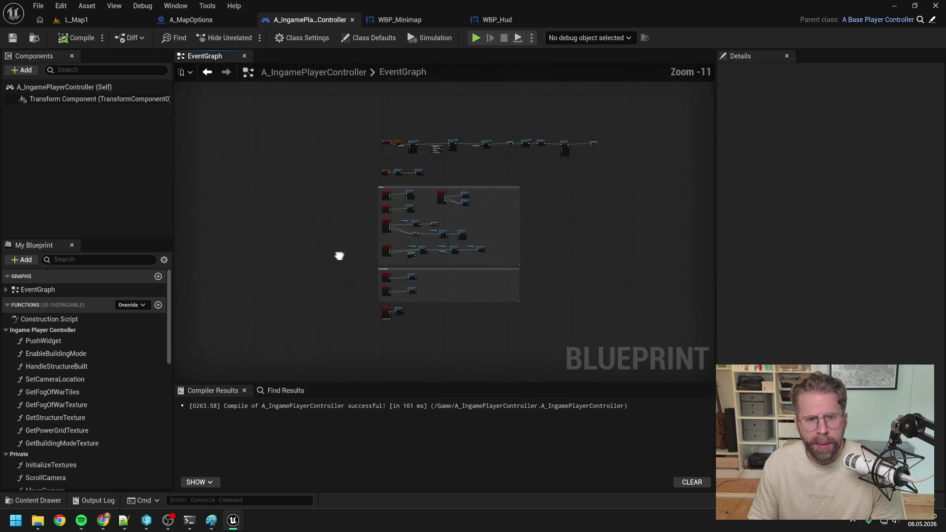
{"action": "scroll", "coordinate": [434, 234], "scroll_direction": "up", "scroll_amount": 7}
{"action": "mouse_move", "coordinate": [452, 226]}
{"action": "left_mouse_down"}
{"action": "mouse_move", "coordinate": [433, 201]}
{"action": "mouse_move", "coordinate": [447, 169]}
{"action": "left_mouse_up"}
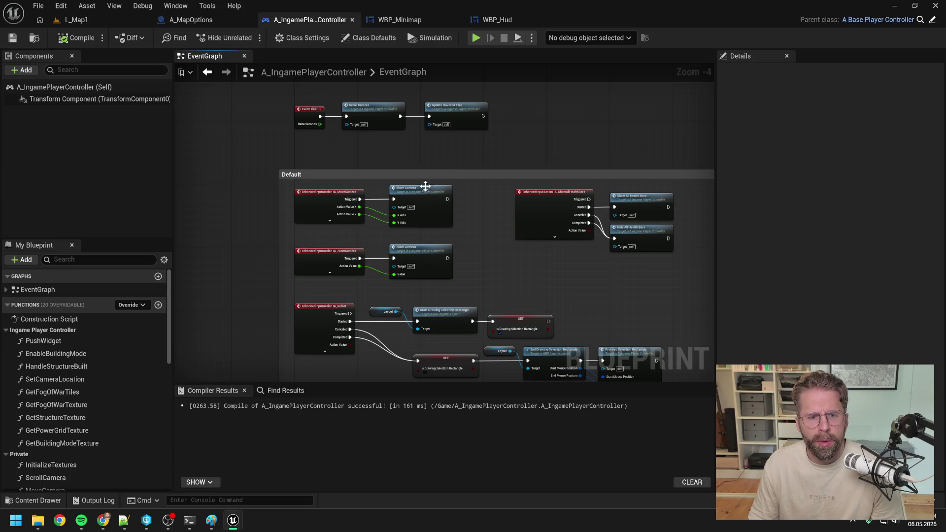
{"action": "scroll", "coordinate": [425, 190], "scroll_direction": "up", "scroll_amount": 1}
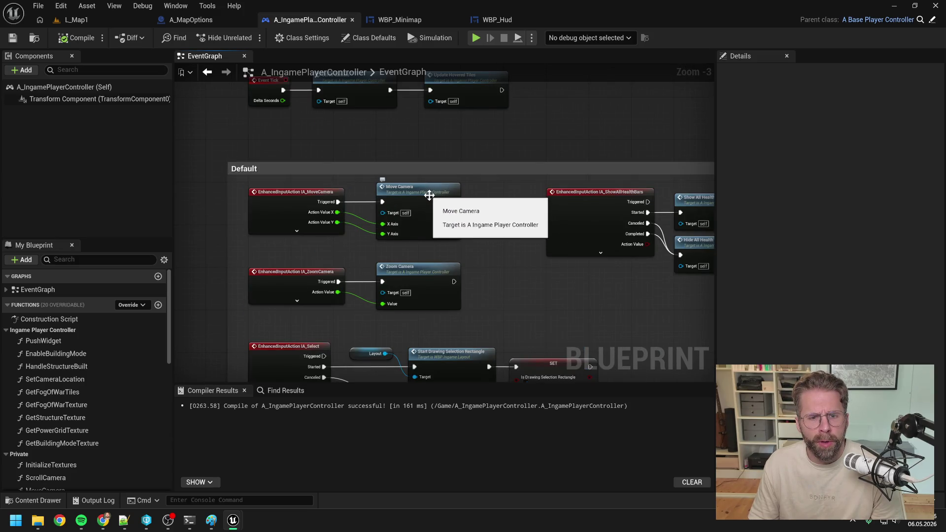
Step: Drill into MoveCamera, then ClampCameraLocation, then the C++ source of Clamp Location to Map Bounds
{"action": "double_click", "coordinate": [427, 193]}
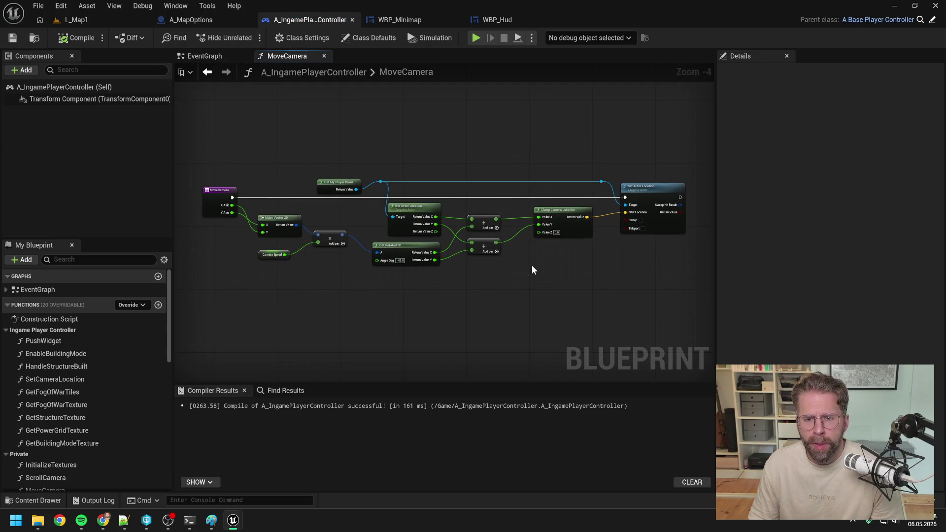
{"action": "scroll", "coordinate": [538, 269], "scroll_direction": "up", "scroll_amount": 1}
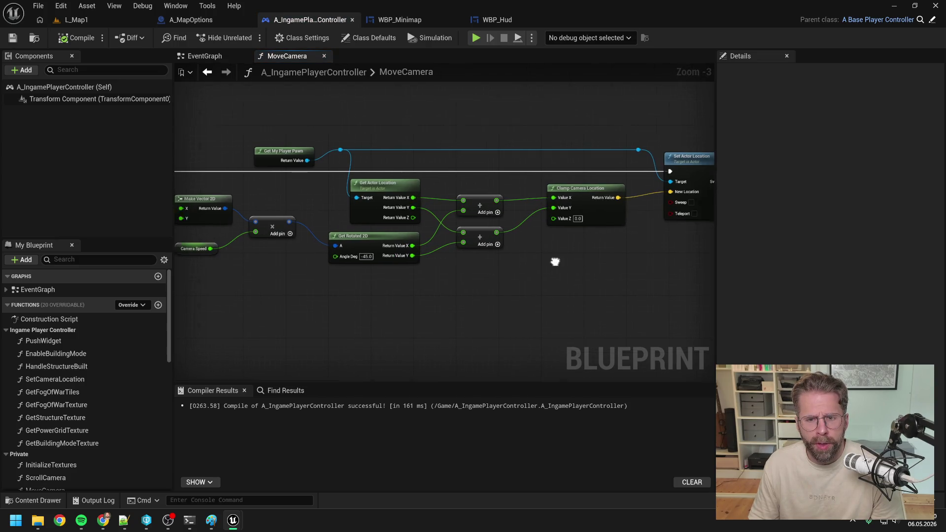
{"action": "double_click", "coordinate": [610, 188]}
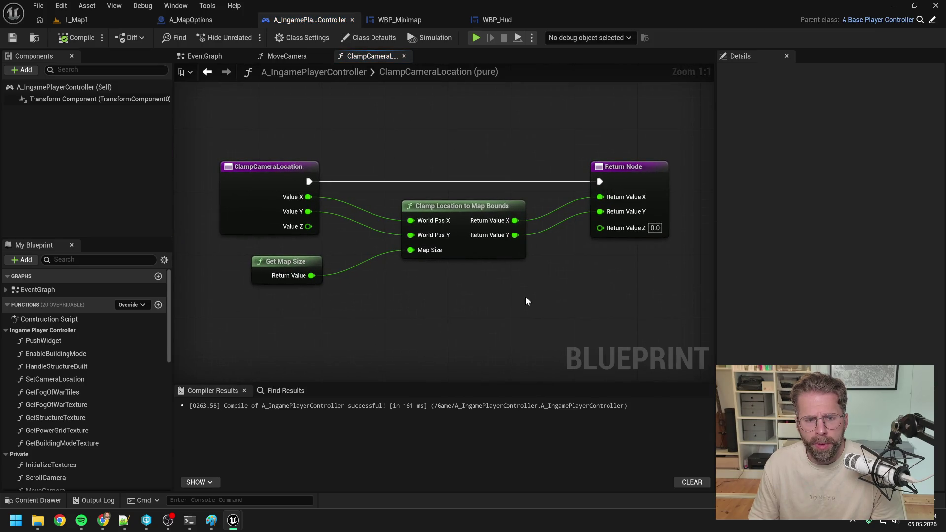
{"action": "left_click", "coordinate": [483, 252]}
{"action": "double_click", "coordinate": [483, 253]}
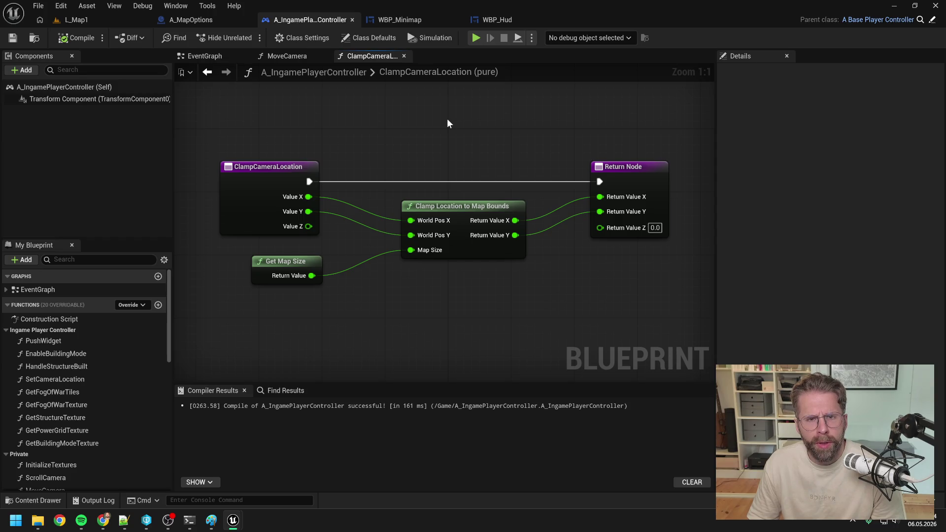
{"action": "left_click", "coordinate": [415, 23]}
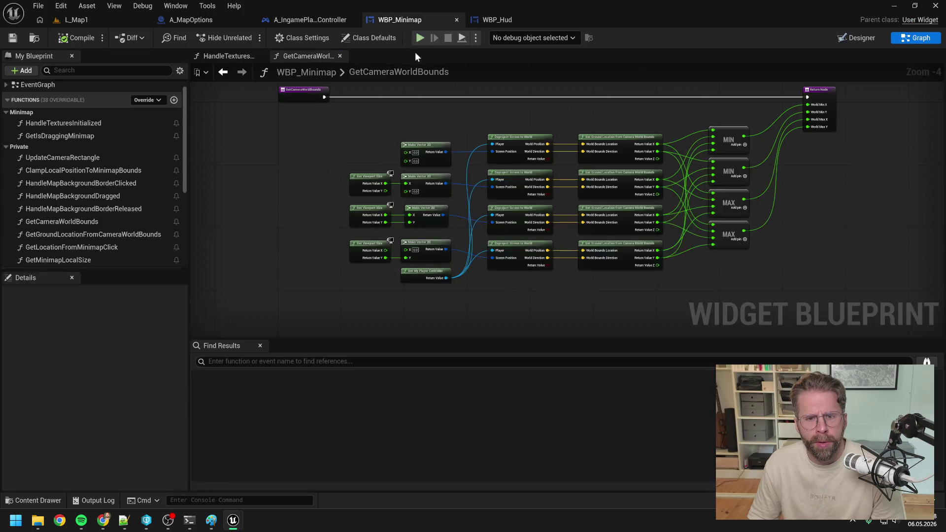
{"action": "scroll", "coordinate": [93, 164], "scroll_direction": "up", "scroll_amount": 1}
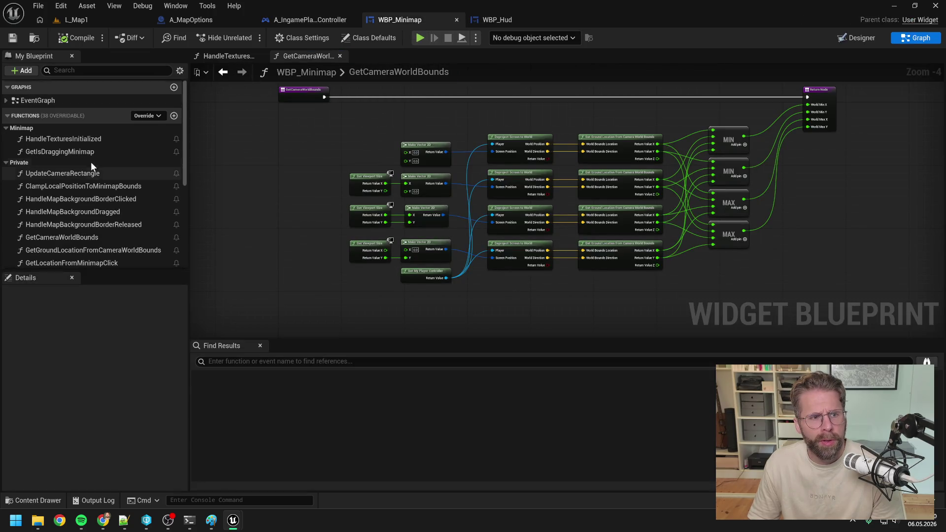
{"action": "double_click", "coordinate": [34, 100]}
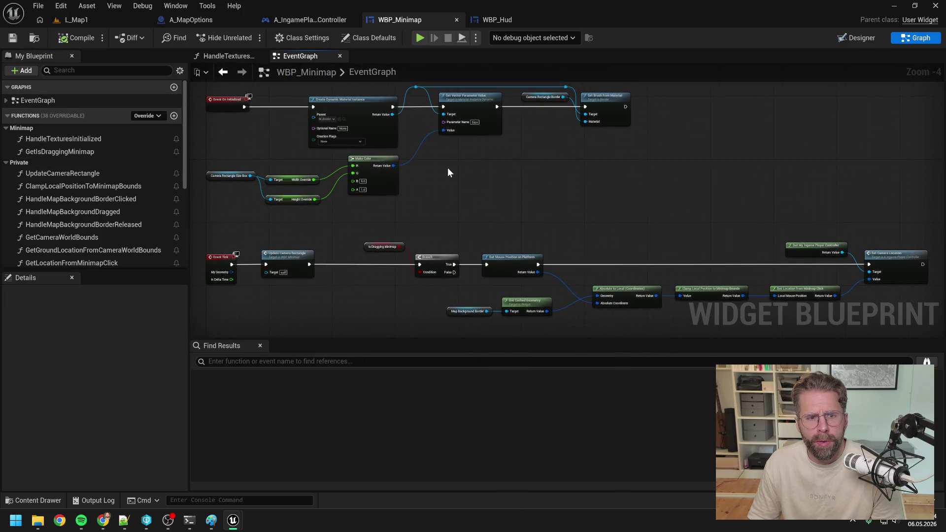
{"action": "left_click_drag", "start_coordinate": [449, 169], "coordinate": [504, 193]}
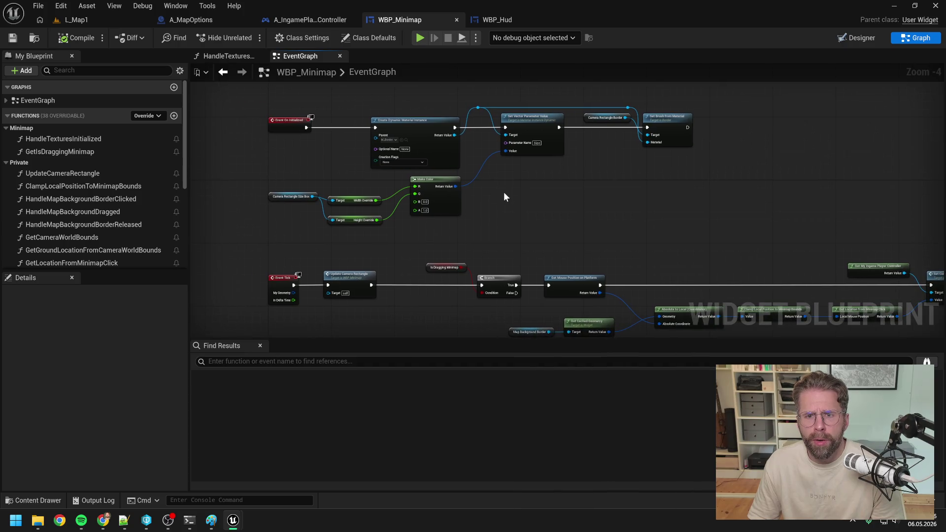
{"action": "scroll", "coordinate": [504, 191], "scroll_direction": "up", "scroll_amount": 1}
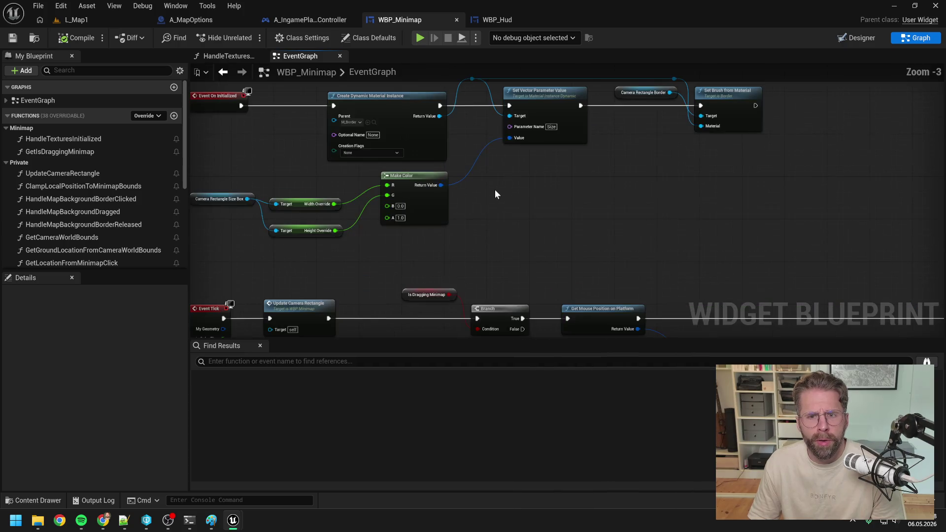
{"action": "left_click_drag", "start_coordinate": [496, 196], "coordinate": [564, 206]}
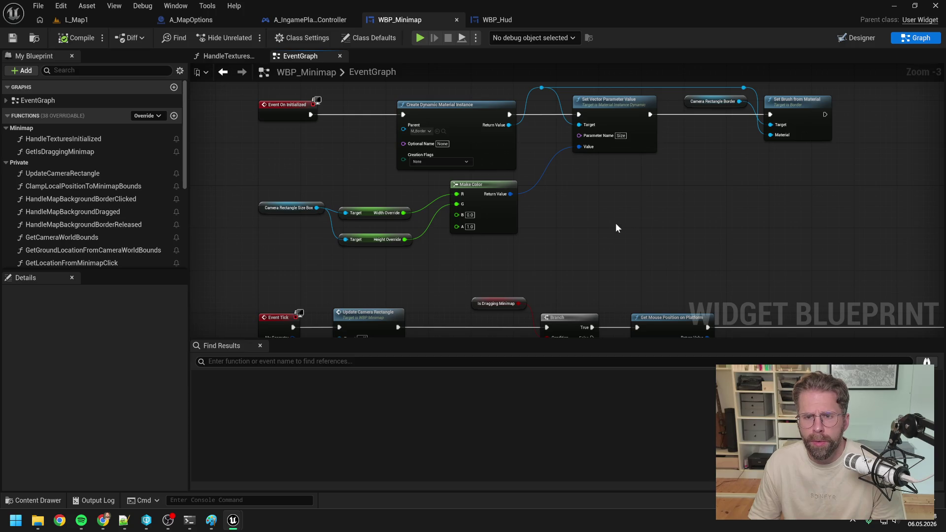
{"action": "scroll", "coordinate": [615, 222], "scroll_direction": "down", "scroll_amount": 1}
{"action": "mouse_move", "coordinate": [615, 223]}
{"action": "left_mouse_down"}
{"action": "mouse_move", "coordinate": [563, 140]}
{"action": "mouse_move", "coordinate": [577, 221]}
{"action": "left_mouse_up"}
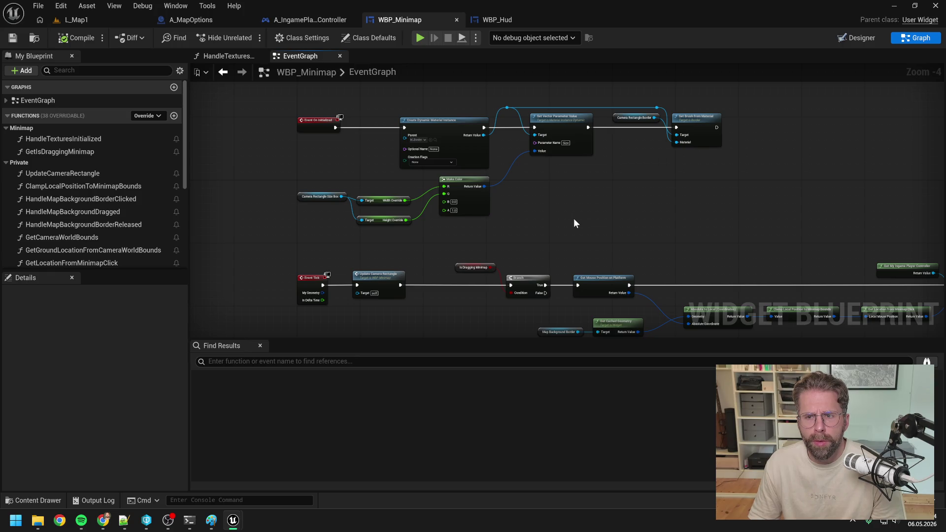
{"action": "scroll", "coordinate": [411, 149], "scroll_direction": "up", "scroll_amount": 2}
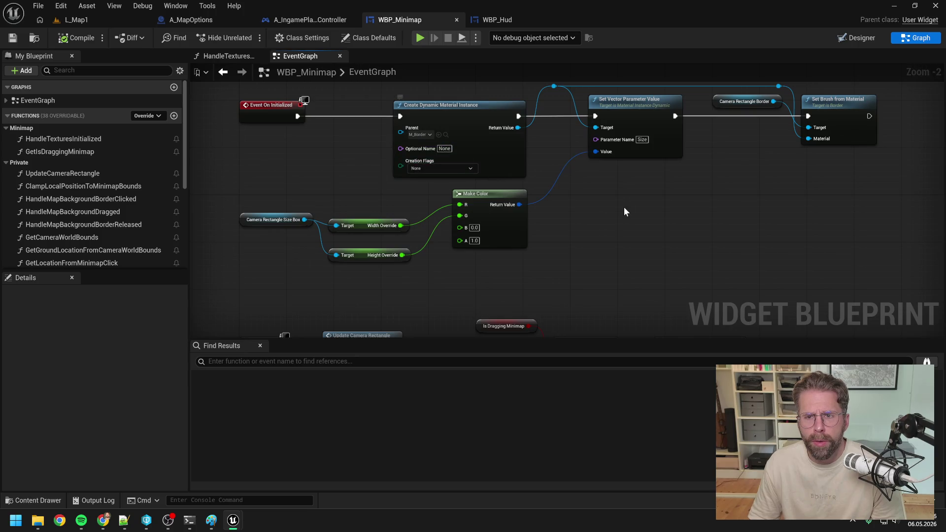
{"action": "scroll", "coordinate": [735, 170], "scroll_direction": "down", "scroll_amount": 2}
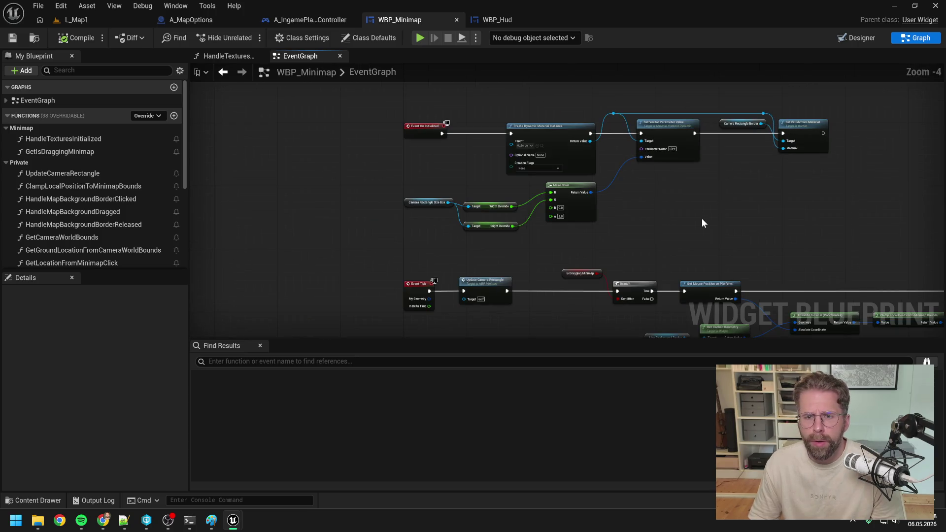
{"action": "mouse_move", "coordinate": [691, 243]}
{"action": "left_mouse_down"}
{"action": "mouse_move", "coordinate": [627, 174]}
{"action": "mouse_move", "coordinate": [616, 205]}
{"action": "left_mouse_up"}
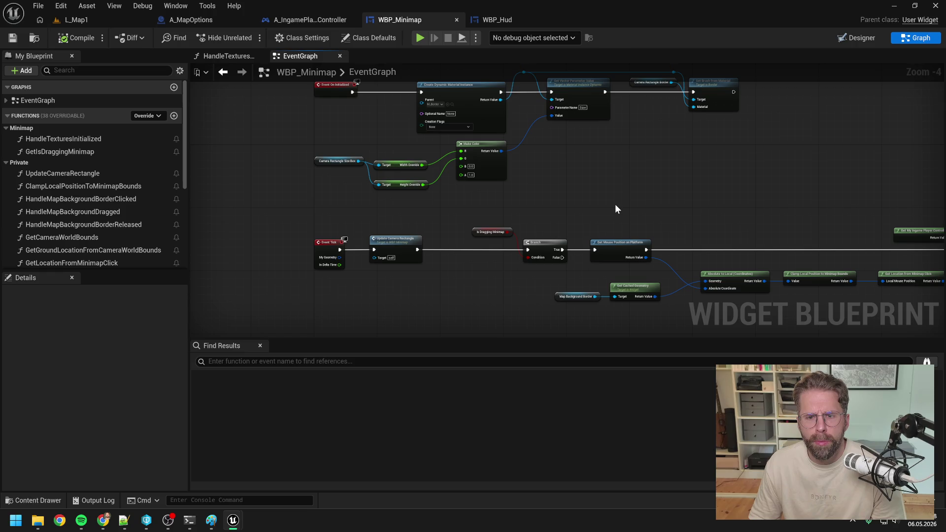
{"action": "left_click_drag", "start_coordinate": [613, 205], "coordinate": [594, 182]}
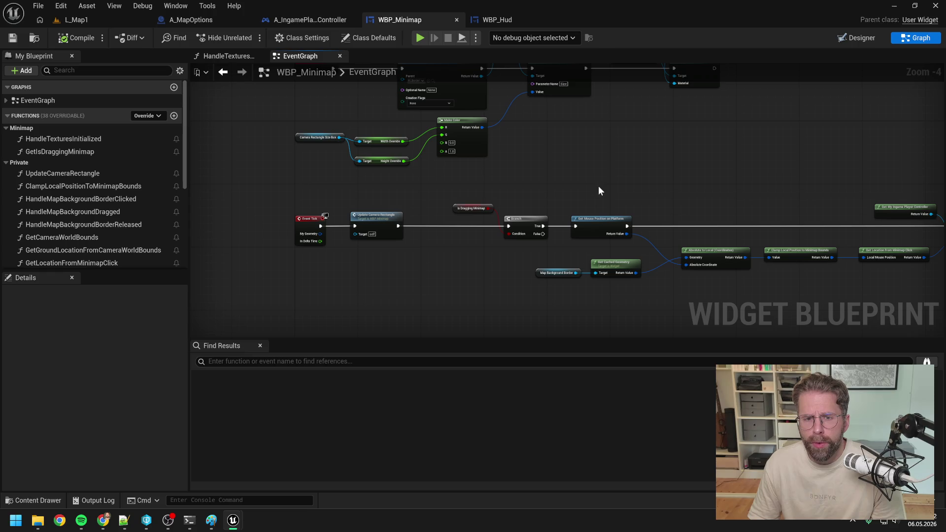
{"action": "left_click_drag", "start_coordinate": [661, 190], "coordinate": [537, 146]}
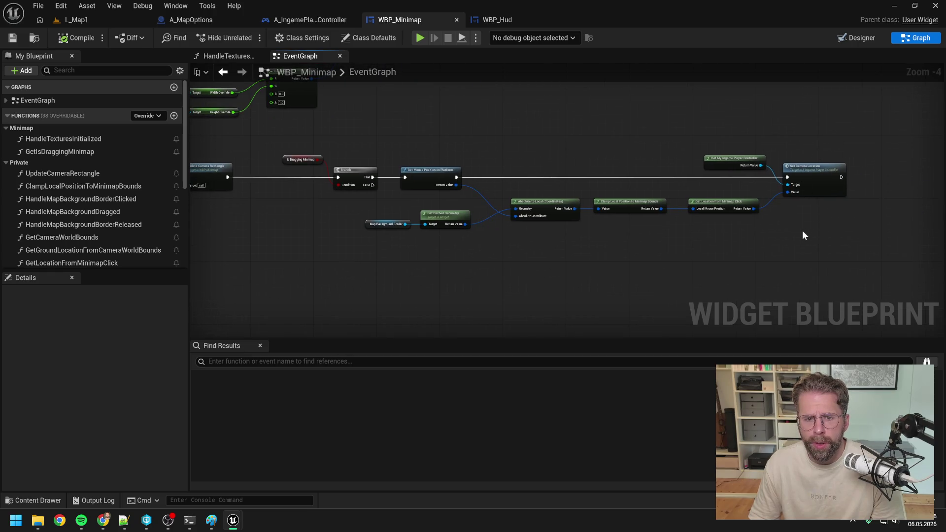
Step: In SetCameraLocation, feed Clamp Camera Location's Return Value into New Location, then compile A_IngamePlayerController
{"action": "double_click", "coordinate": [818, 170]}
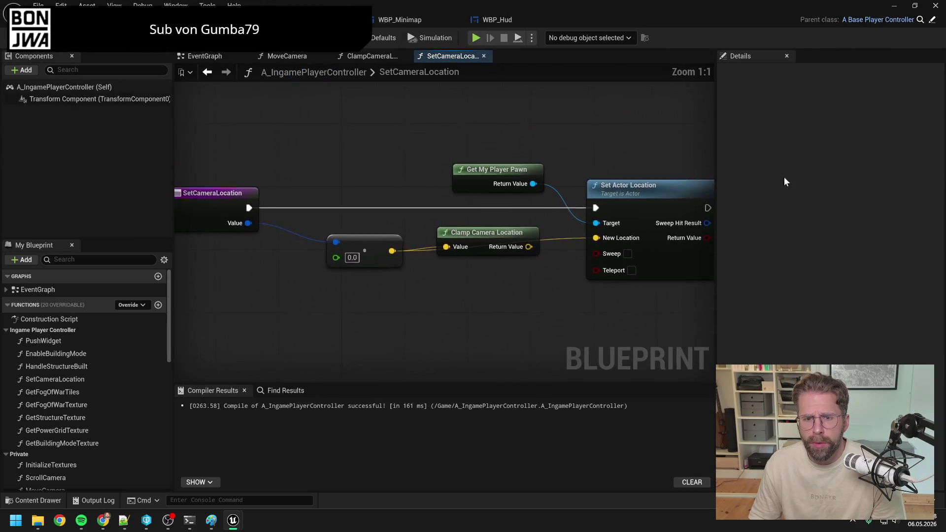
{"action": "left_click_drag", "start_coordinate": [494, 238], "coordinate": [496, 270]}
{"action": "mouse_move", "coordinate": [548, 301]}
{"action": "left_mouse_down"}
{"action": "mouse_move", "coordinate": [481, 294]}
{"action": "mouse_move", "coordinate": [529, 231]}
{"action": "left_mouse_up"}
{"action": "left_click_drag", "start_coordinate": [427, 257], "coordinate": [427, 241]}
{"action": "double_click", "coordinate": [427, 242]}
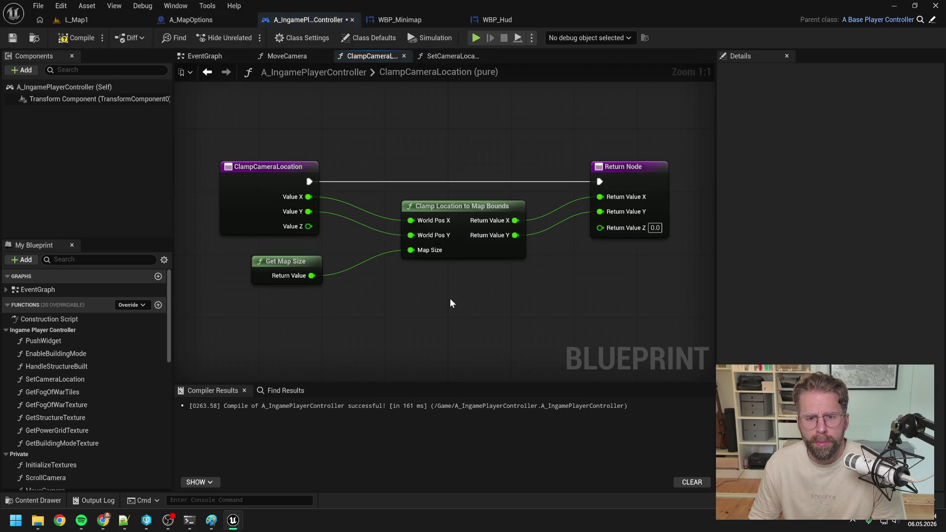
{"action": "left_click", "coordinate": [77, 38]}
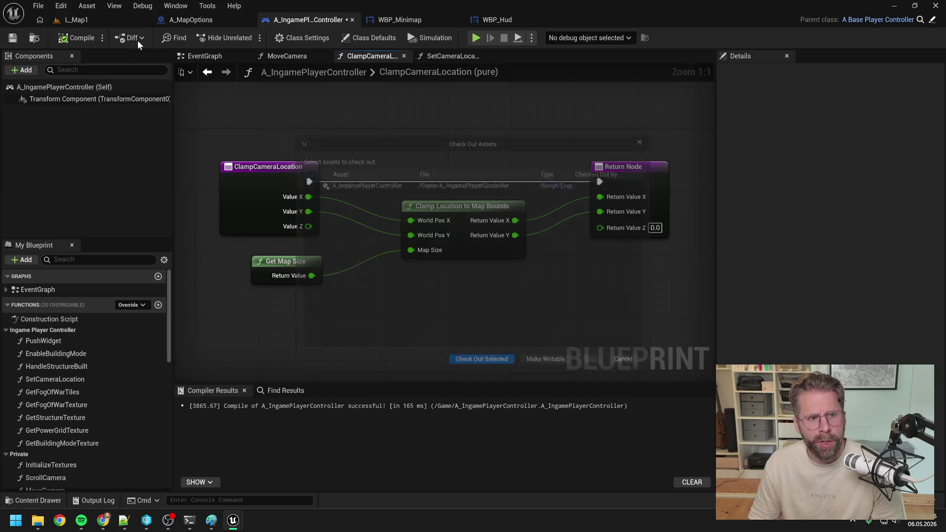
{"action": "left_click", "coordinate": [482, 369]}
{"action": "left_click", "coordinate": [99, 19]}
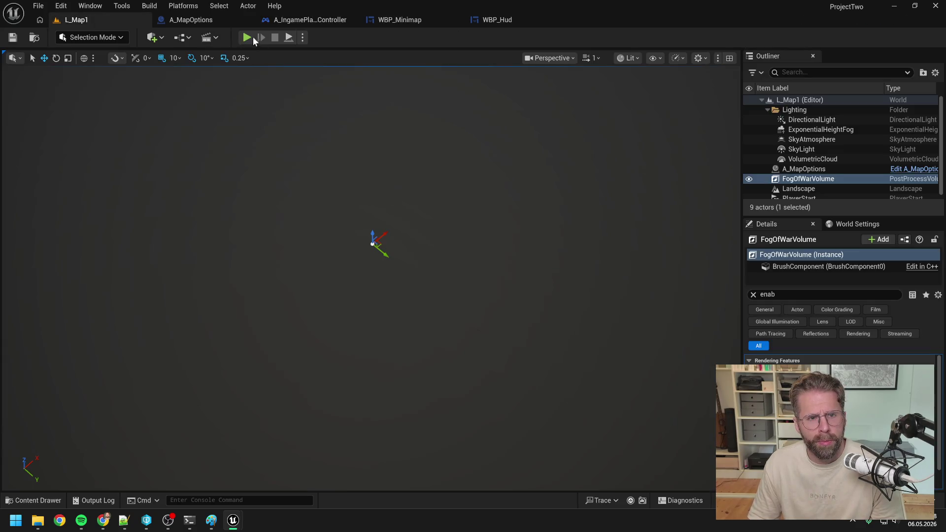
Step: Play L_Map1 and steer the camera by clicking and dragging on the minimap, ending back on the unit
{"action": "left_click", "coordinate": [251, 37]}
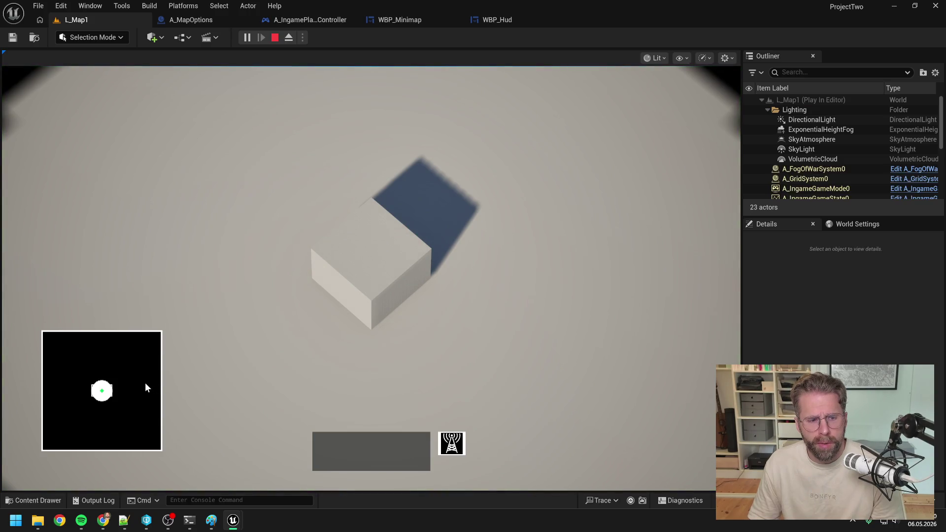
{"action": "left_click", "coordinate": [144, 384]}
{"action": "left_click_drag", "start_coordinate": [112, 394], "coordinate": [144, 394]}
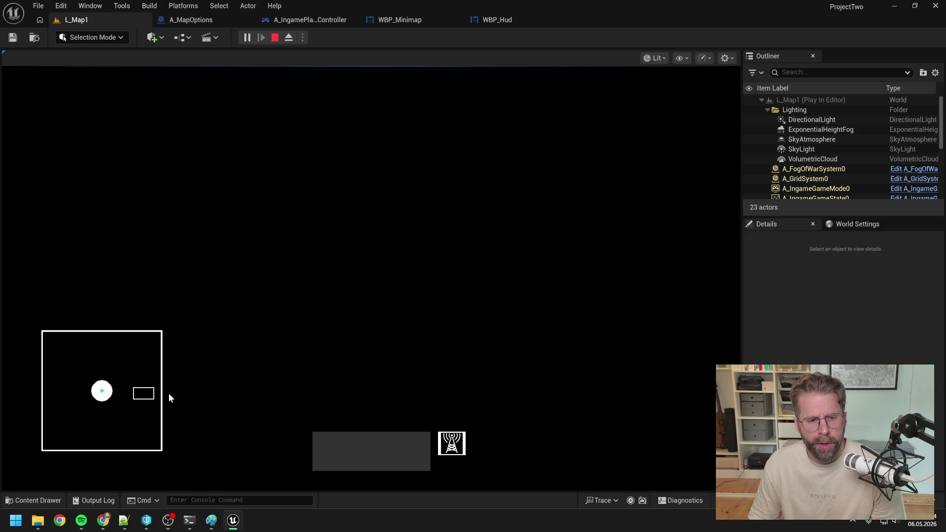
{"action": "left_click", "coordinate": [150, 374]}
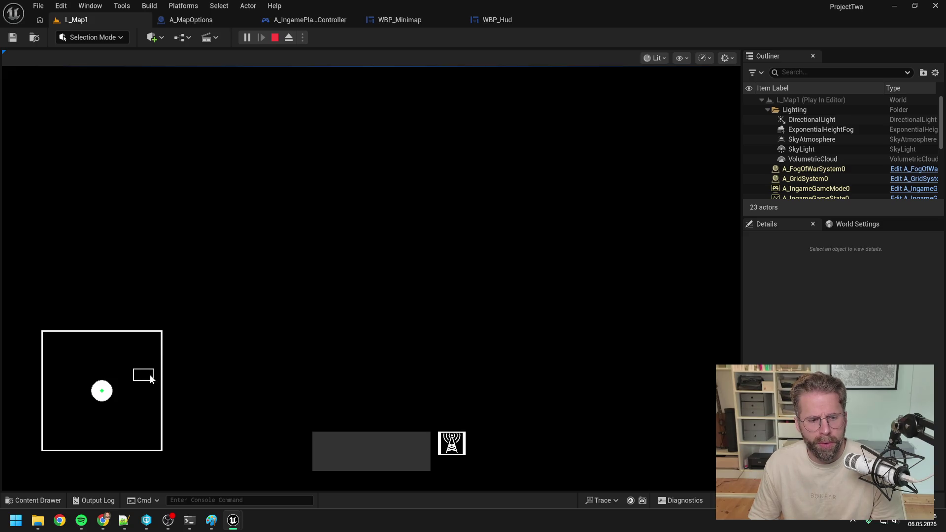
{"action": "mouse_move", "coordinate": [147, 391]}
{"action": "left_mouse_down"}
{"action": "mouse_move", "coordinate": [138, 380]}
{"action": "mouse_move", "coordinate": [153, 388]}
{"action": "left_mouse_up"}
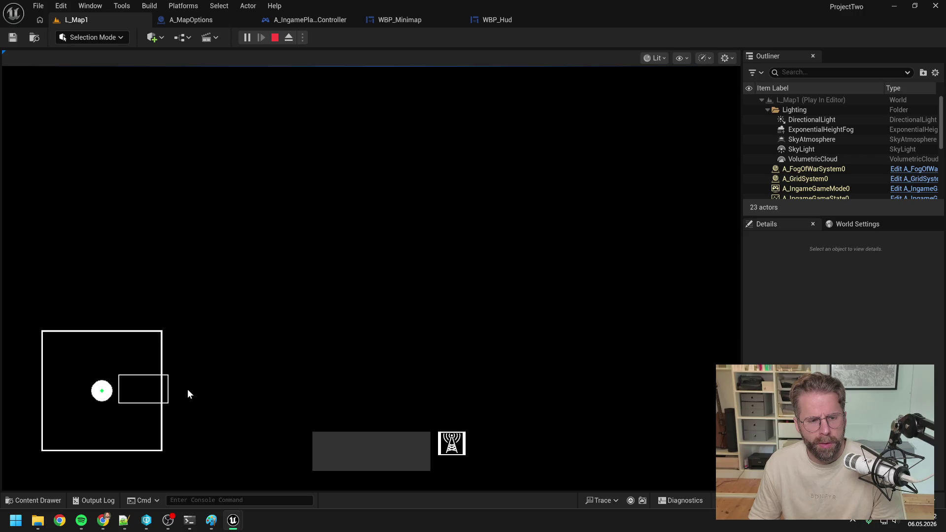
{"action": "left_click", "coordinate": [126, 391]}
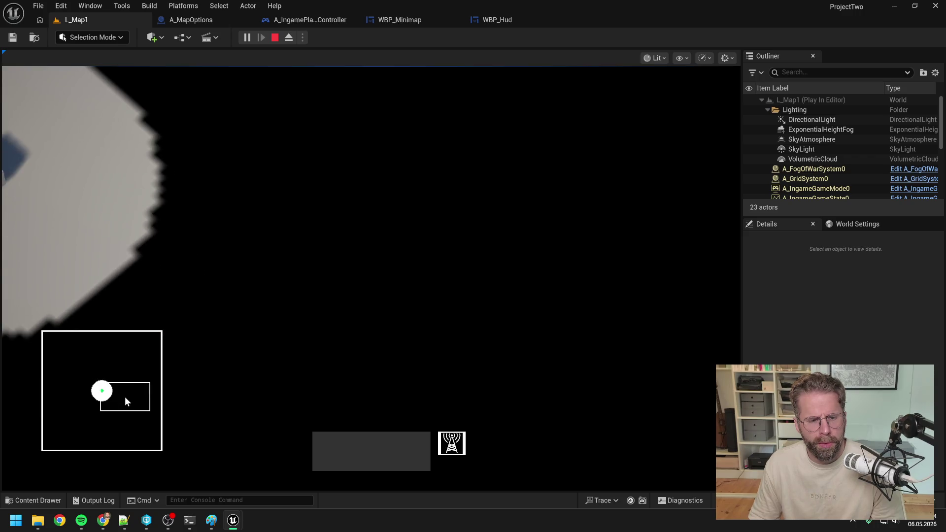
{"action": "mouse_move", "coordinate": [125, 393]}
{"action": "left_mouse_down"}
{"action": "mouse_move", "coordinate": [122, 447]}
{"action": "mouse_move", "coordinate": [130, 413]}
{"action": "left_mouse_up"}
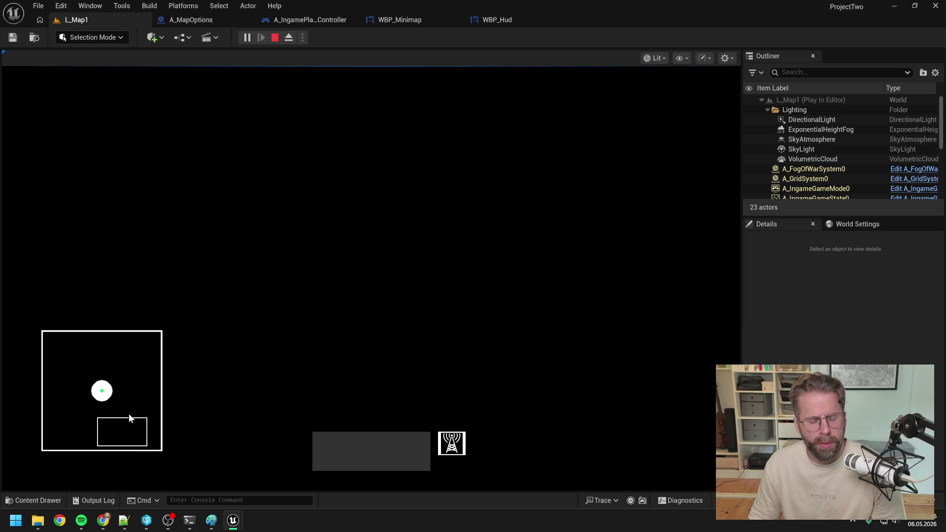
{"action": "key", "text": "w"}
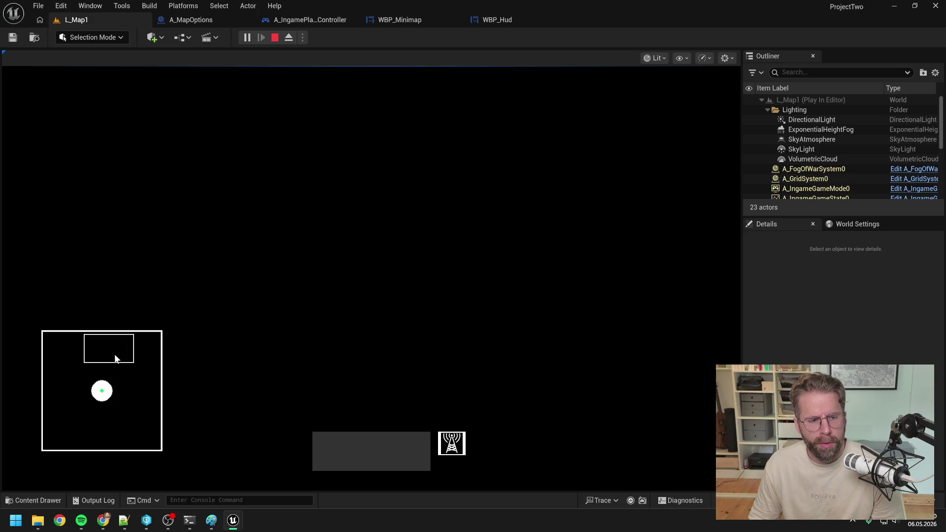
{"action": "mouse_move", "coordinate": [114, 354]}
{"action": "left_mouse_down"}
{"action": "mouse_move", "coordinate": [116, 331]}
{"action": "mouse_move", "coordinate": [120, 365]}
{"action": "mouse_move", "coordinate": [95, 379]}
{"action": "mouse_move", "coordinate": [108, 303]}
{"action": "mouse_move", "coordinate": [115, 365]}
{"action": "mouse_move", "coordinate": [129, 389]}
{"action": "mouse_move", "coordinate": [112, 381]}
{"action": "mouse_move", "coordinate": [144, 333]}
{"action": "mouse_move", "coordinate": [166, 378]}
{"action": "mouse_move", "coordinate": [163, 456]}
{"action": "mouse_move", "coordinate": [50, 445]}
{"action": "mouse_move", "coordinate": [90, 395]}
{"action": "mouse_move", "coordinate": [144, 385]}
{"action": "mouse_move", "coordinate": [191, 302]}
{"action": "mouse_move", "coordinate": [173, 462]}
{"action": "mouse_move", "coordinate": [5, 452]}
{"action": "mouse_move", "coordinate": [41, 279]}
{"action": "mouse_move", "coordinate": [349, 276]}
{"action": "mouse_move", "coordinate": [309, 474]}
{"action": "mouse_move", "coordinate": [233, 225]}
{"action": "mouse_move", "coordinate": [76, 258]}
{"action": "mouse_move", "coordinate": [136, 300]}
{"action": "mouse_move", "coordinate": [110, 265]}
{"action": "mouse_move", "coordinate": [104, 300]}
{"action": "left_mouse_up"}
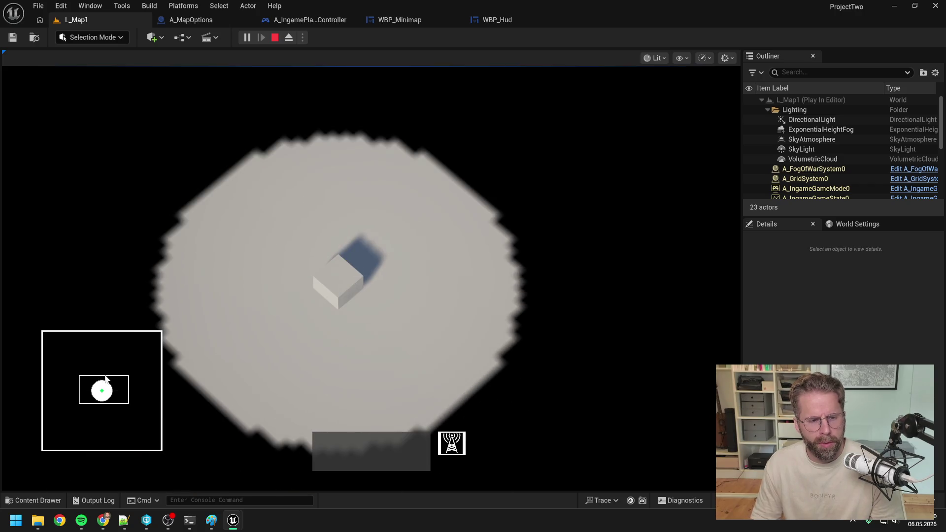
{"action": "left_click", "coordinate": [105, 379]}
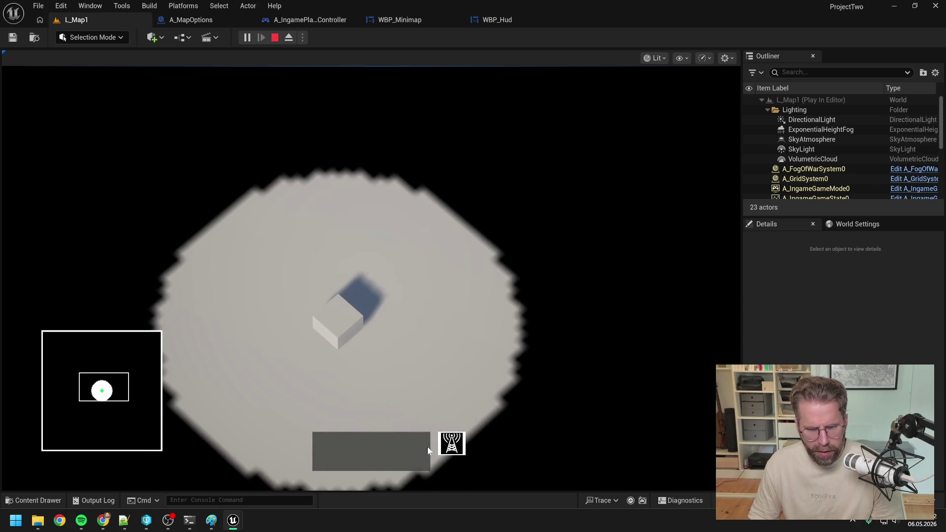
Step: Place power towers northward from the cube up to the grid's top edge, then cancel placement
{"action": "left_click", "coordinate": [451, 443]}
{"action": "left_click", "coordinate": [357, 232]}
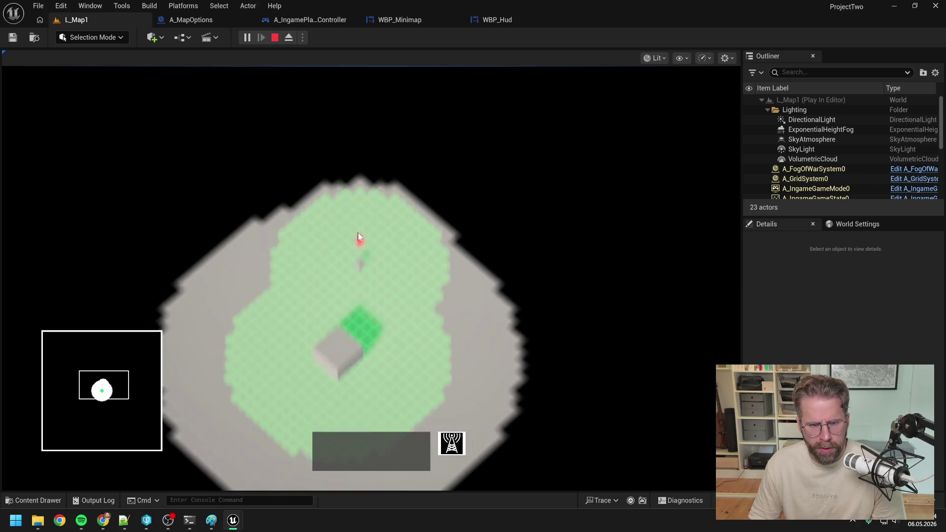
{"action": "left_click", "coordinate": [360, 293]}
{"action": "left_click", "coordinate": [359, 219]}
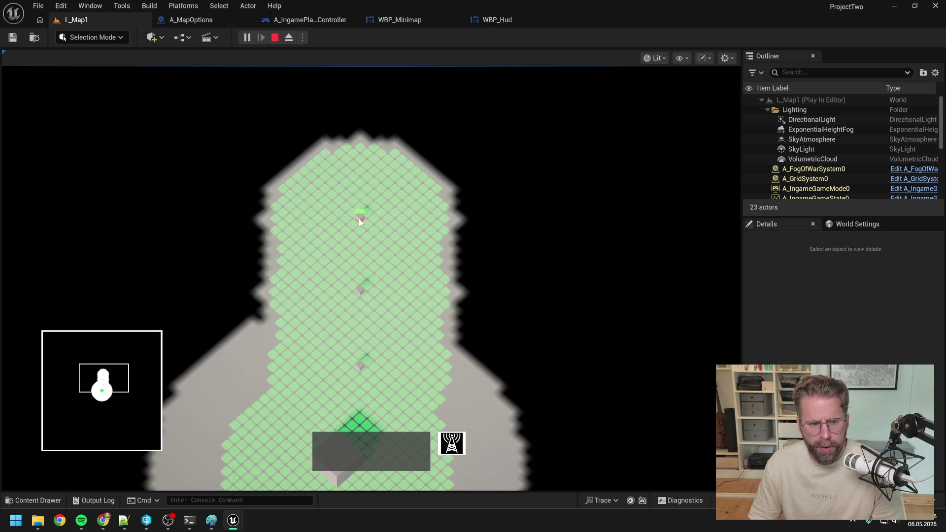
{"action": "left_click", "coordinate": [358, 219]}
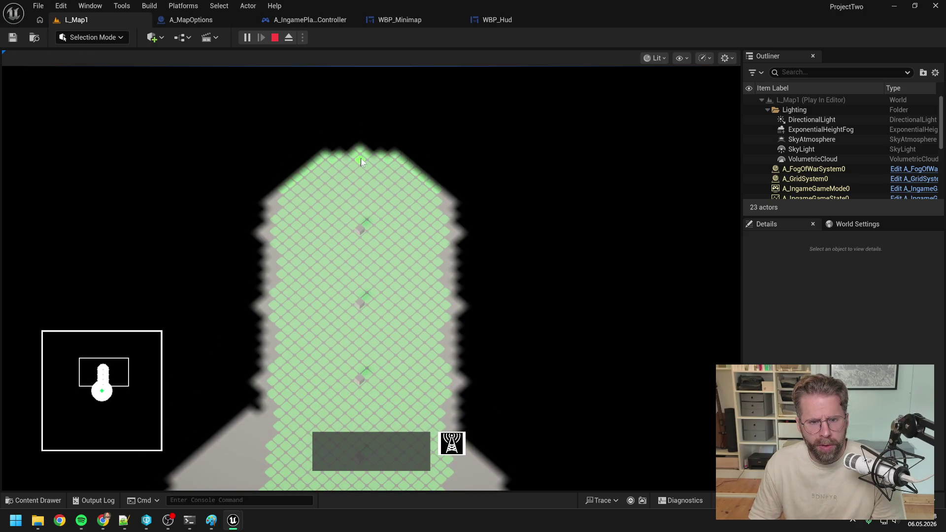
{"action": "key", "text": "w"}
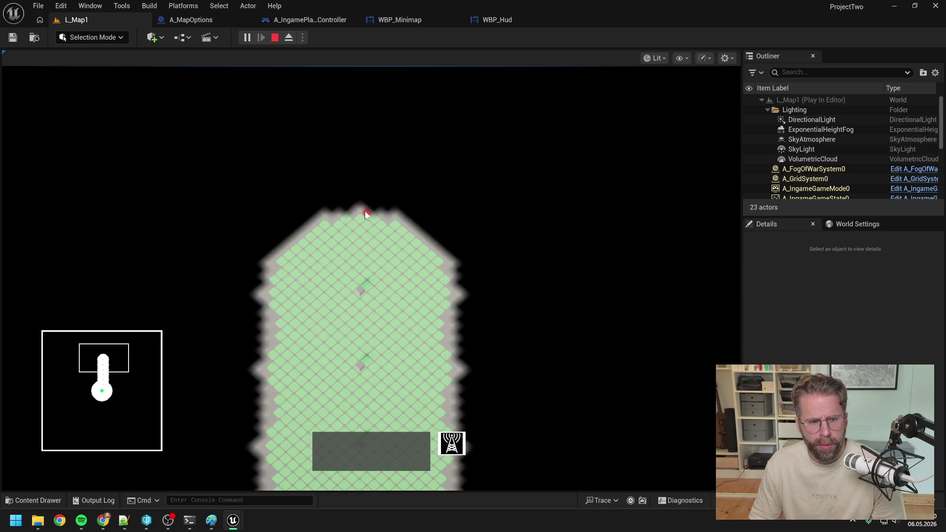
{"action": "left_click", "coordinate": [358, 219]}
{"action": "key", "text": "w"}
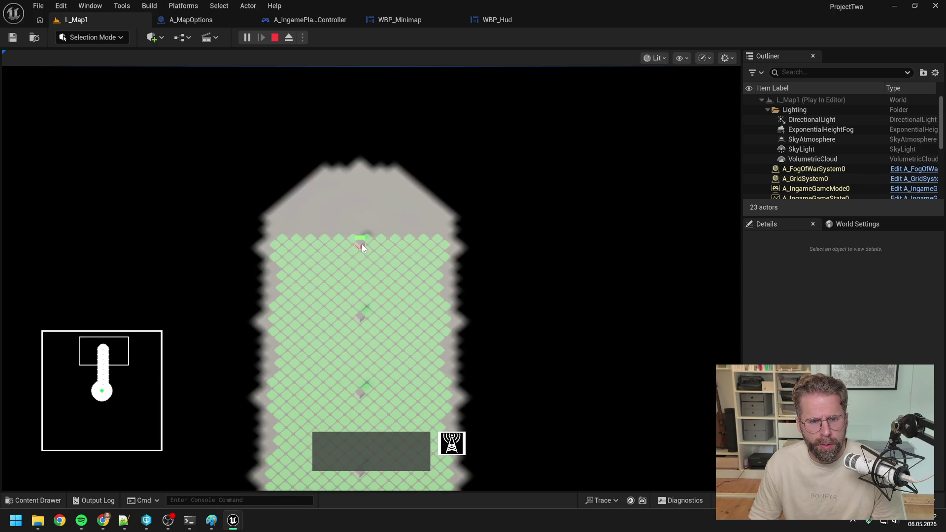
{"action": "key", "text": "w"}
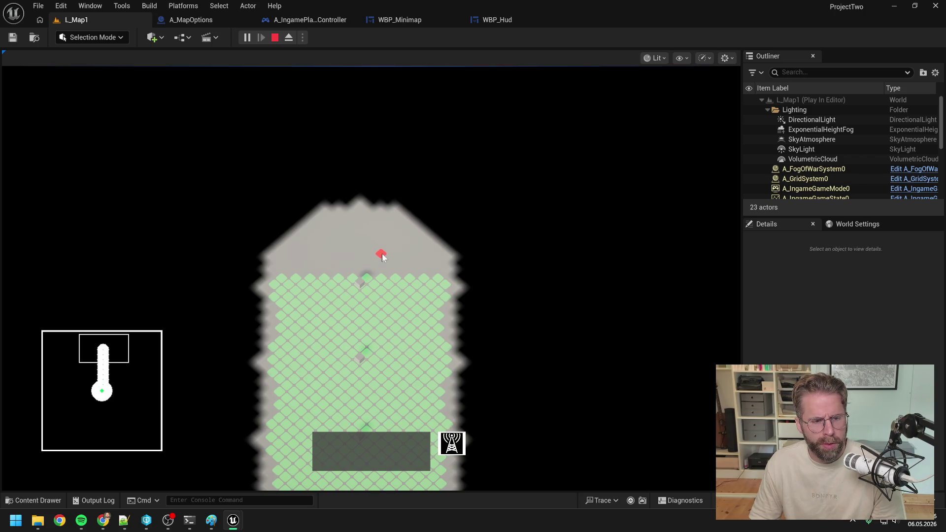
{"action": "right_click", "coordinate": [289, 294]}
Step: Pan the game camera by dragging on the minimap, then stop the play session
{"action": "left_click_drag", "start_coordinate": [112, 351], "coordinate": [107, 333]}
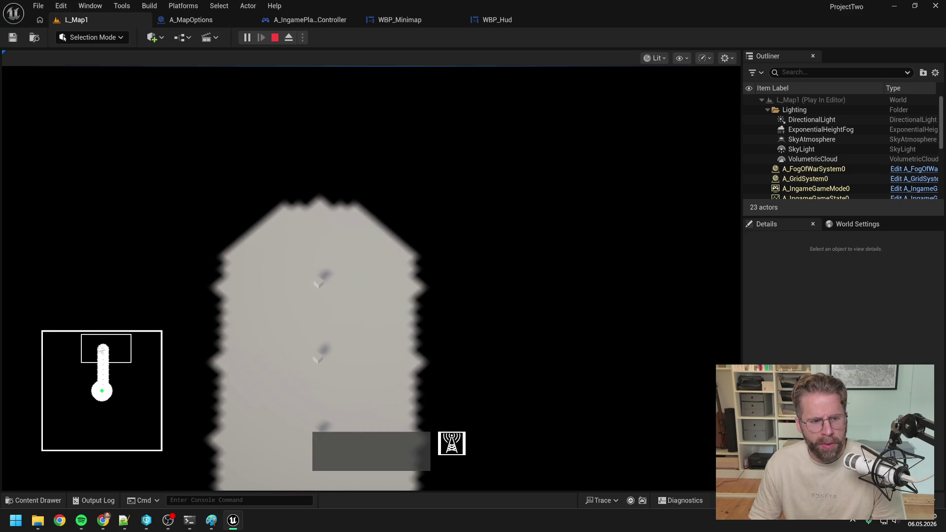
{"action": "mouse_move", "coordinate": [102, 349]}
{"action": "left_mouse_down"}
{"action": "mouse_move", "coordinate": [115, 342]}
{"action": "mouse_move", "coordinate": [106, 340]}
{"action": "left_mouse_up"}
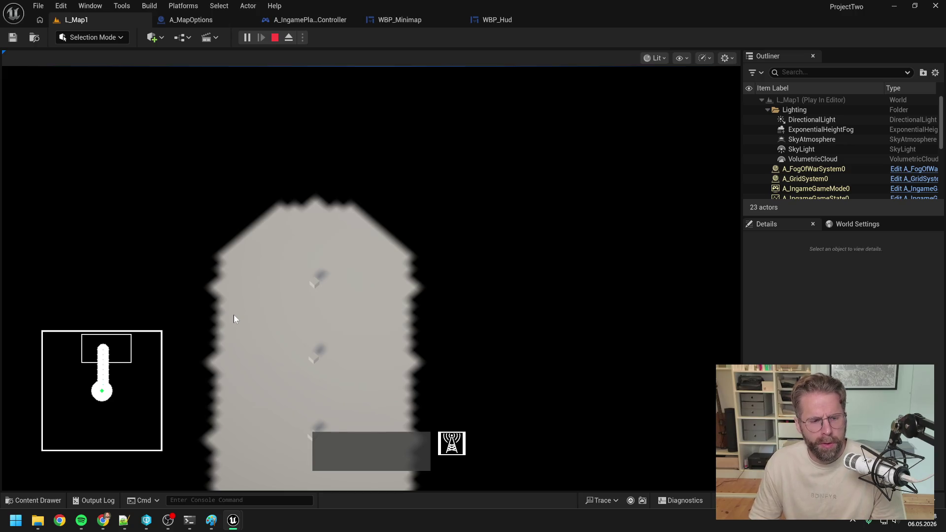
{"action": "key", "text": "Escape"}
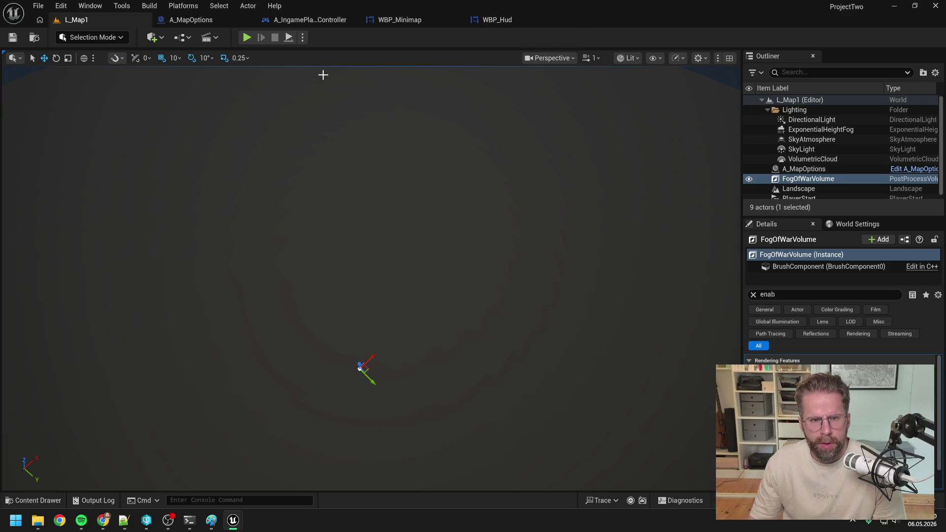
Step: Play again and place a line of structures north from the cube to the top of the grid
{"action": "left_click", "coordinate": [246, 36]}
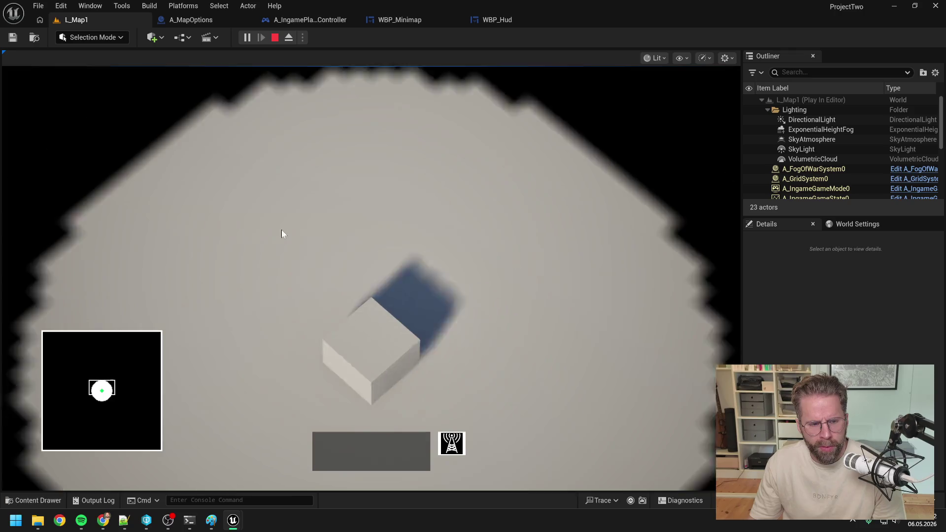
{"action": "scroll", "coordinate": [282, 229], "scroll_direction": "down", "scroll_amount": 3}
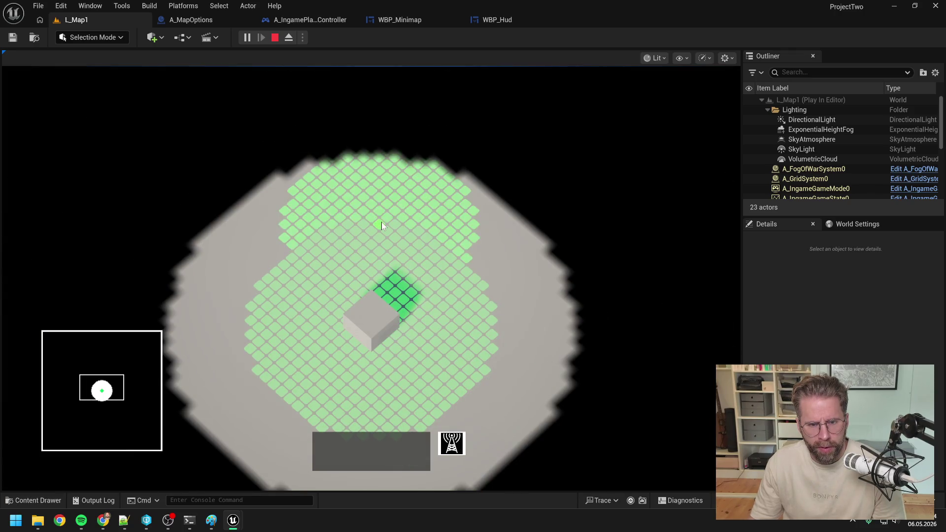
{"action": "left_click", "coordinate": [382, 222]}
{"action": "left_click", "coordinate": [380, 249]}
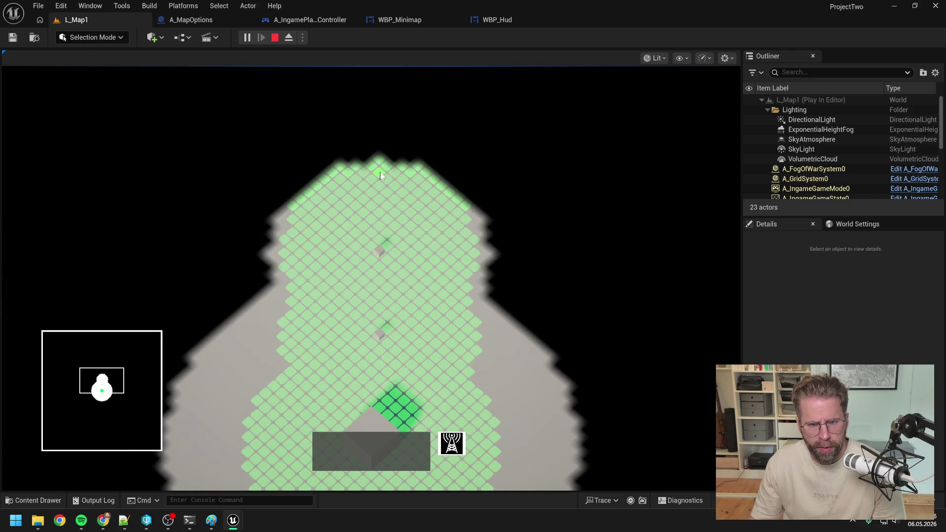
{"action": "left_click", "coordinate": [380, 175]}
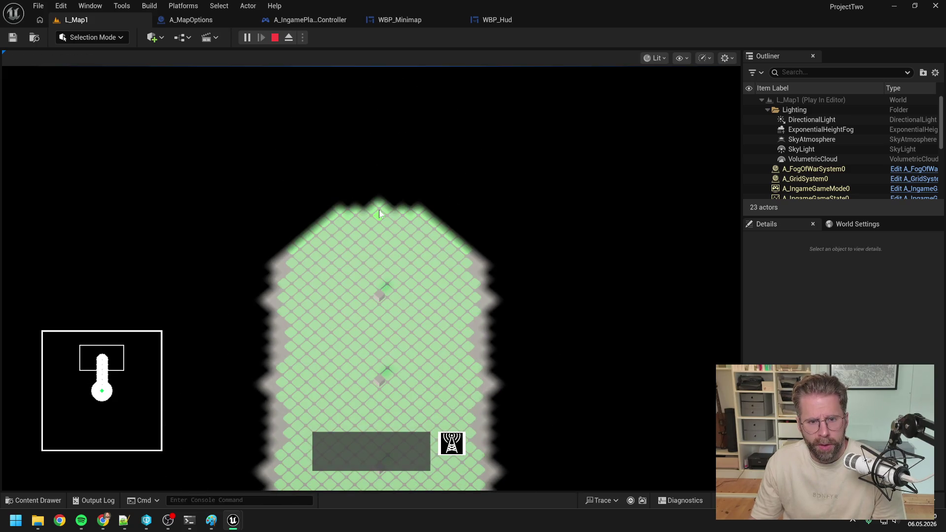
{"action": "left_click", "coordinate": [381, 212]}
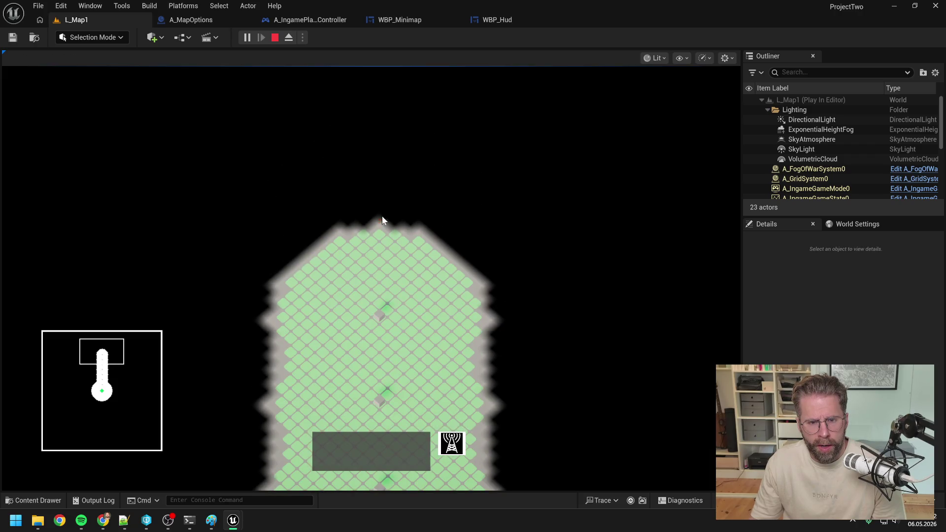
{"action": "left_click", "coordinate": [380, 231]}
{"action": "left_click", "coordinate": [386, 212]}
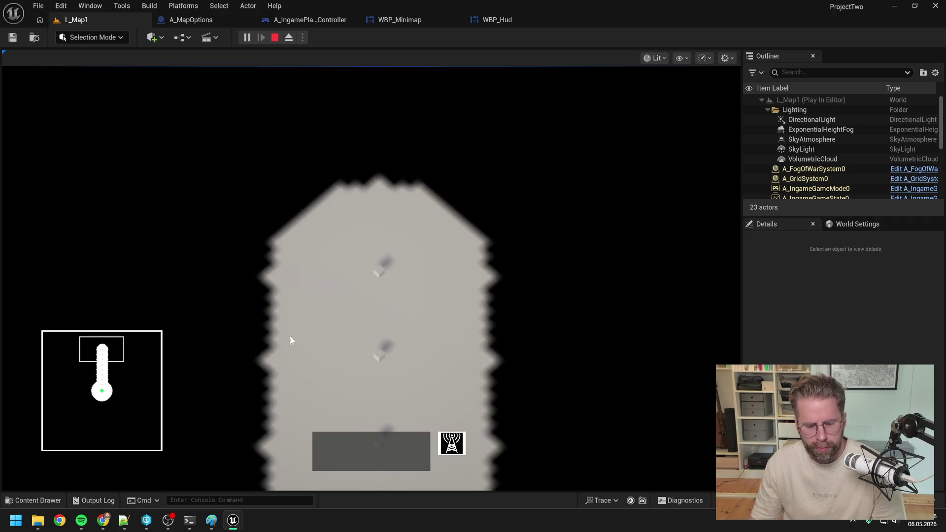
{"action": "left_click", "coordinate": [213, 520]}
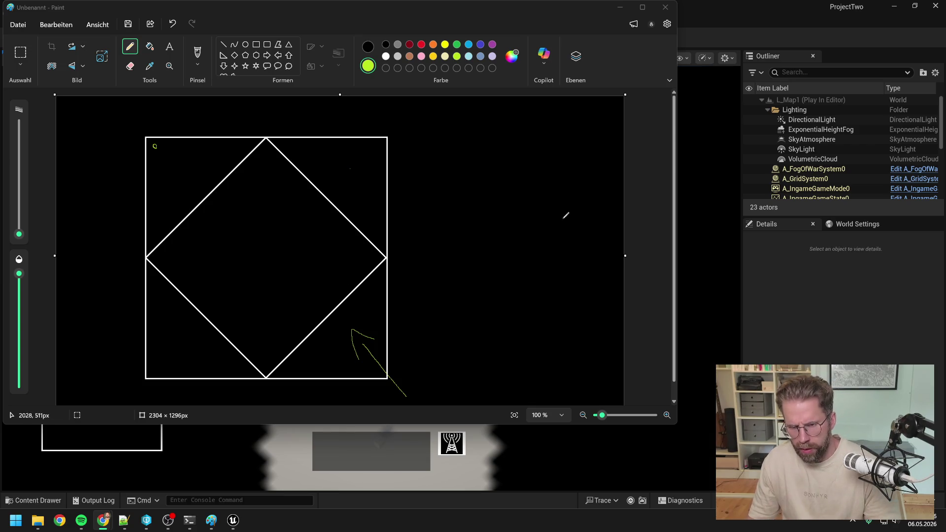
Step: Leave the Paint sketch of the rotated diamond and return to the running Unreal game
{"action": "left_click", "coordinate": [725, 241]}
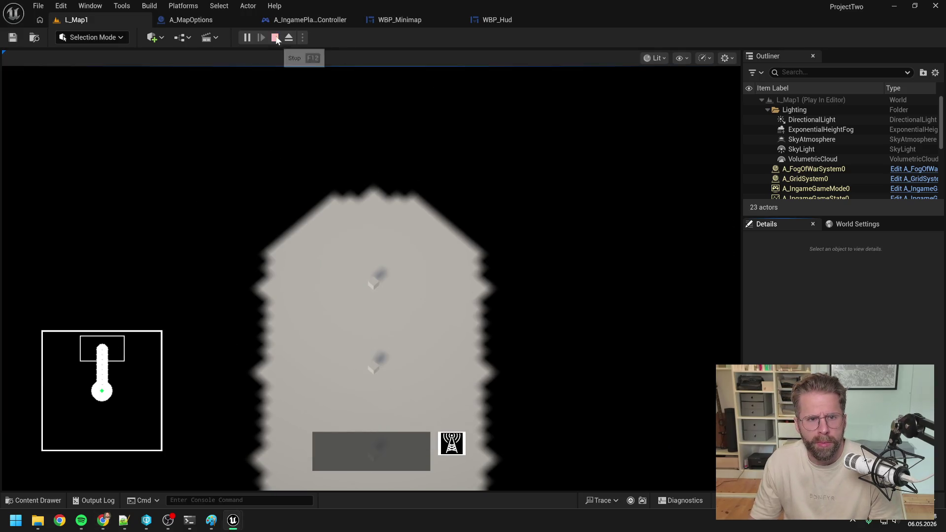
Step: Stop play, open WBP_Minimap in Designer, and filter the root widget's Details by 'trans'
{"action": "key", "text": "Escape"}
{"action": "left_click", "coordinate": [416, 19]}
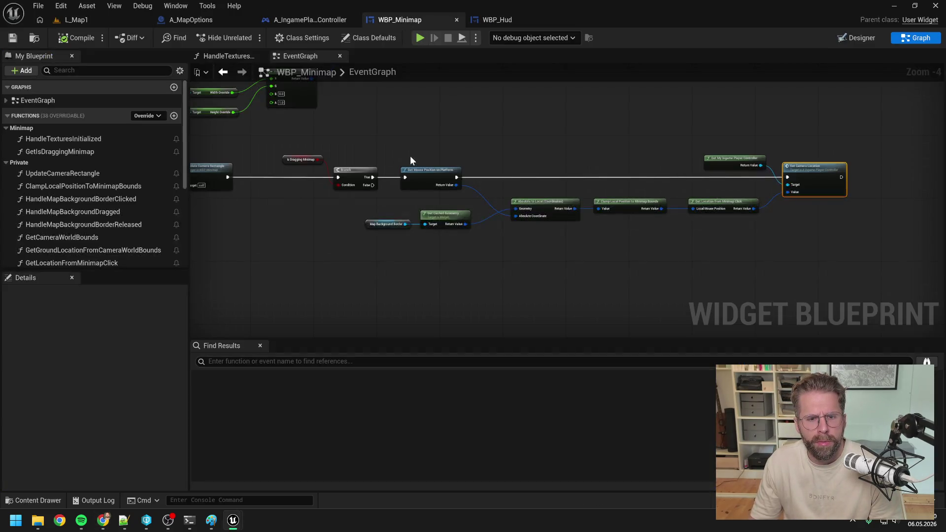
{"action": "left_click", "coordinate": [861, 36]}
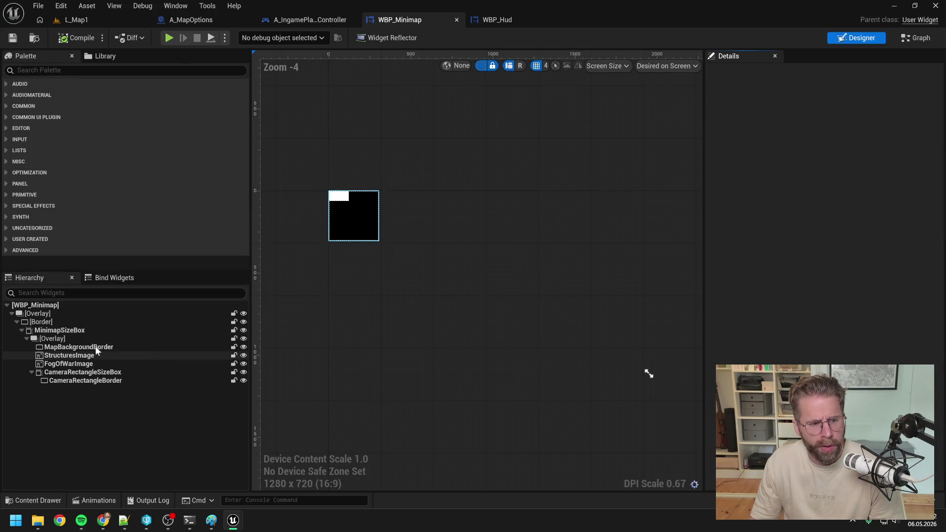
{"action": "left_click", "coordinate": [56, 305]}
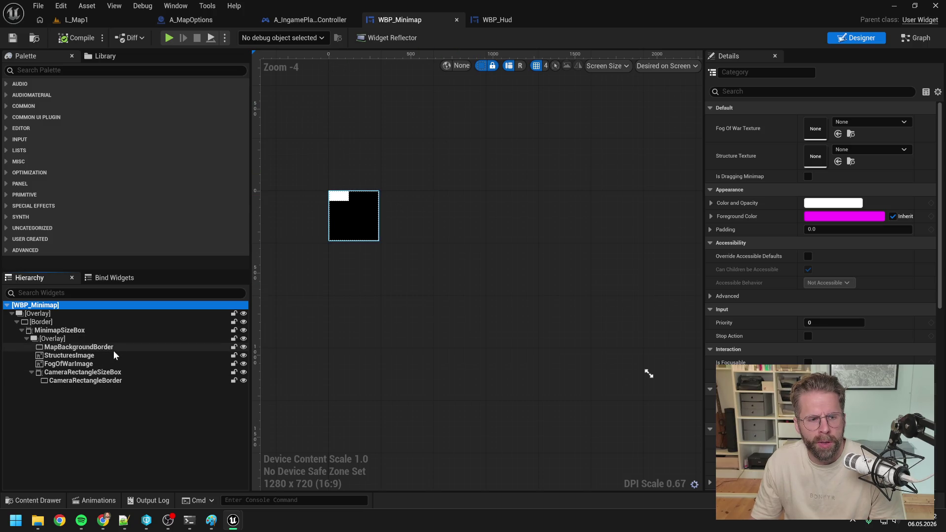
{"action": "left_click", "coordinate": [788, 91]}
{"action": "type", "text": "trans"}
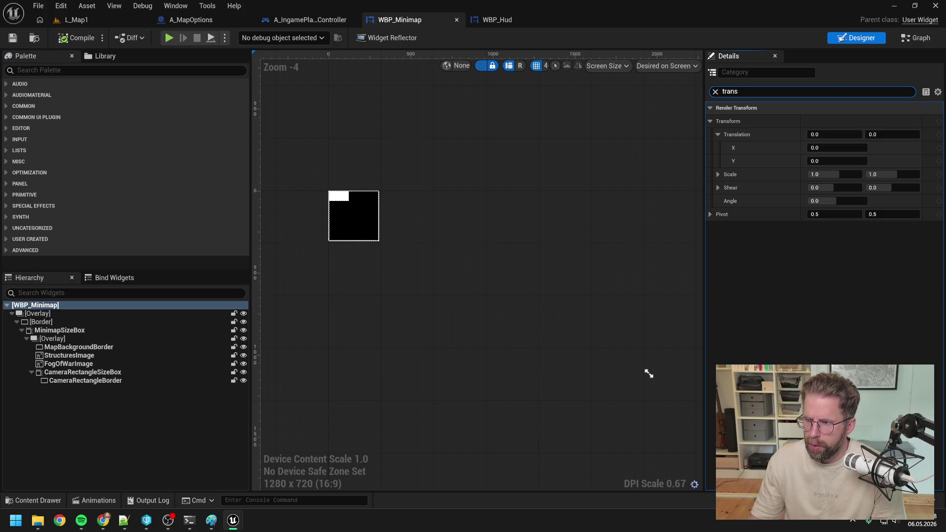
Step: Check the render transform of each minimap widget, from the outer Overlay through CameraRectangleBorder
{"action": "left_click", "coordinate": [45, 316]}
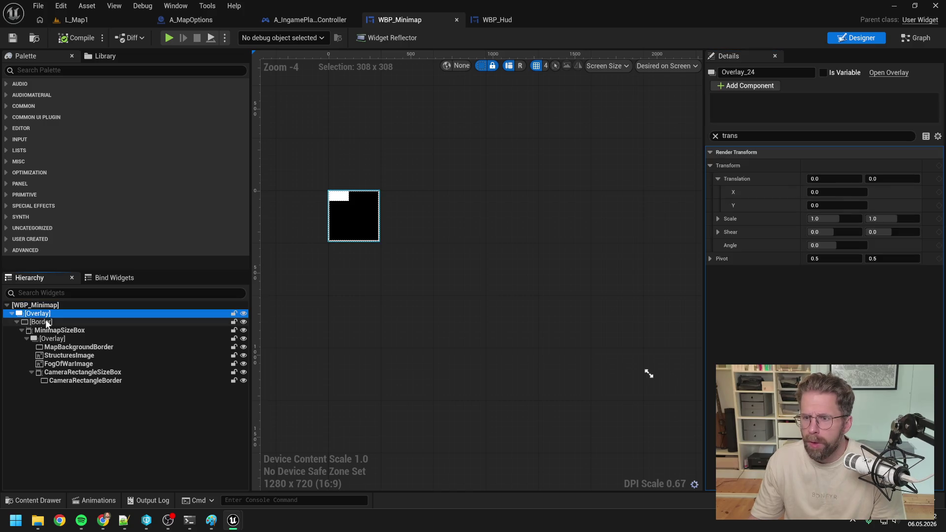
{"action": "left_click", "coordinate": [46, 323]}
{"action": "left_click", "coordinate": [52, 330]}
{"action": "left_click", "coordinate": [55, 339]}
{"action": "left_click", "coordinate": [72, 348]}
{"action": "left_click", "coordinate": [73, 355]}
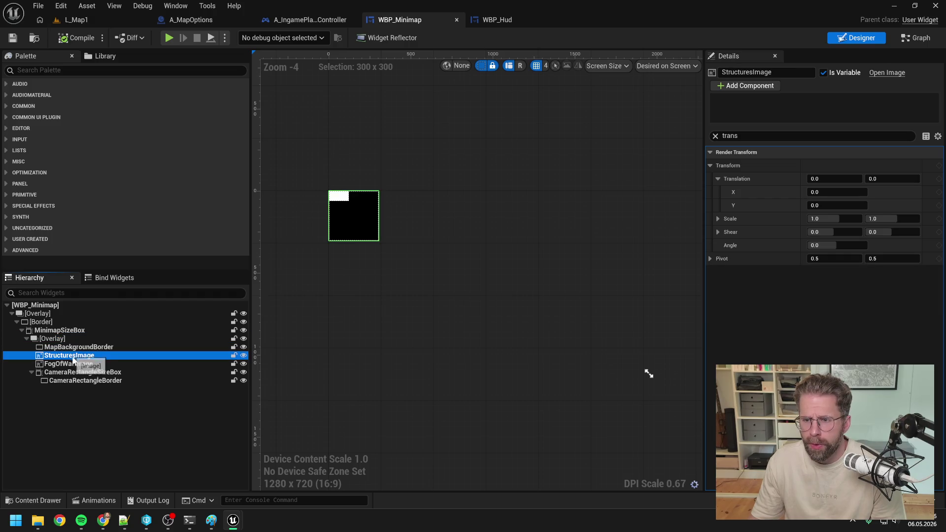
{"action": "left_click", "coordinate": [75, 365]}
{"action": "left_click", "coordinate": [80, 372]}
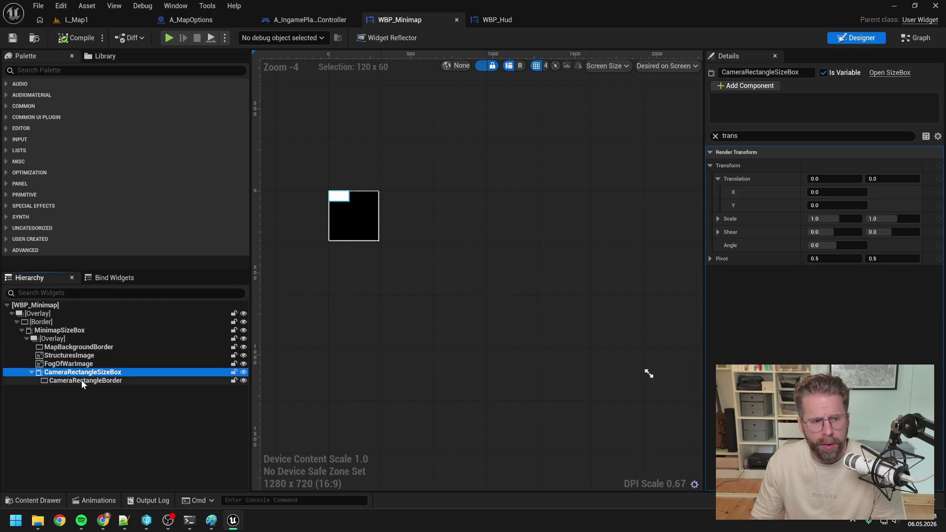
{"action": "left_click", "coordinate": [88, 381]}
{"action": "left_click", "coordinate": [99, 424]}
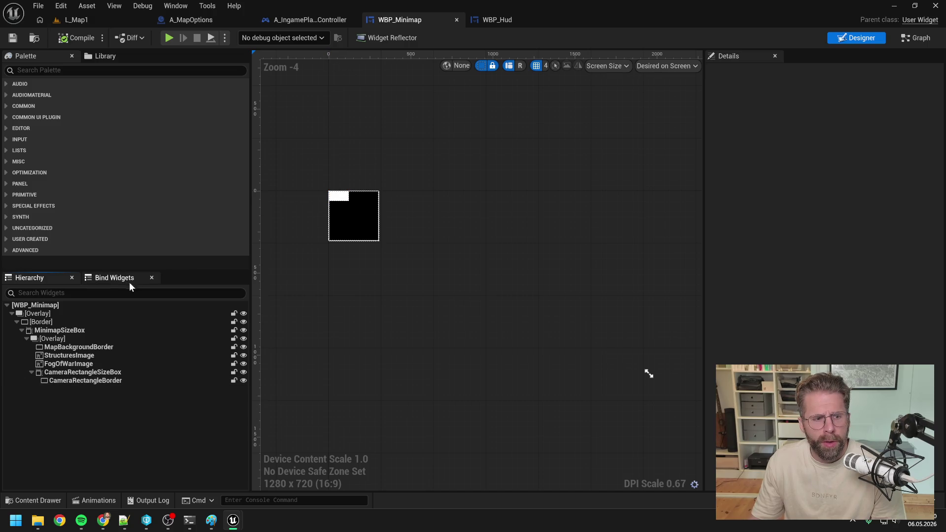
Step: Select MinimapSizeBox and clear the filter to review its 300 × 300 size, then return to L_Map1
{"action": "scroll", "coordinate": [380, 188], "scroll_direction": "up", "scroll_amount": 4}
{"action": "scroll", "coordinate": [373, 202], "scroll_direction": "down", "scroll_amount": 2}
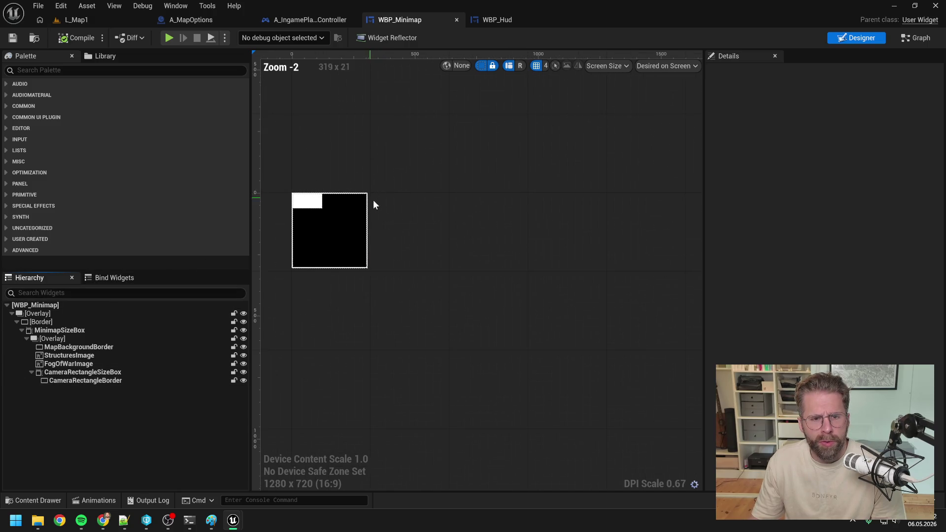
{"action": "left_click_drag", "start_coordinate": [374, 203], "coordinate": [474, 205]}
{"action": "scroll", "coordinate": [474, 206], "scroll_direction": "up", "scroll_amount": 3}
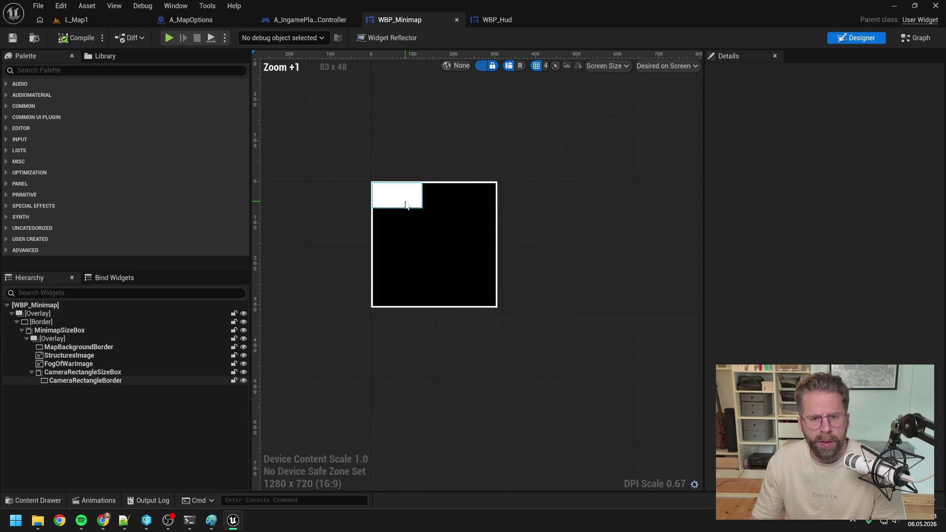
{"action": "left_click", "coordinate": [100, 348]}
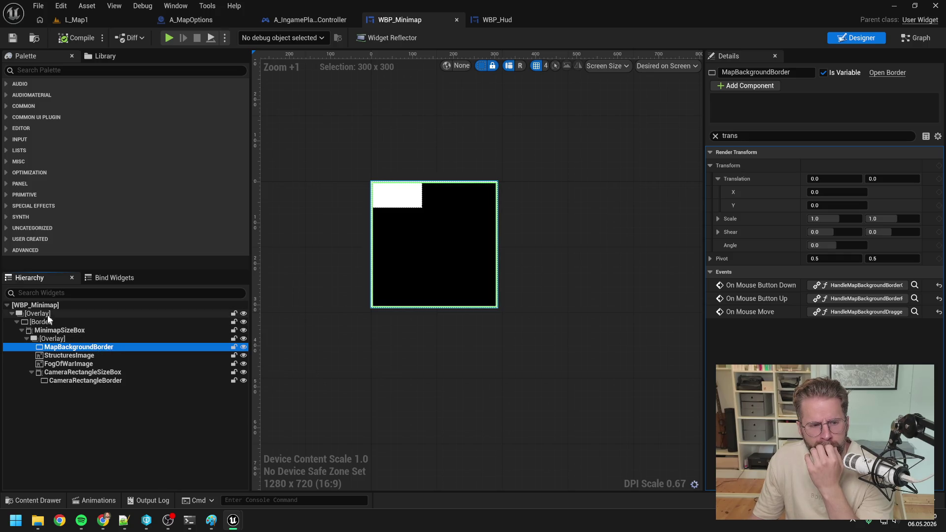
{"action": "left_click", "coordinate": [55, 330]}
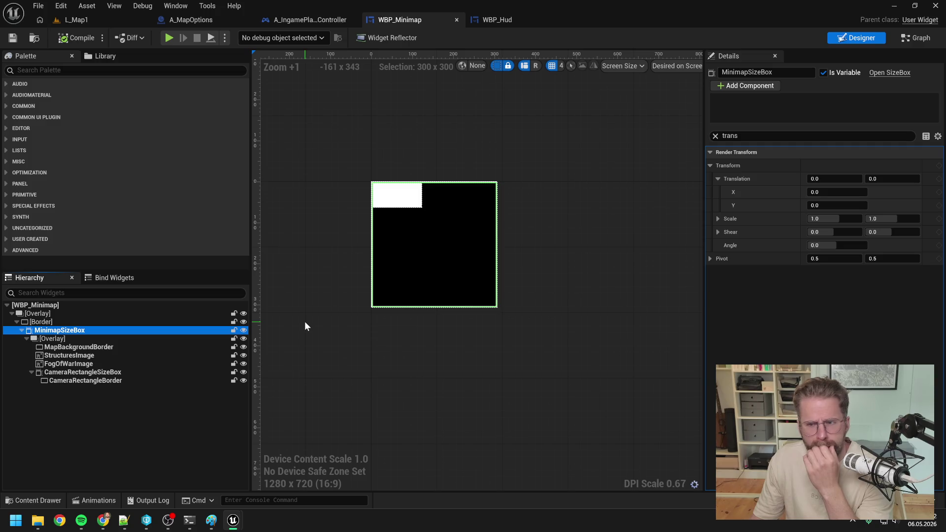
{"action": "left_click", "coordinate": [715, 135]}
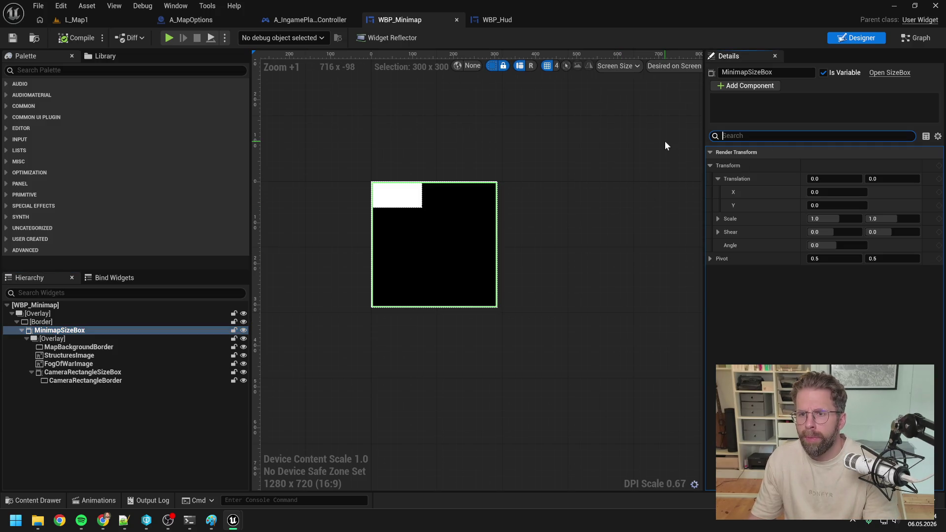
{"action": "left_click", "coordinate": [59, 330]}
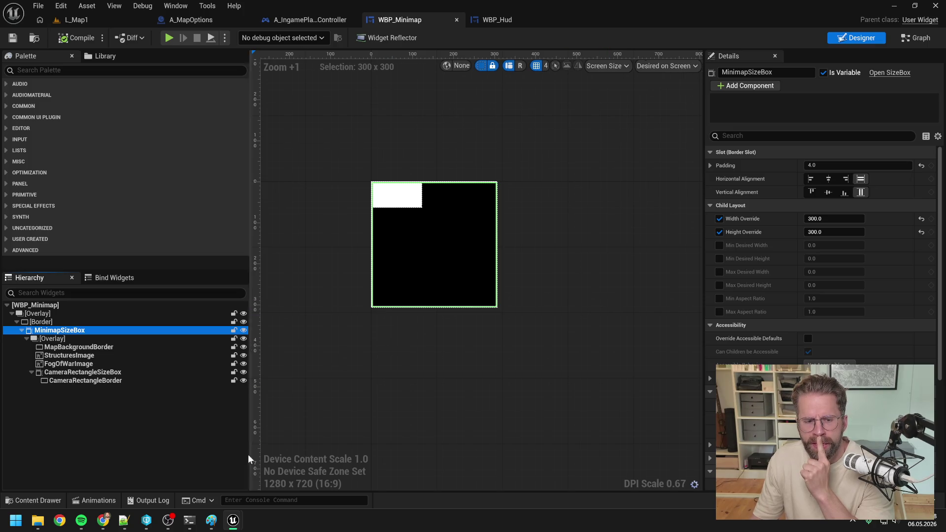
{"action": "left_click", "coordinate": [102, 18]}
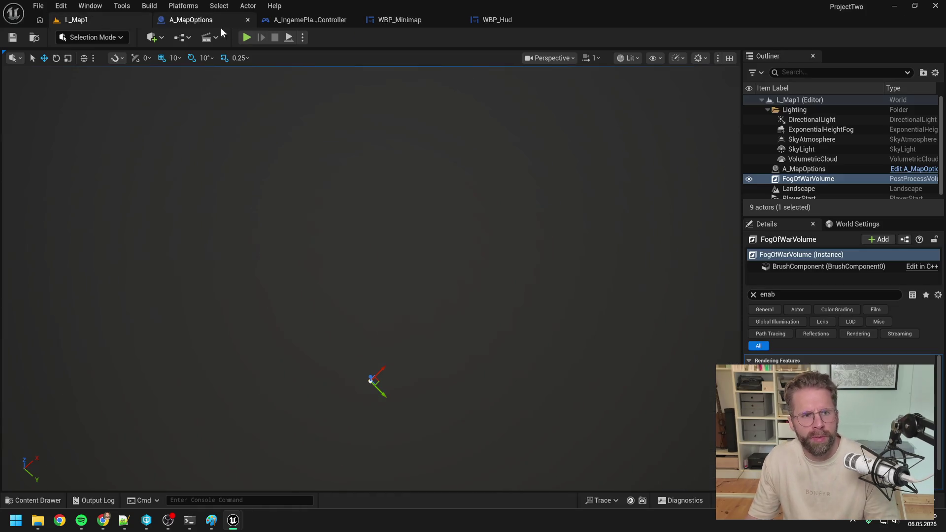
Step: Briefly run L_Map1, stop it, and bring the Paint sketch to the front
{"action": "left_click", "coordinate": [246, 38]}
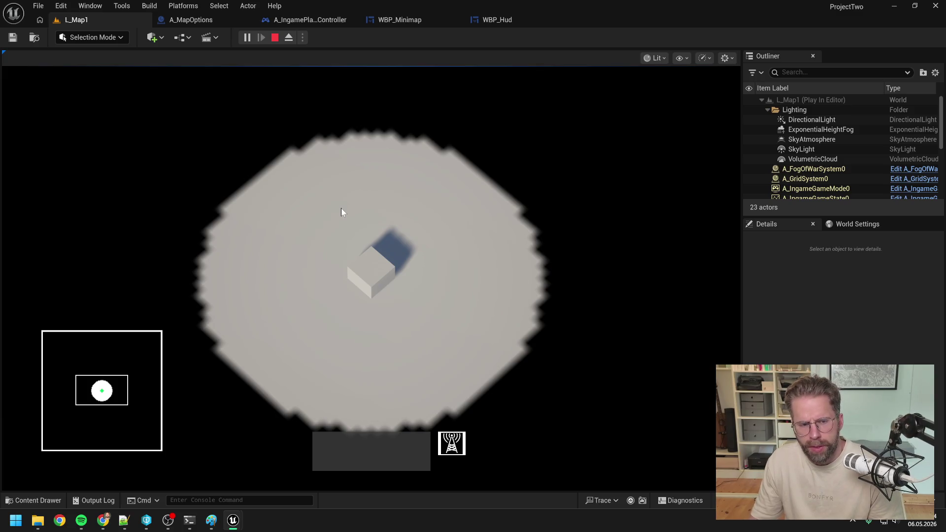
{"action": "key", "text": "Escape"}
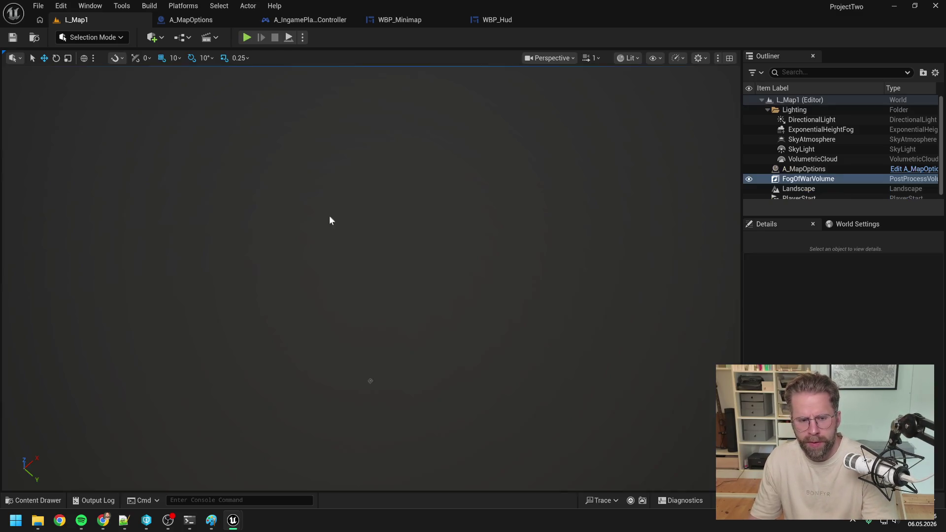
{"action": "left_click", "coordinate": [215, 520]}
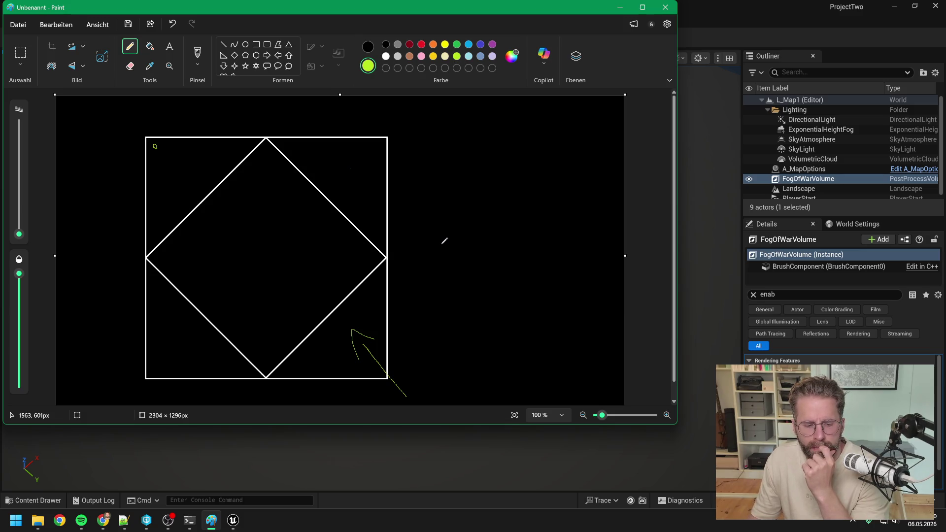
Step: Bring the Unreal Editor's L_Map1 level view back in front of Paint
{"action": "left_click", "coordinate": [711, 37]}
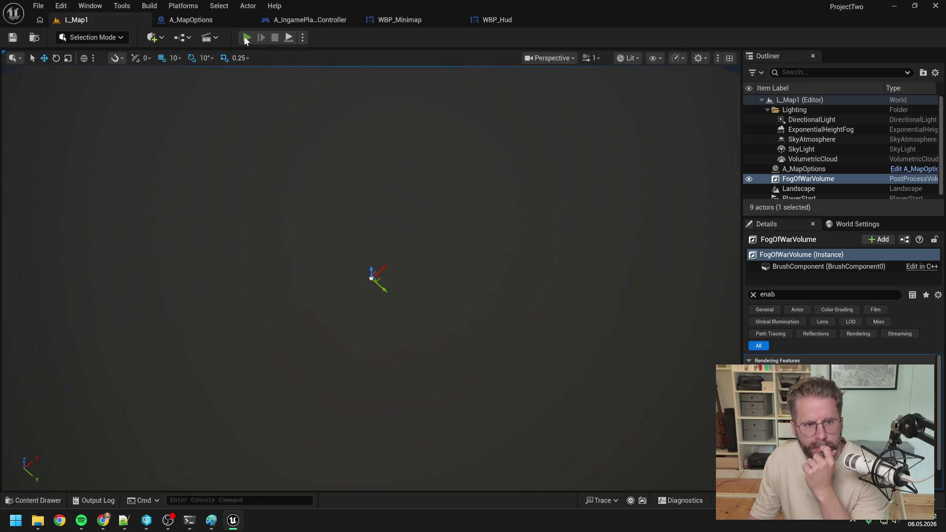
{"action": "left_click", "coordinate": [247, 38]}
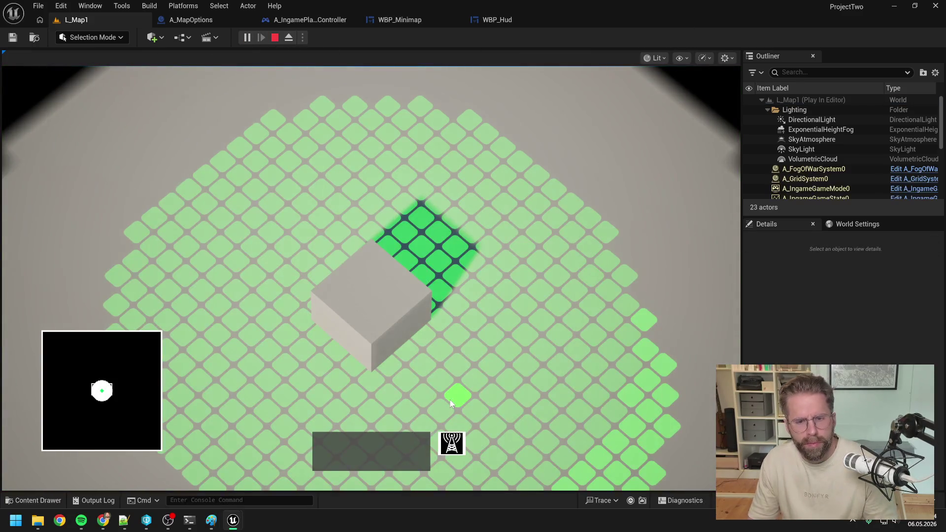
{"action": "key", "text": "s"}
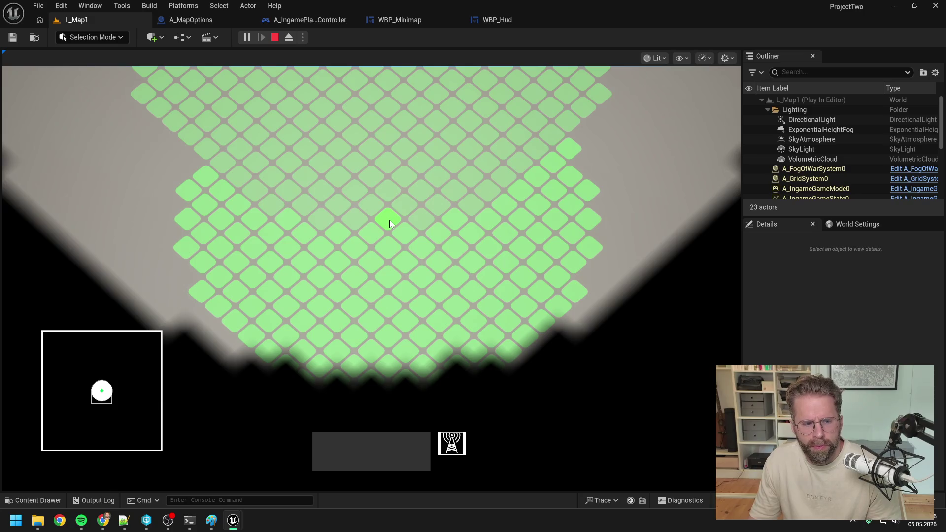
{"action": "left_click", "coordinate": [390, 220]}
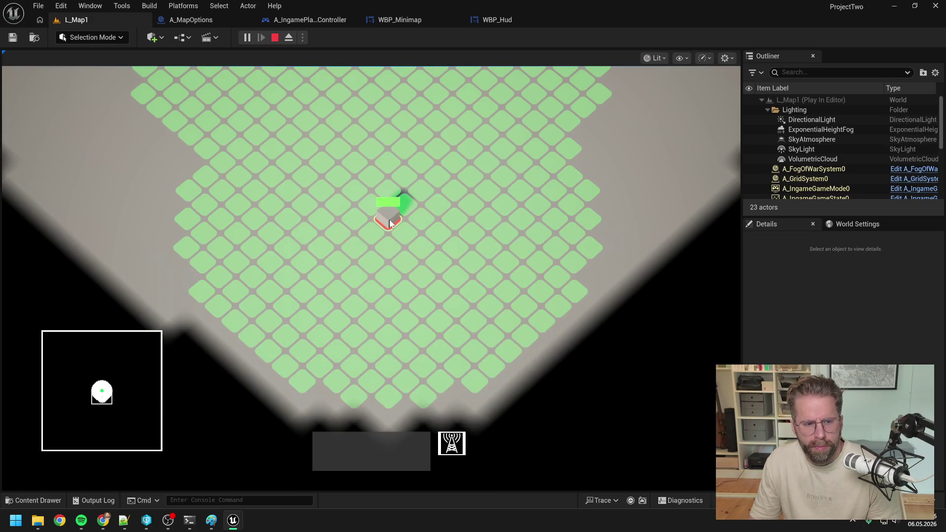
{"action": "left_click", "coordinate": [391, 400]}
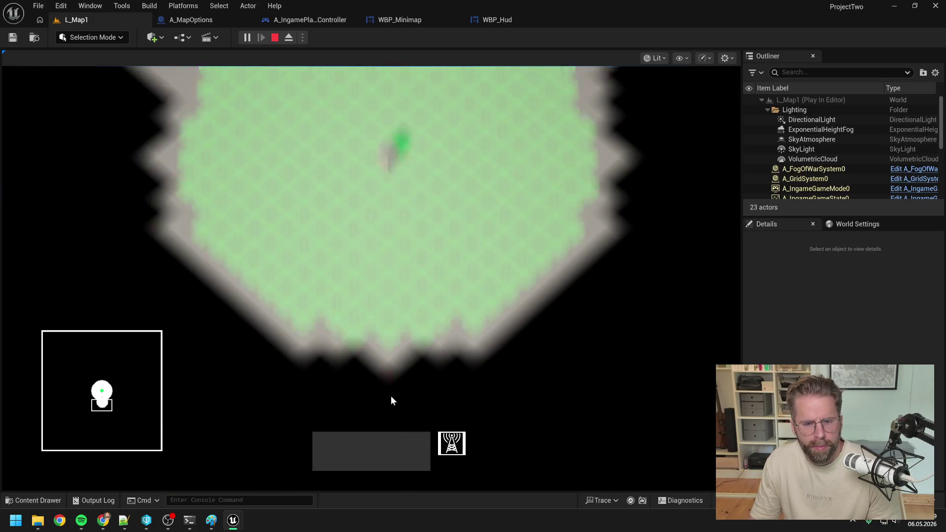
{"action": "key", "text": "s"}
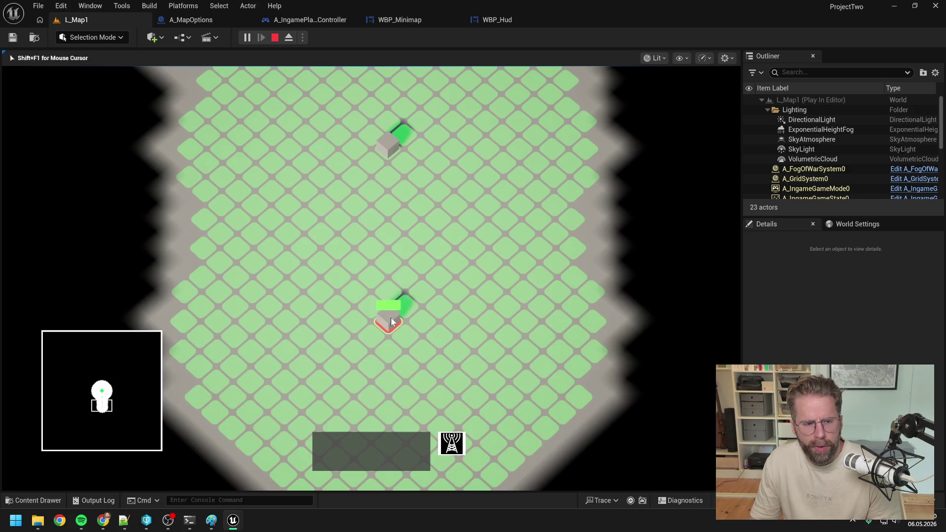
{"action": "key", "text": "s"}
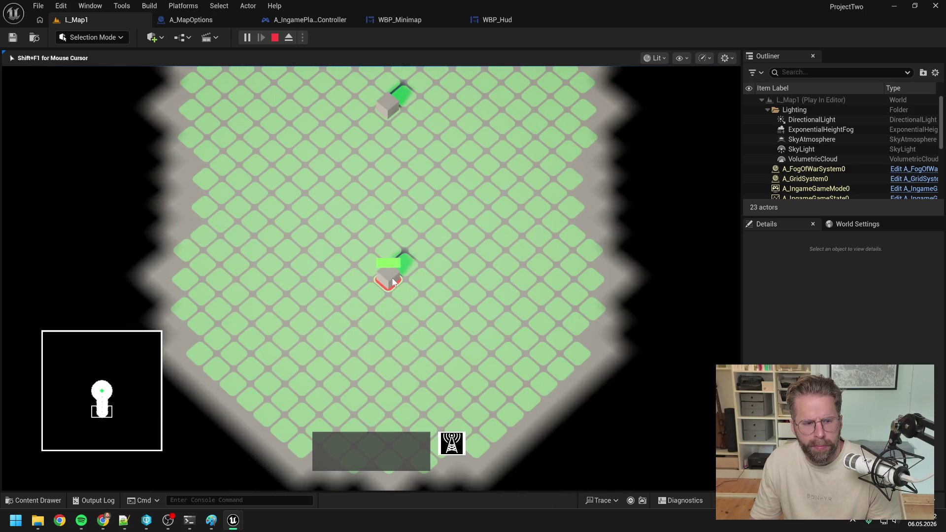
{"action": "key", "text": "w"}
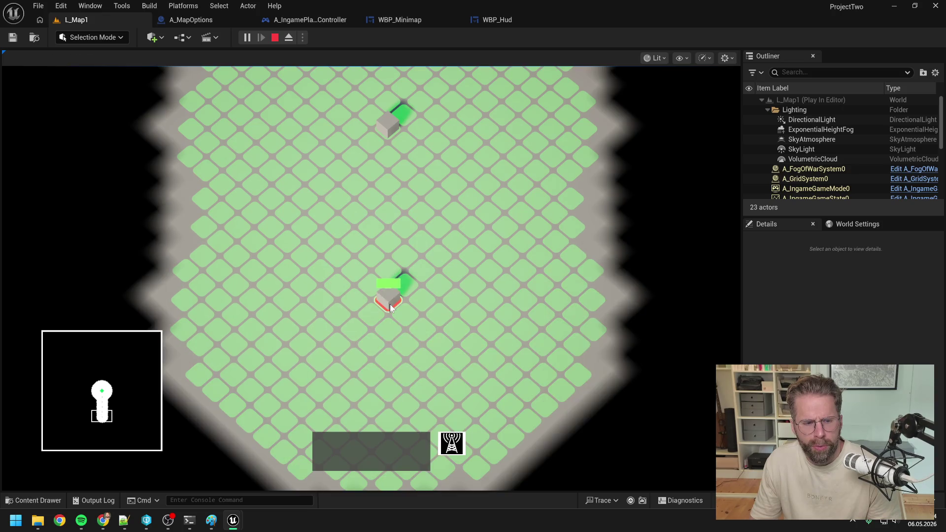
{"action": "key", "text": "s"}
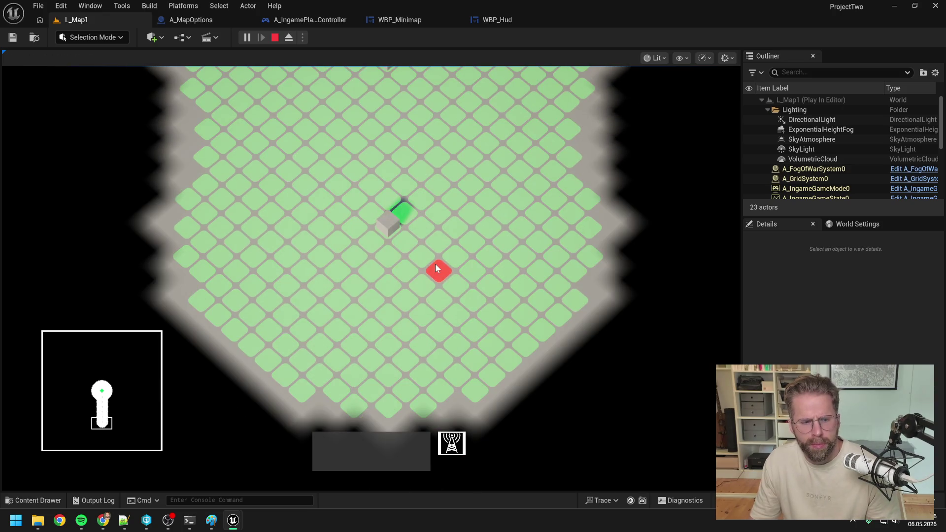
{"action": "key", "text": "Escape"}
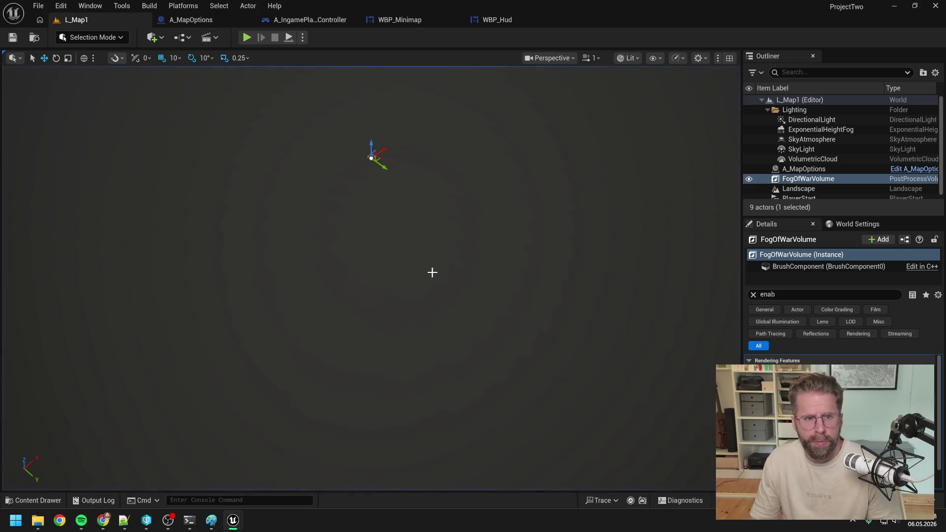
{"action": "key", "text": "ctrl+space"}
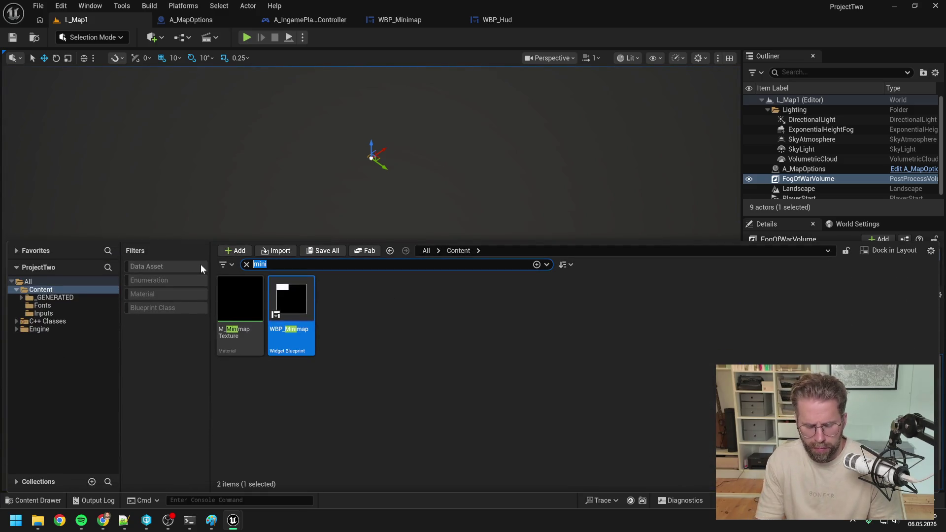
Step: Filter the Content Drawer to Material assets and open M_MinimapTexture
{"action": "type", "text": "M"}
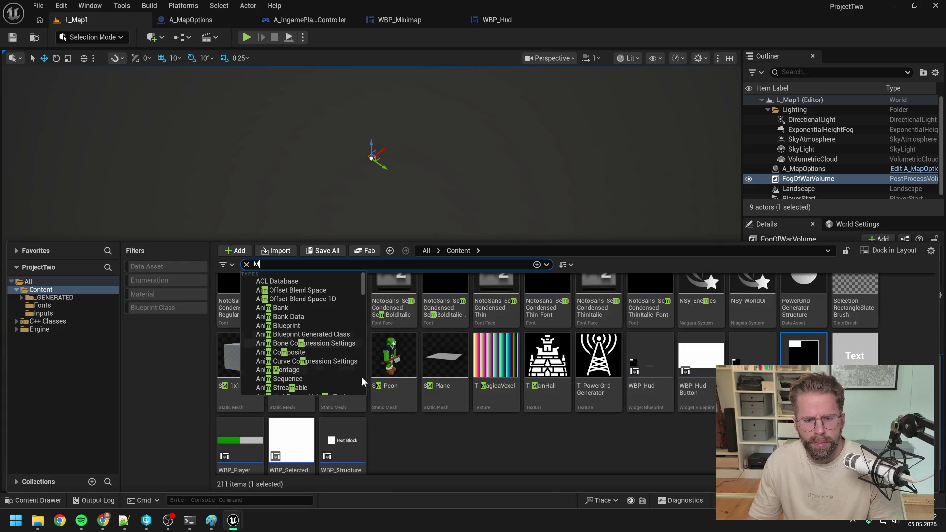
{"action": "left_click", "coordinate": [493, 451]}
{"action": "scroll", "coordinate": [493, 451], "scroll_direction": "up", "scroll_amount": 3}
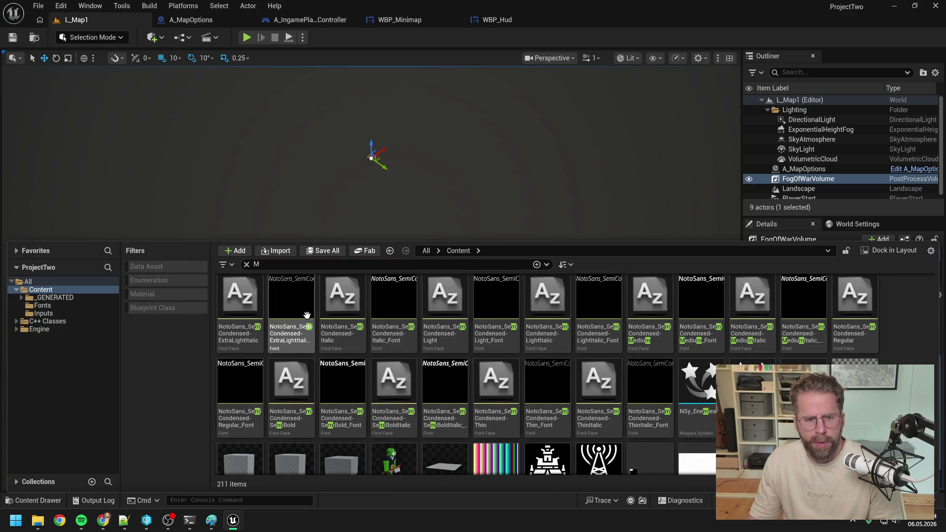
{"action": "left_click", "coordinate": [173, 294]}
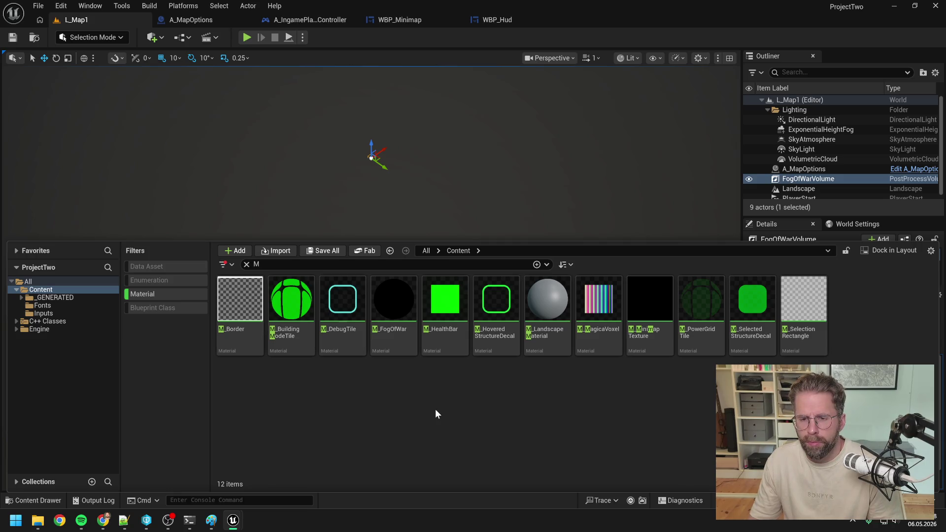
{"action": "double_click", "coordinate": [655, 338]}
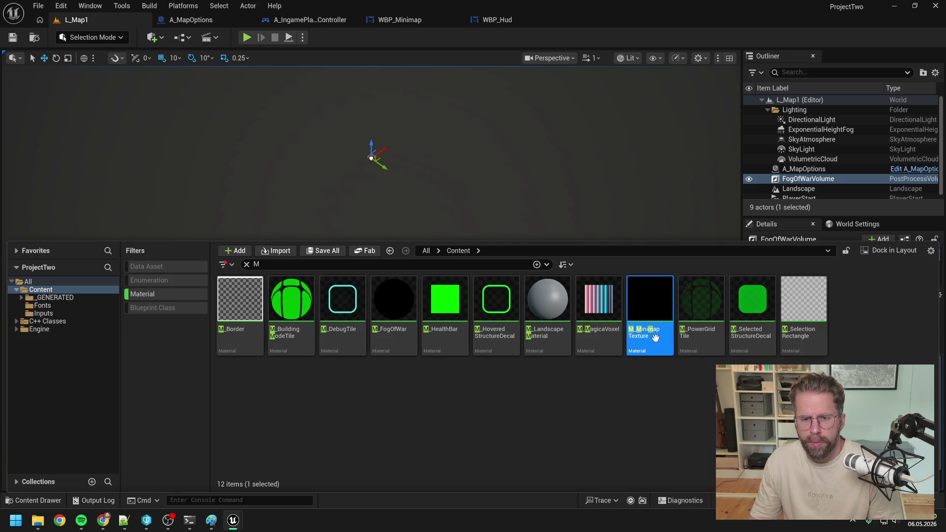
Step: Inspect the CustomRotator using RotationAngle 45 ÷ 360, then bring the Paint sketch forward
{"action": "scroll", "coordinate": [555, 291], "scroll_direction": "up", "scroll_amount": 1}
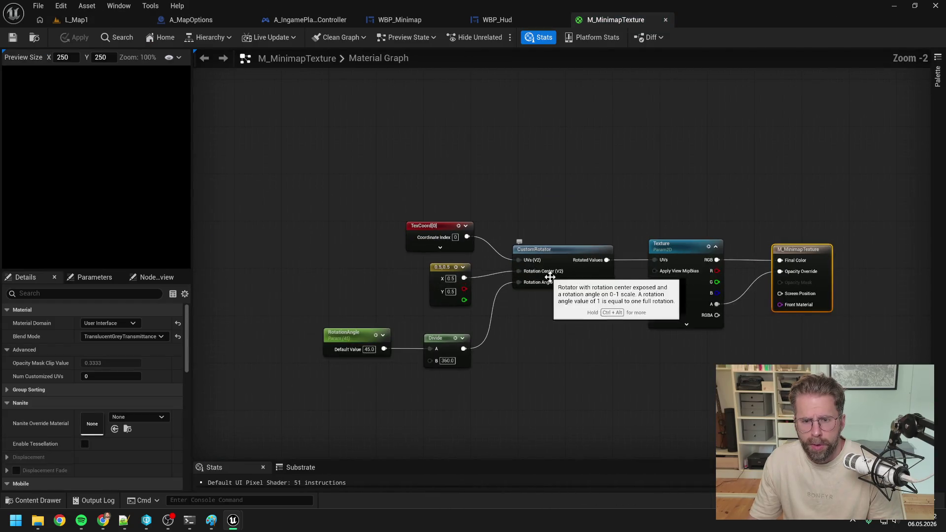
{"action": "left_click", "coordinate": [512, 312]}
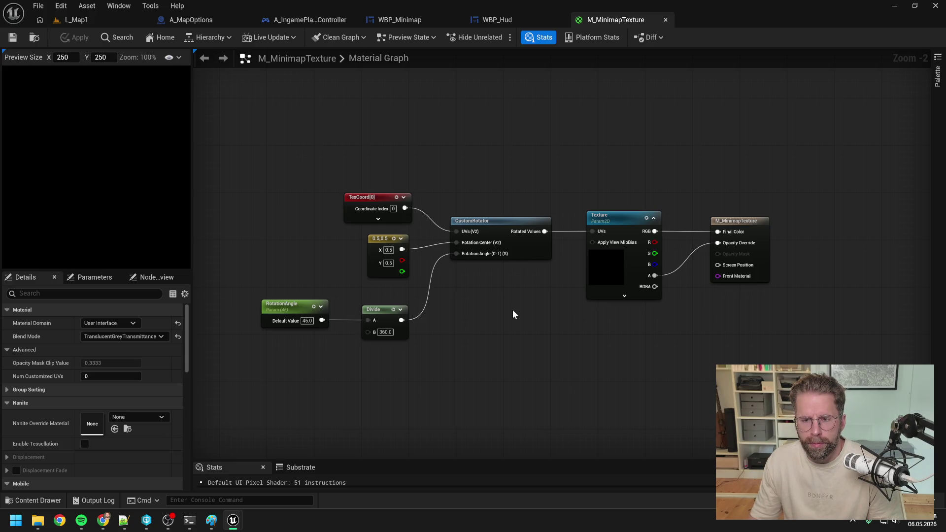
{"action": "left_click", "coordinate": [211, 520]}
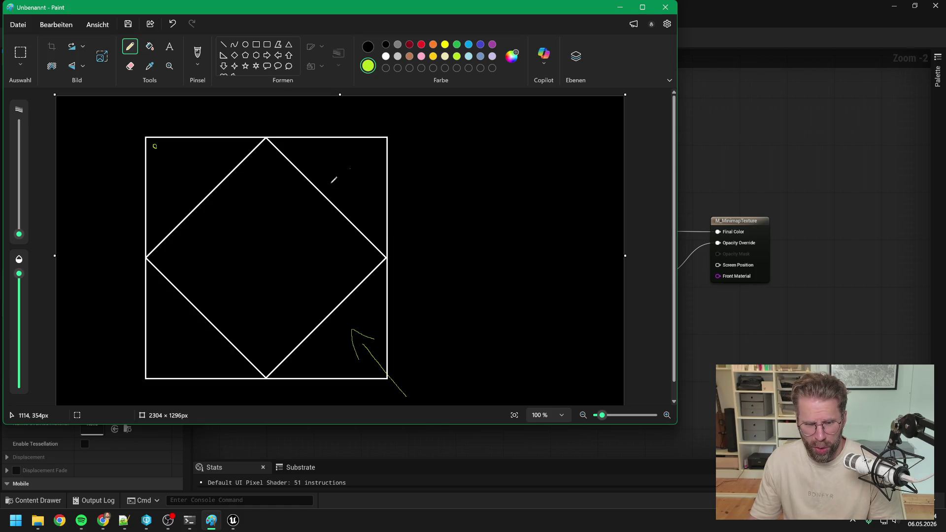
Step: Widen the Paint window and canvas to the right, filling the new strip black
{"action": "left_click", "coordinate": [256, 44]}
{"action": "left_click_drag", "start_coordinate": [396, 137], "coordinate": [637, 378]}
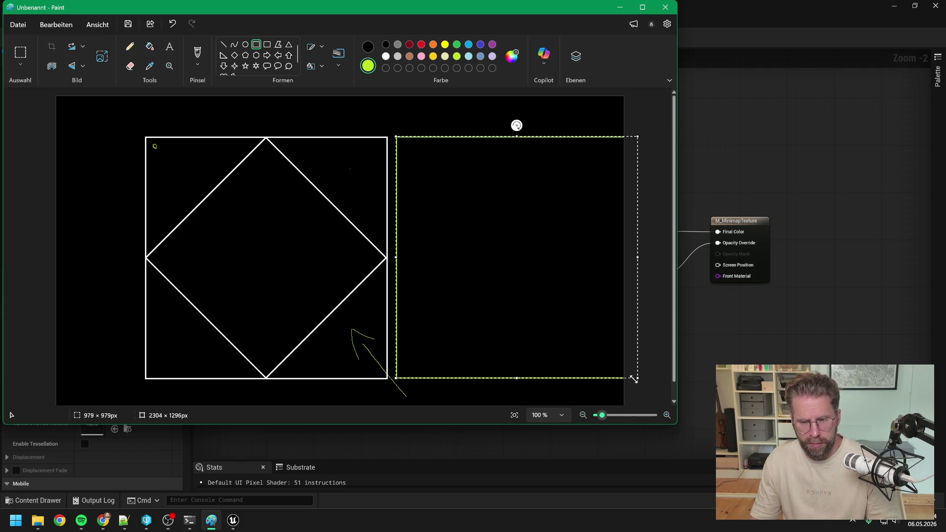
{"action": "left_click_drag", "start_coordinate": [678, 412], "coordinate": [836, 412]}
{"action": "key", "text": "ctrl+z"}
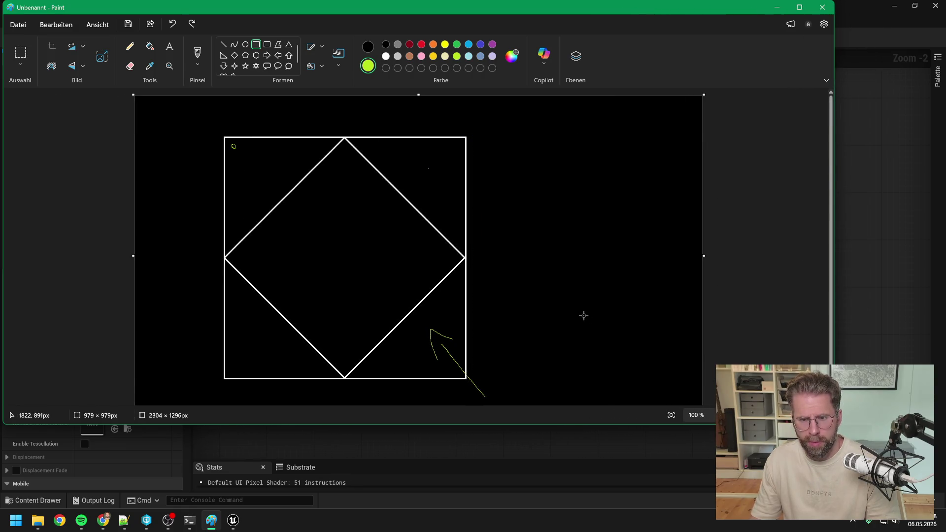
{"action": "left_click_drag", "start_coordinate": [705, 257], "coordinate": [836, 258]}
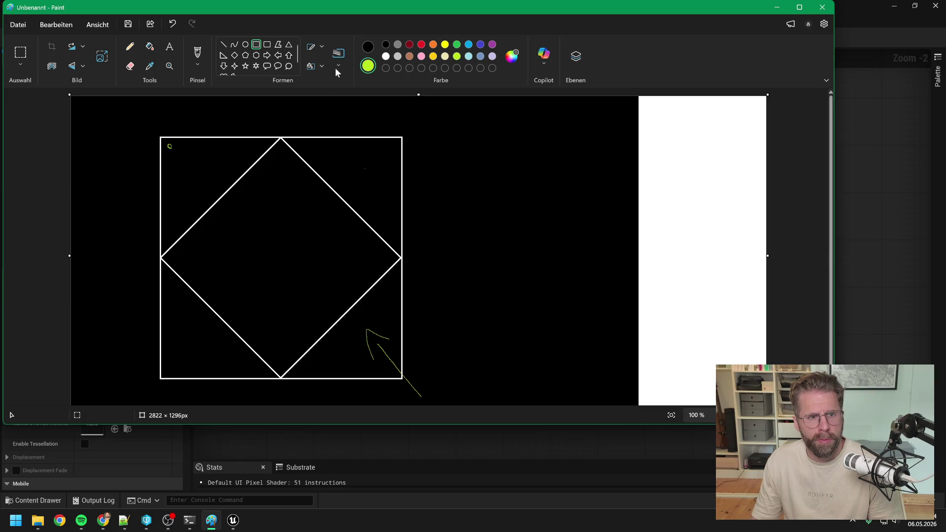
{"action": "left_click", "coordinate": [150, 46]}
{"action": "left_click", "coordinate": [368, 47]}
{"action": "left_click", "coordinate": [690, 163]}
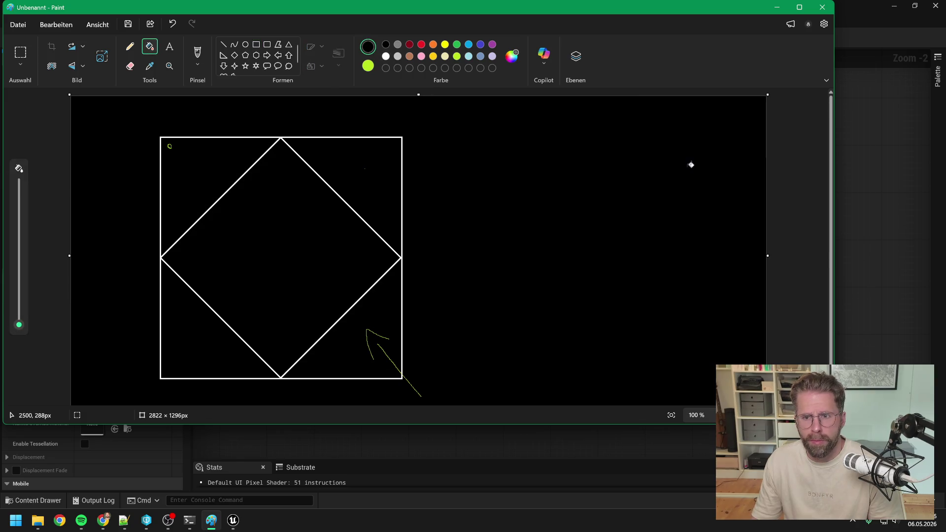
Step: Draw a white square outline, about 989 × 989 px, right of the diamond sketch
{"action": "left_click", "coordinate": [386, 57]}
{"action": "left_click", "coordinate": [255, 46]}
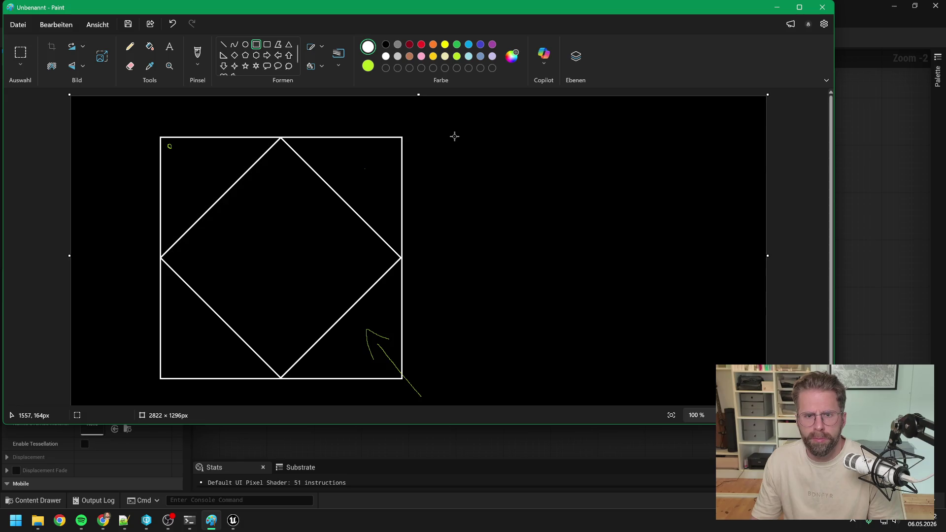
{"action": "mouse_move", "coordinate": [454, 137]}
{"action": "left_mouse_down"}
{"action": "mouse_move", "coordinate": [585, 217]}
{"action": "mouse_move", "coordinate": [718, 321]}
{"action": "mouse_move", "coordinate": [761, 381]}
{"action": "left_mouse_up"}
{"action": "left_click_drag", "start_coordinate": [699, 381], "coordinate": [699, 381]}
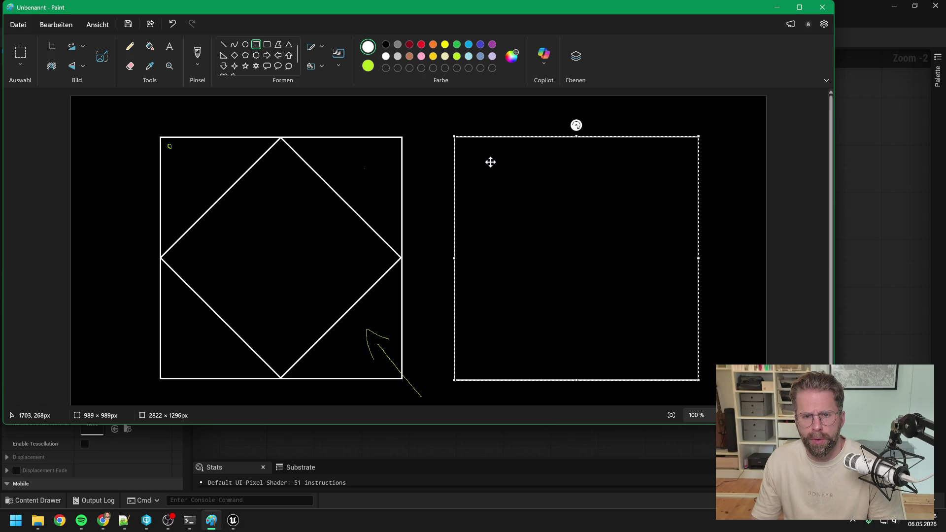
{"action": "left_click", "coordinate": [417, 175]}
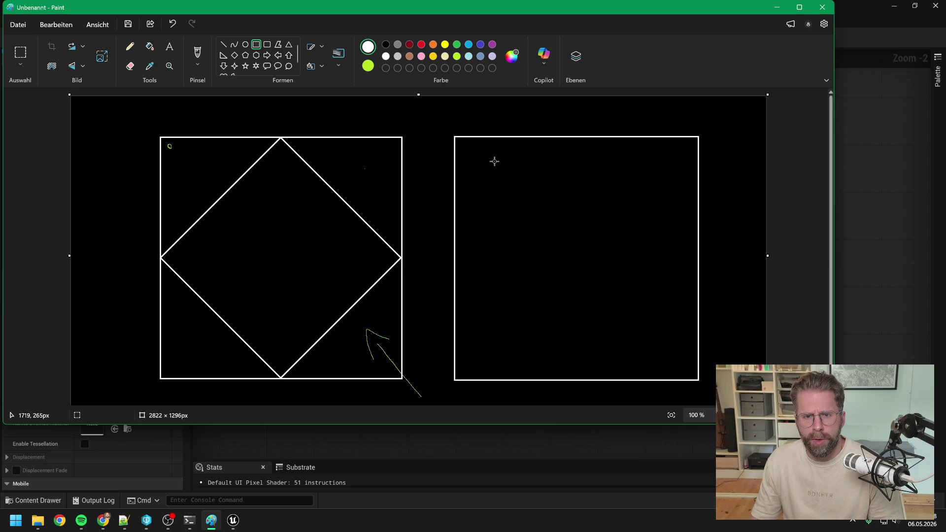